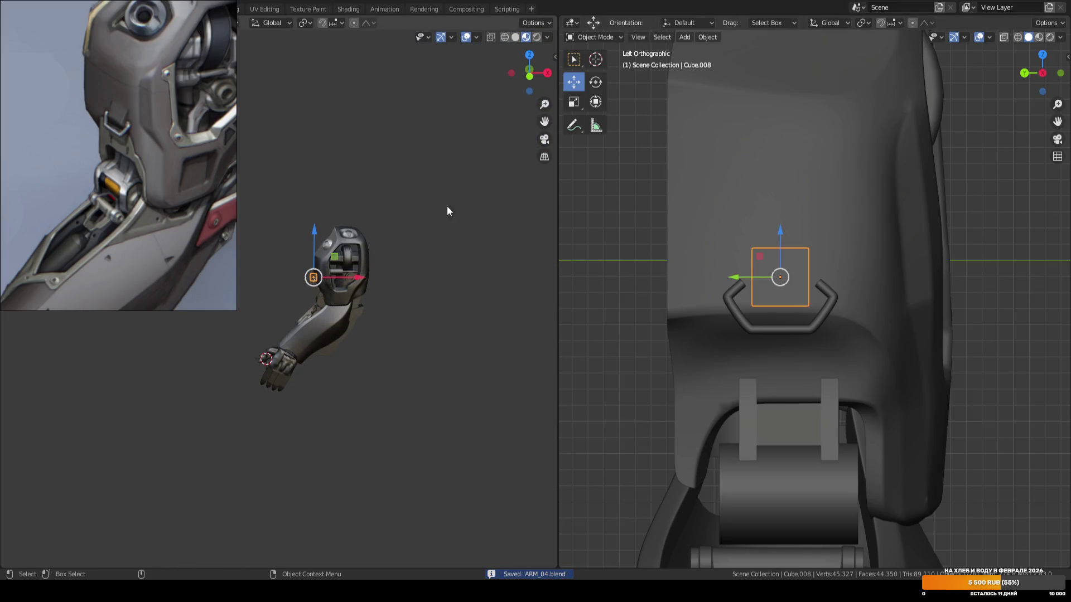
Make the selected camera the active scene camera and save the file.
click(477, 188)
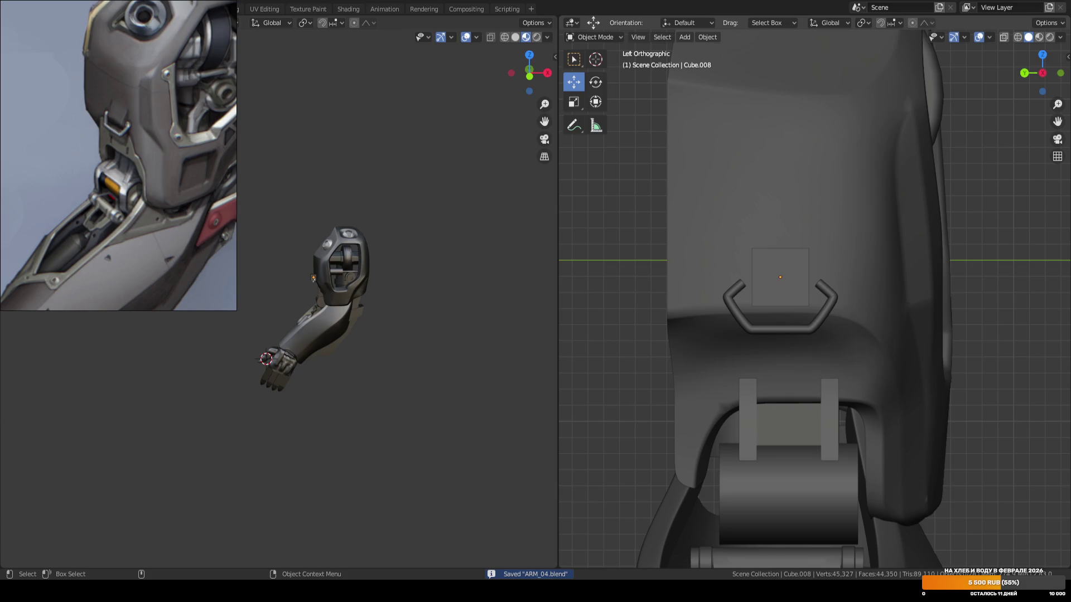
middle_drag(377, 202, 414, 205)
key(alt+q)
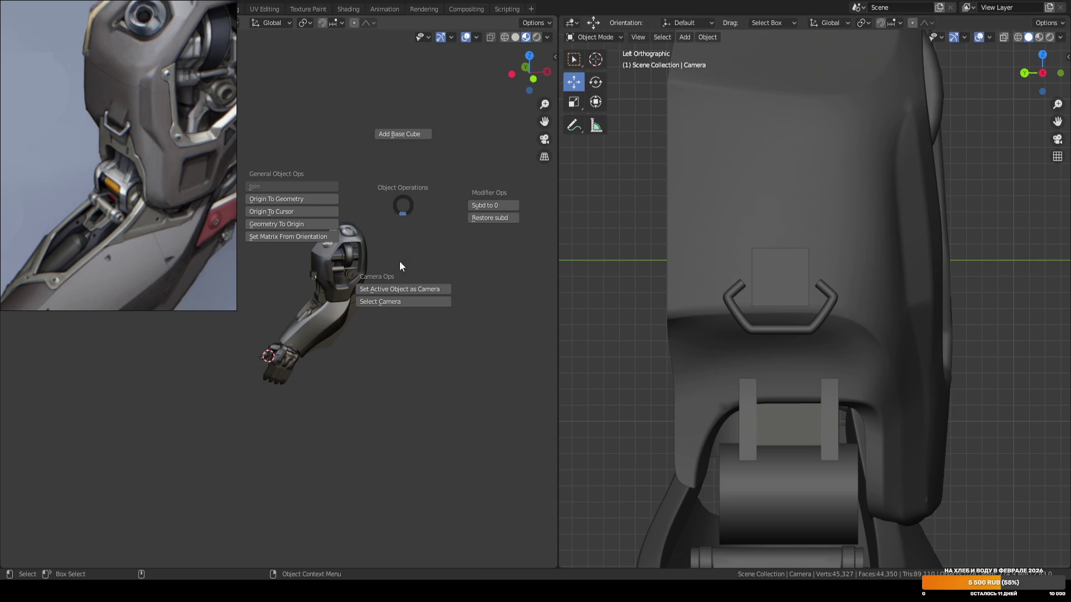
click(403, 289)
key(ctrl+s)
Zoom in on the small block Cube.008 in Front Orthographic view and enter Edit Mode.
click(789, 292)
key(KP_1)
scroll(661, 292, up, 3)
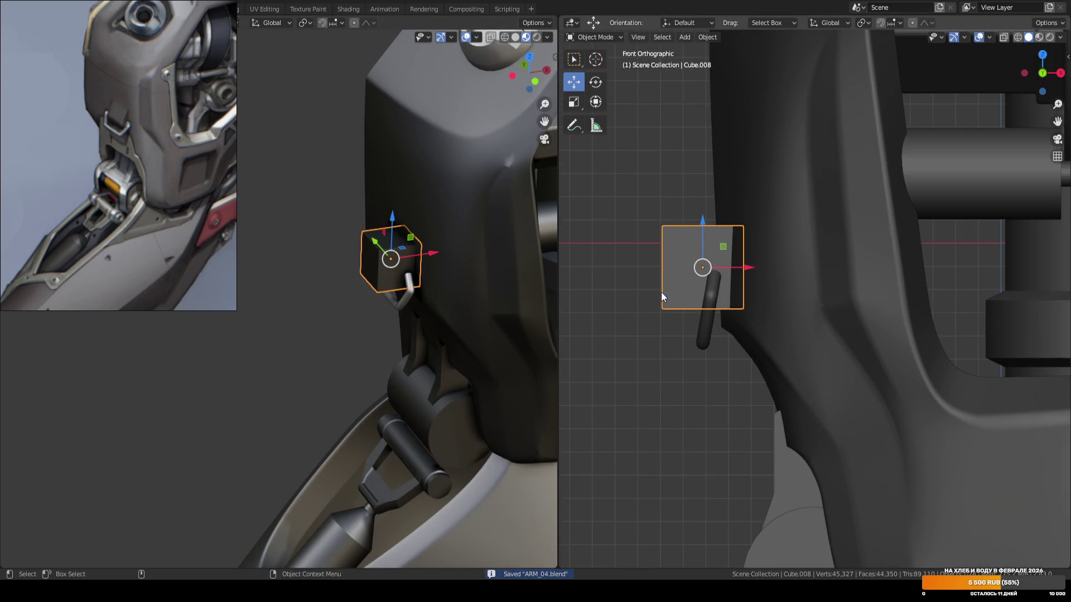
key(Tab)
Narrow the whole block to 0.45 along X.
key(a)
key(s)
key(x)
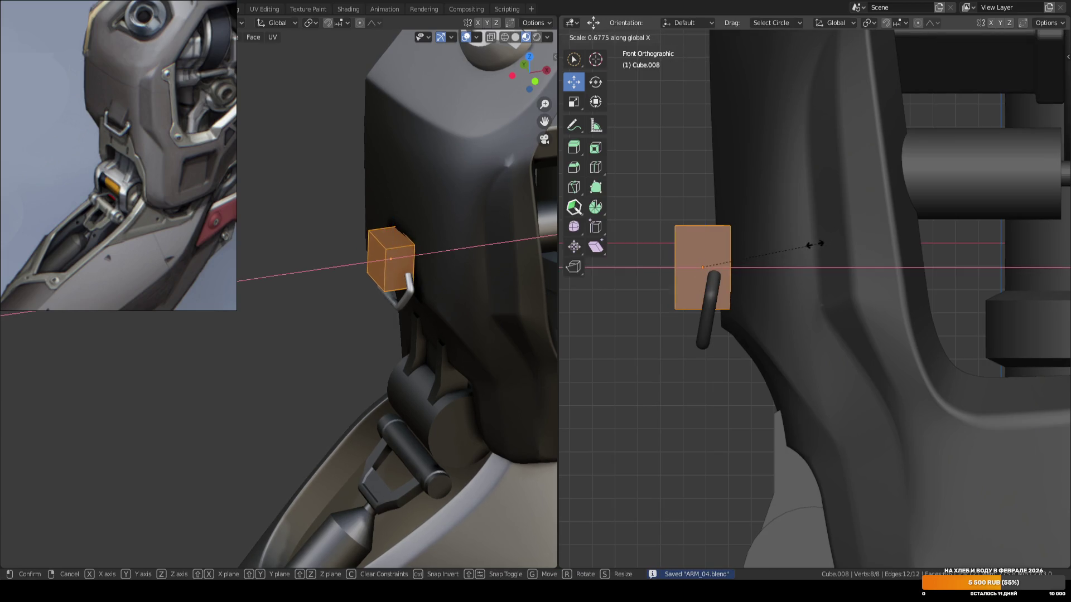
click(765, 240)
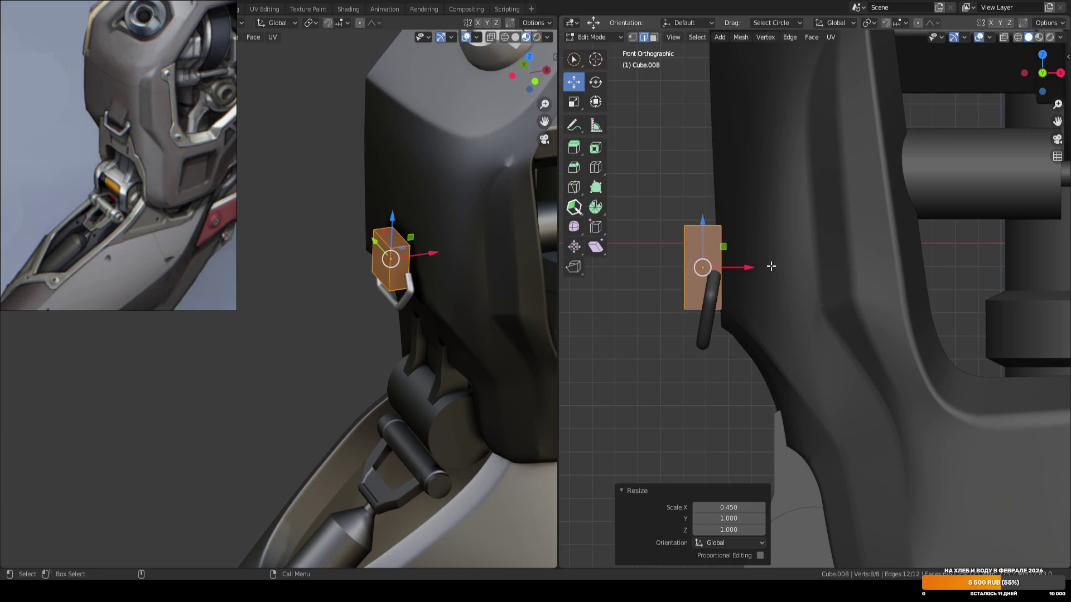
With X-ray on, select the block's top corner vertices front and back.
key(3)
key(alt+a)
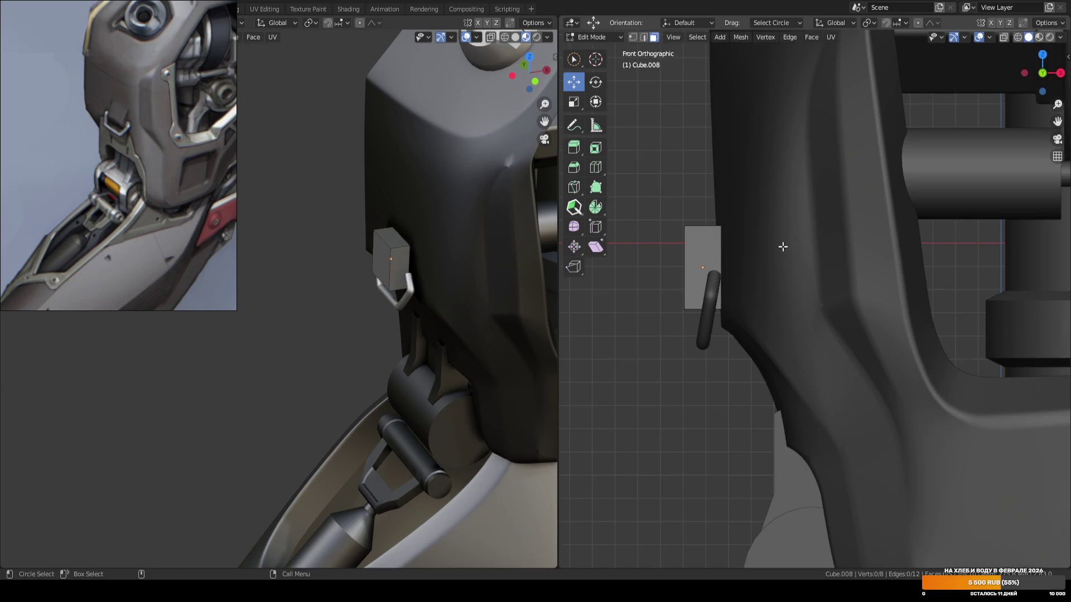
key(1)
click(682, 226)
right_click(644, 232)
click(678, 181)
click(684, 226)
click(843, 160)
key(alt+z)
key(alt+z)
key(alt+z)
drag(662, 214, 712, 218)
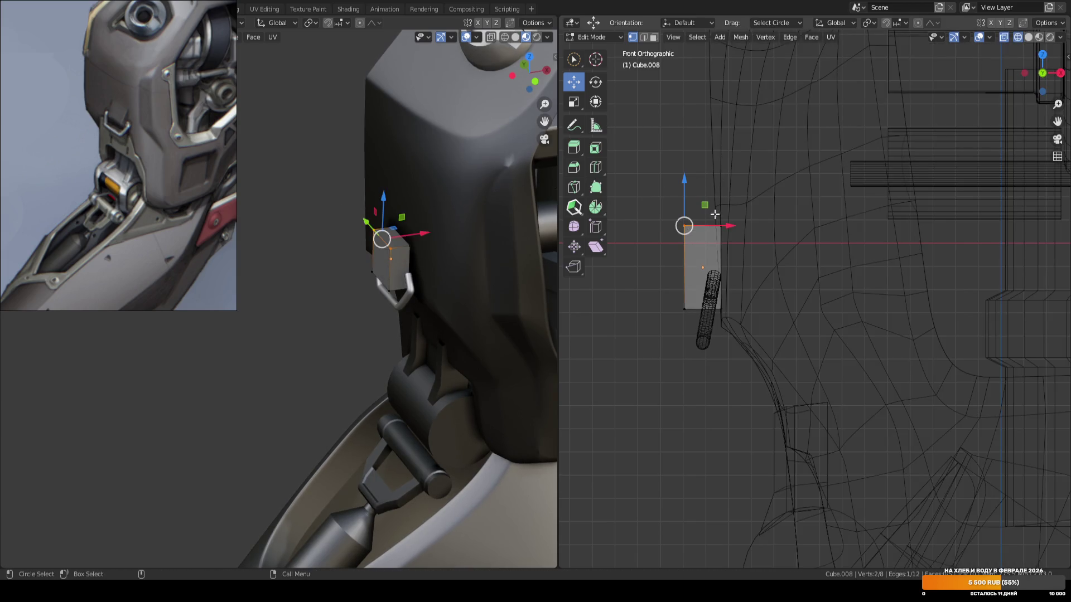
Slide the top vertices right along X to slant the block's top.
key(w)
key(shift+space)
key(g)
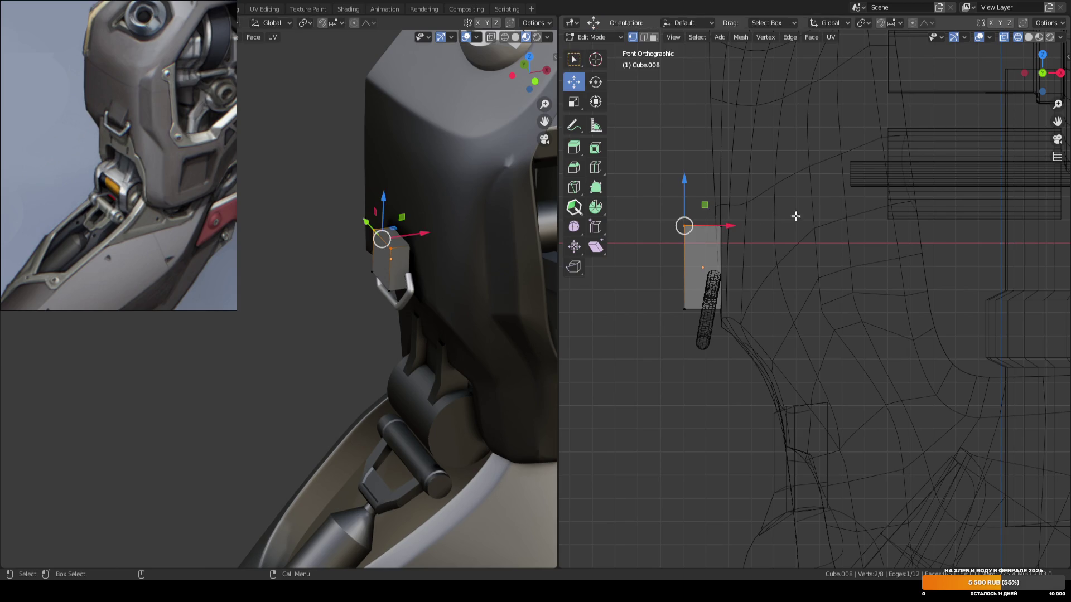
drag(718, 225, 744, 225)
Bevel the plate's lower edge with 4 segments at 0.0828 m.
middle_drag(743, 225, 808, 232)
click(736, 261)
key(ctrl+b)
scroll(839, 234, up, 3)
click(842, 235)
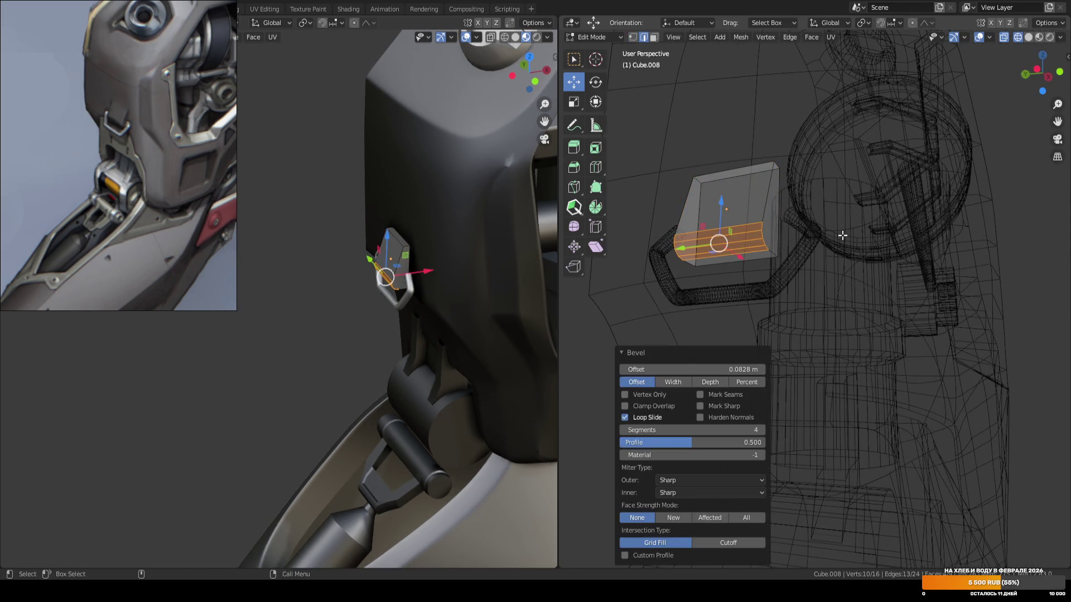
Select all faces in front view, turn off X-ray, and save ARM_04.blend.
key(KP_1)
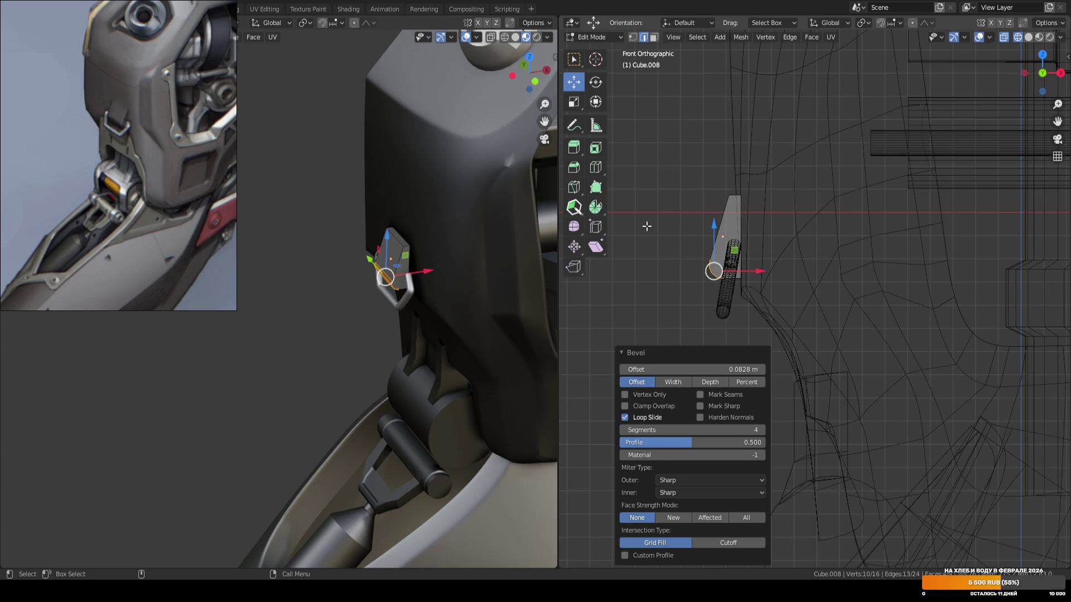
click(647, 226)
key(Tab)
key(Tab)
key(3)
key(a)
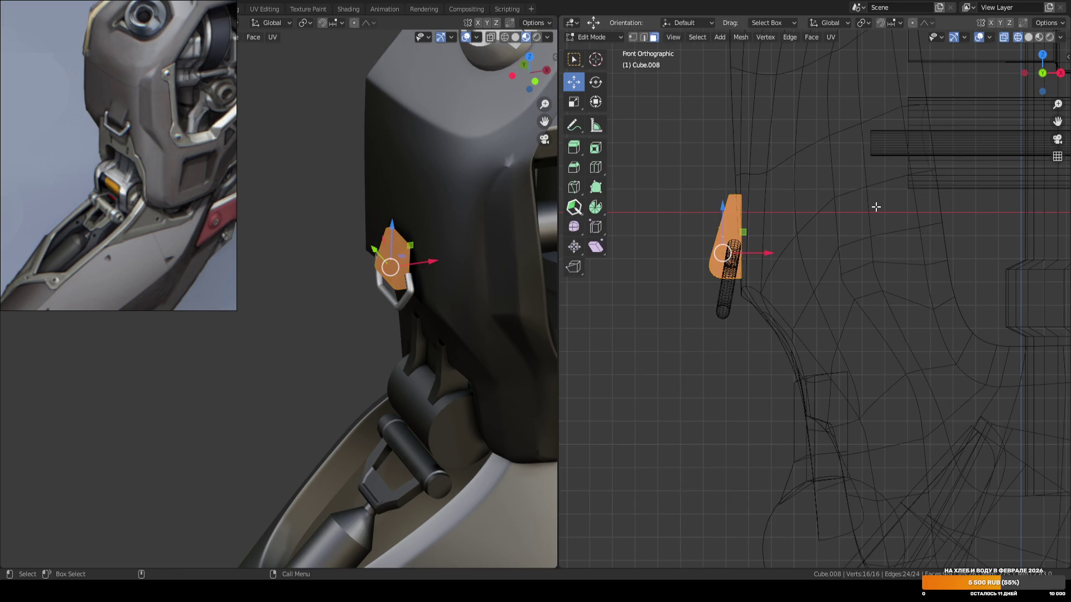
key(Tab)
mouse_move(657, 236)
middle_down()
mouse_move(777, 245)
mouse_move(677, 252)
middle_up()
key(shift+z)
key(ctrl+s)
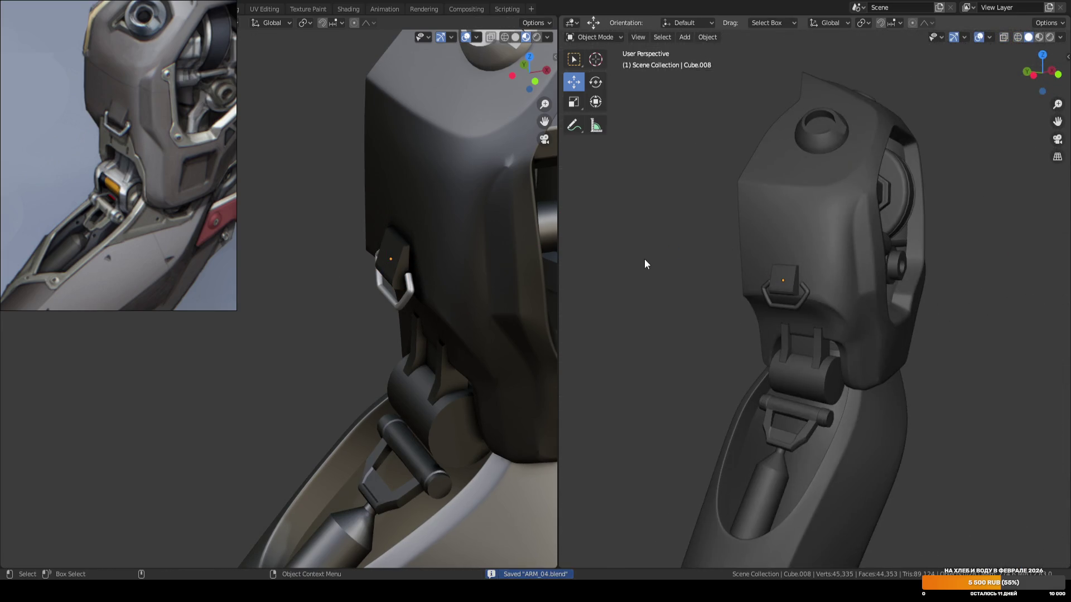
Move the bracket plate's top edge along X with proportional editing enabled.
scroll(641, 262, up, 5)
click(722, 262)
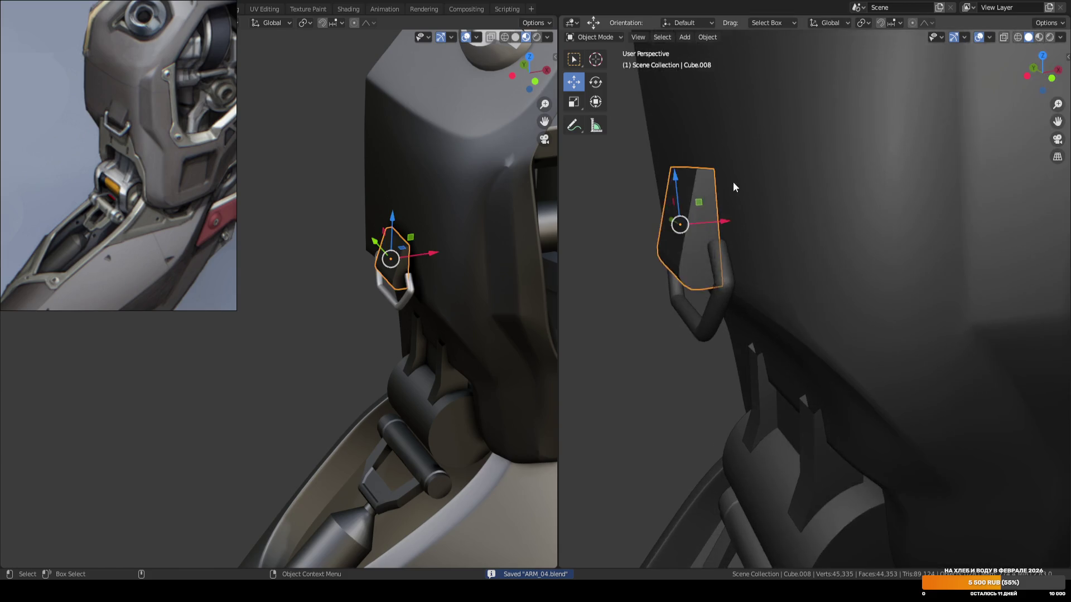
key(Tab)
scroll(738, 196, up, 3)
mouse_move(795, 191)
middle_down()
mouse_move(782, 214)
mouse_move(801, 217)
middle_up()
key(2)
click(783, 214)
key(o)
drag(805, 200, 807, 202)
Squeeze the plate's top face to 0.147 on X and shift it along X.
key(3)
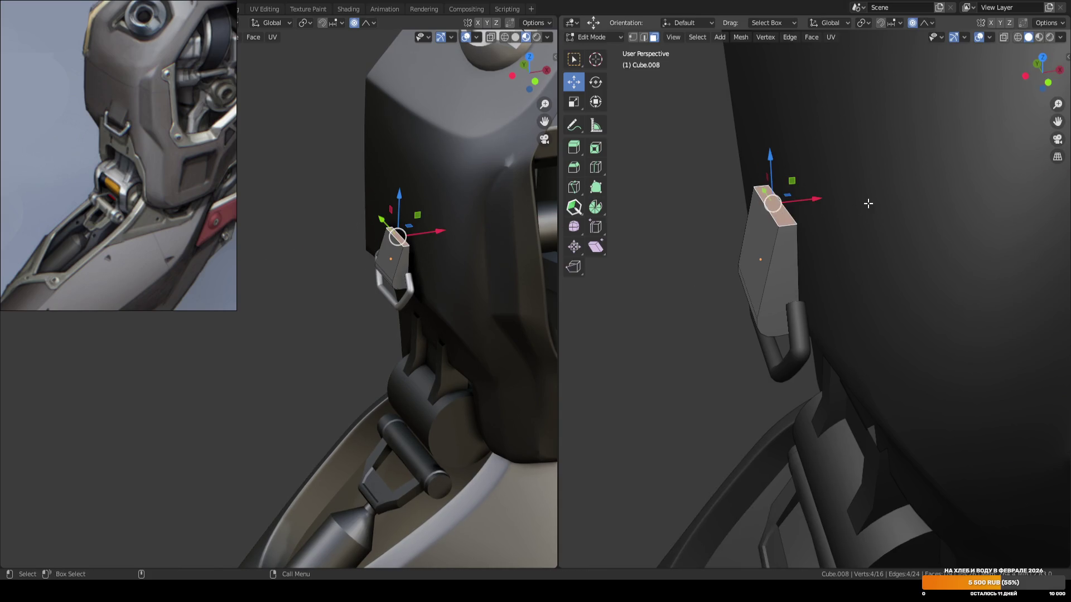
key(s)
key(x)
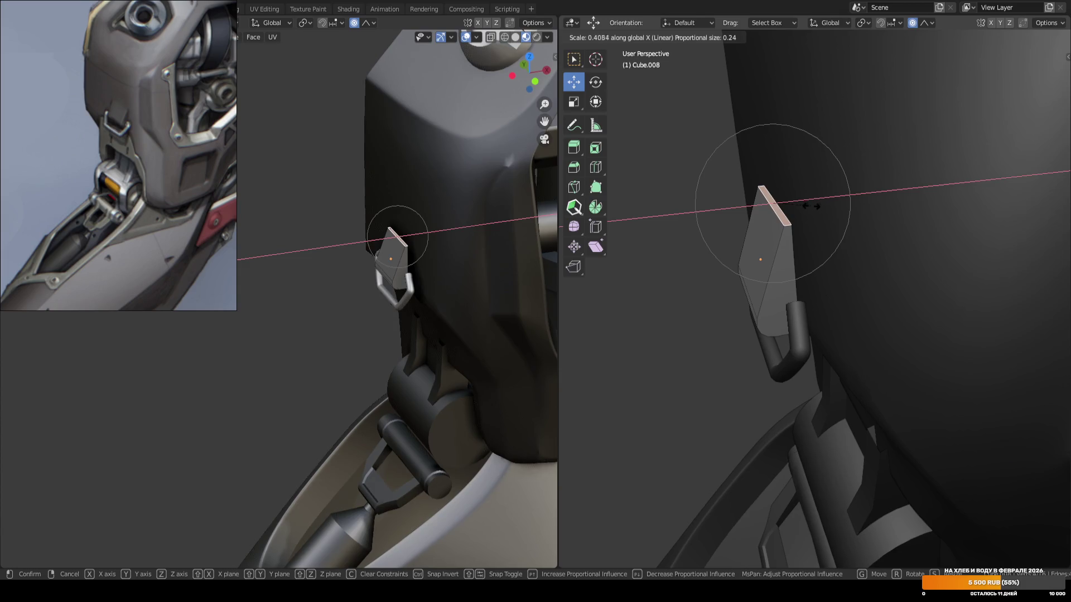
scroll(808, 208, down, 2)
scroll(803, 209, up, 1)
click(788, 211)
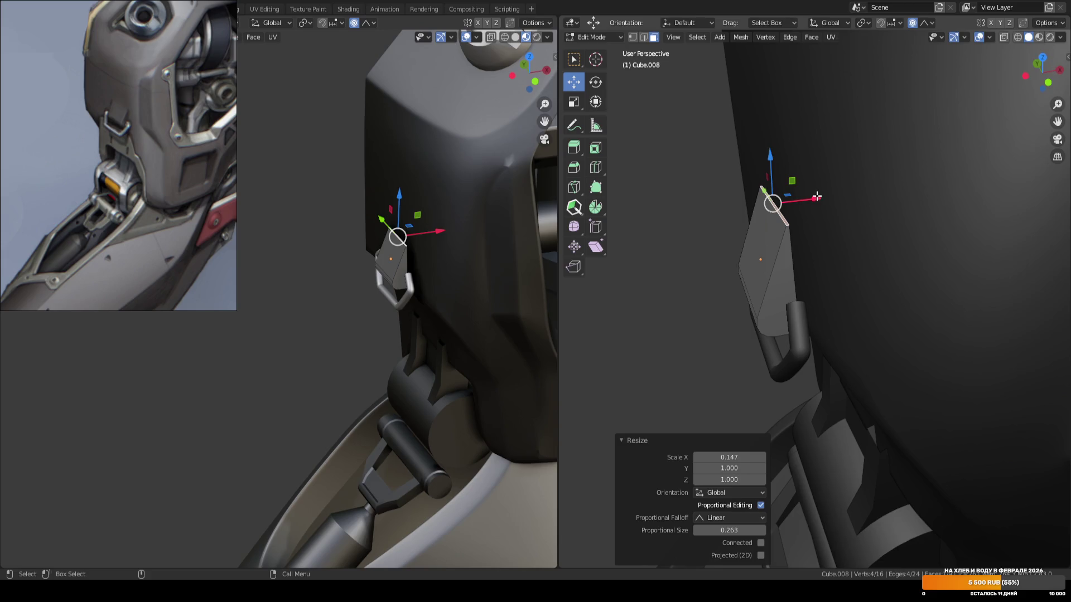
key(g)
key(x)
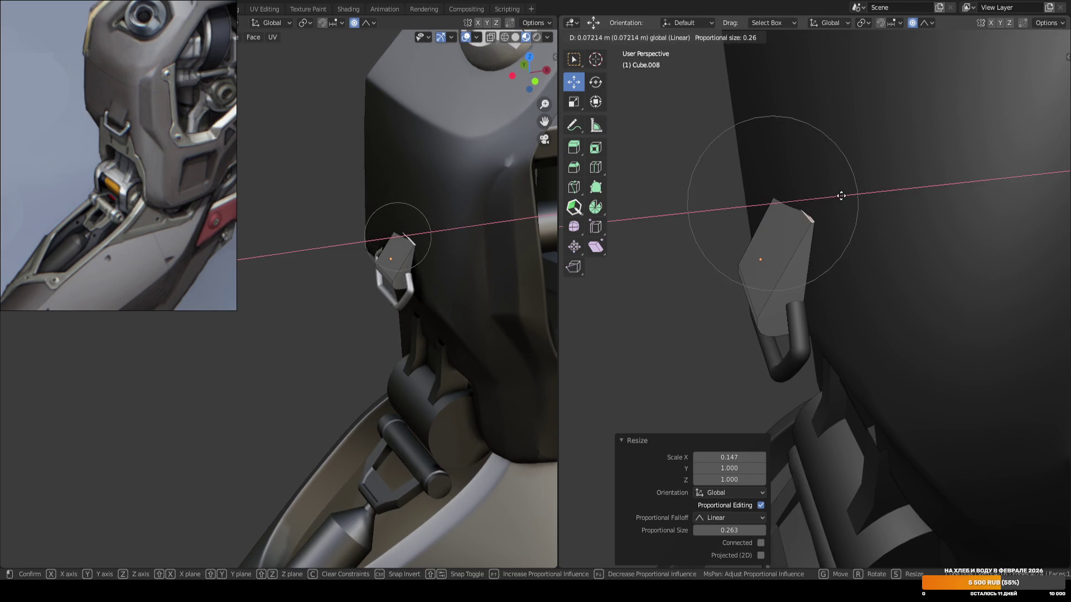
click(841, 196)
Leave Edit Mode and add the curved handle to the selection.
mouse_move(841, 196)
middle_down()
mouse_move(820, 95)
mouse_move(830, 91)
middle_up()
key(Tab)
shift+click(901, 245)
Rotate the plate and handle about 4.94° around Z and nudge them along X.
key(r)
key(z)
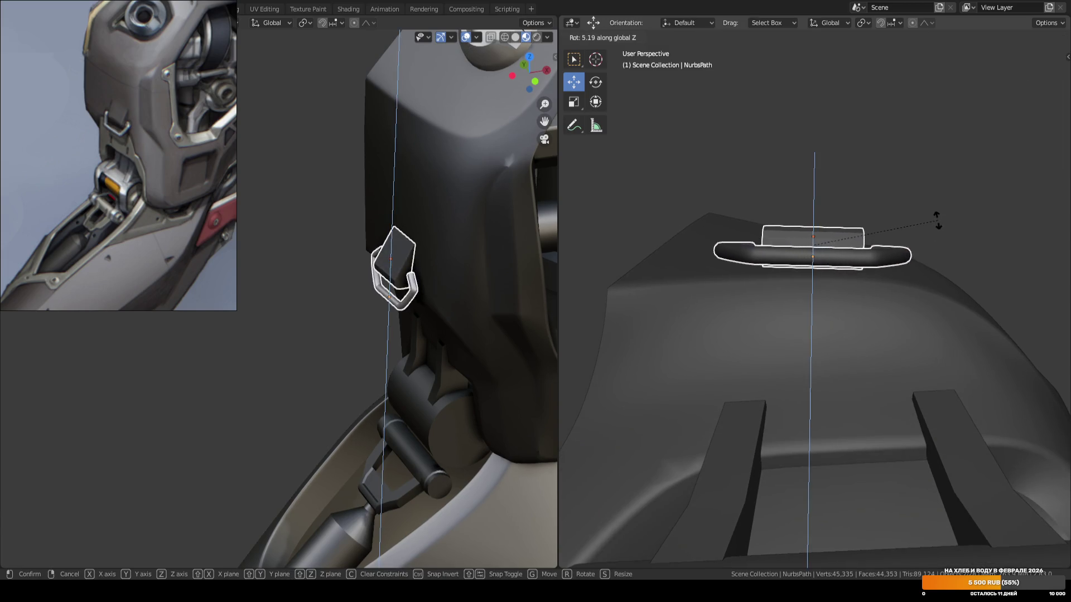
click(938, 224)
key(g)
key(x)
click(846, 228)
key(KP_Decimal)
mouse_move(845, 227)
middle_down()
mouse_move(815, 292)
mouse_move(775, 305)
mouse_move(803, 293)
middle_up()
key(g)
key(x)
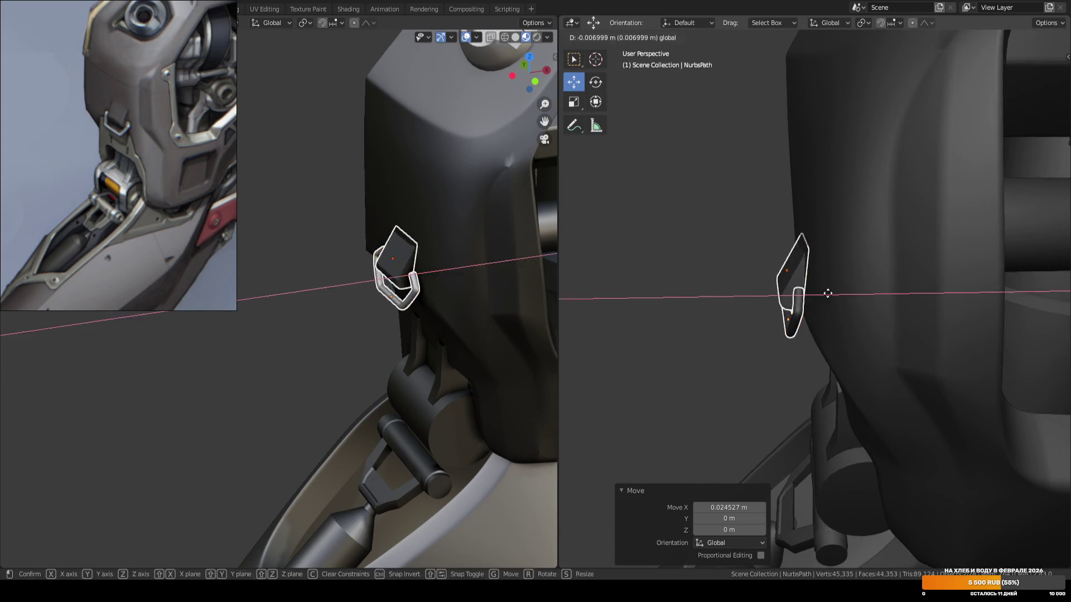
click(825, 284)
Tilt the plate and handle around Y in front view, then select the plate alone.
key(KP_1)
key(r)
right_click(936, 203)
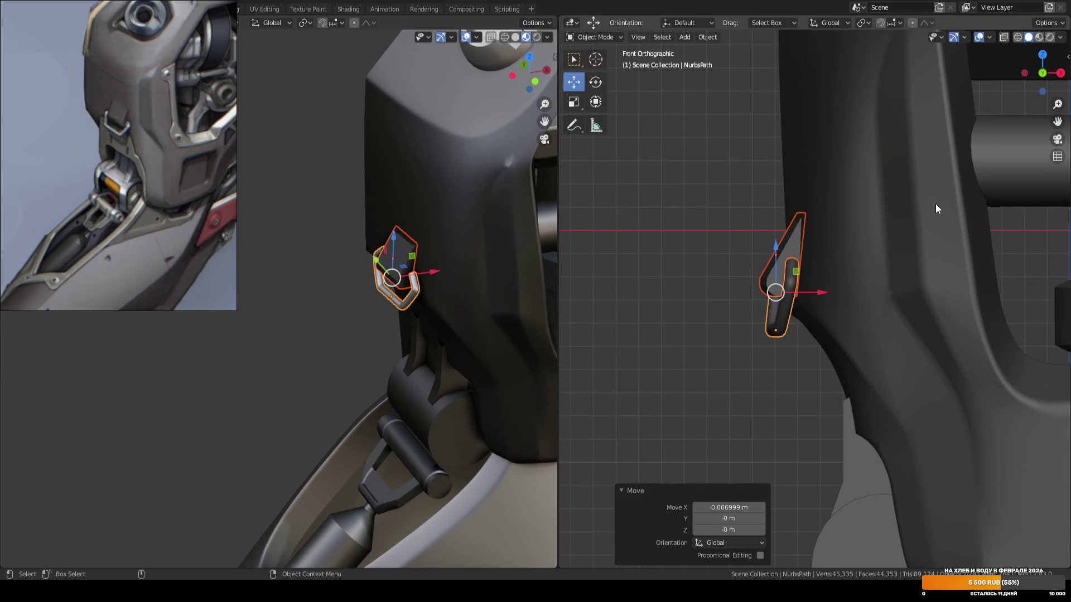
key(r)
key(y)
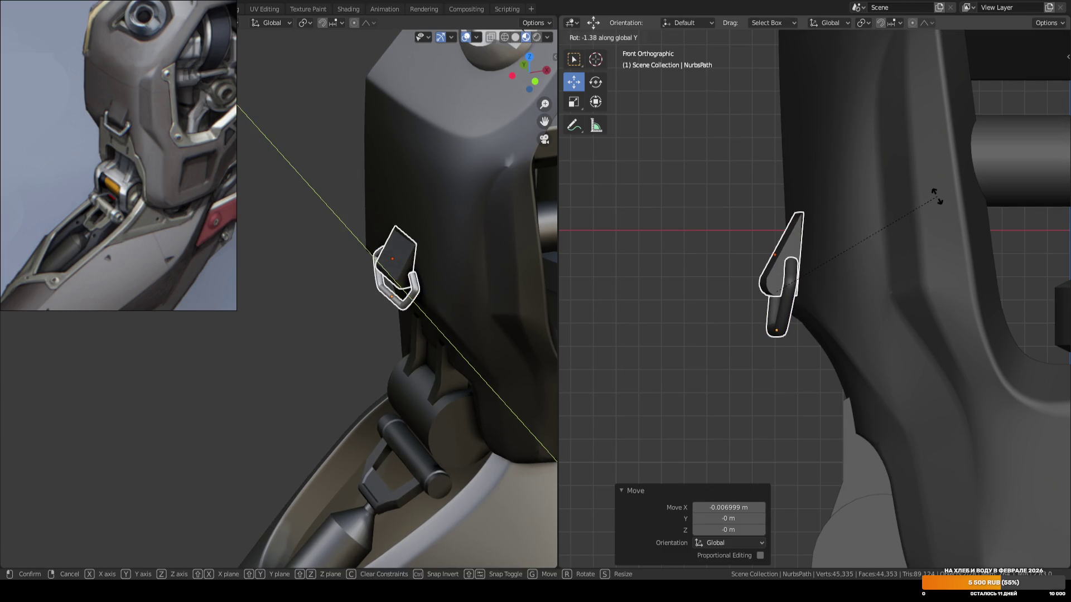
click(907, 216)
mouse_move(896, 205)
middle_down()
mouse_move(670, 219)
mouse_move(715, 270)
mouse_move(825, 215)
mouse_move(740, 219)
mouse_move(735, 230)
middle_up()
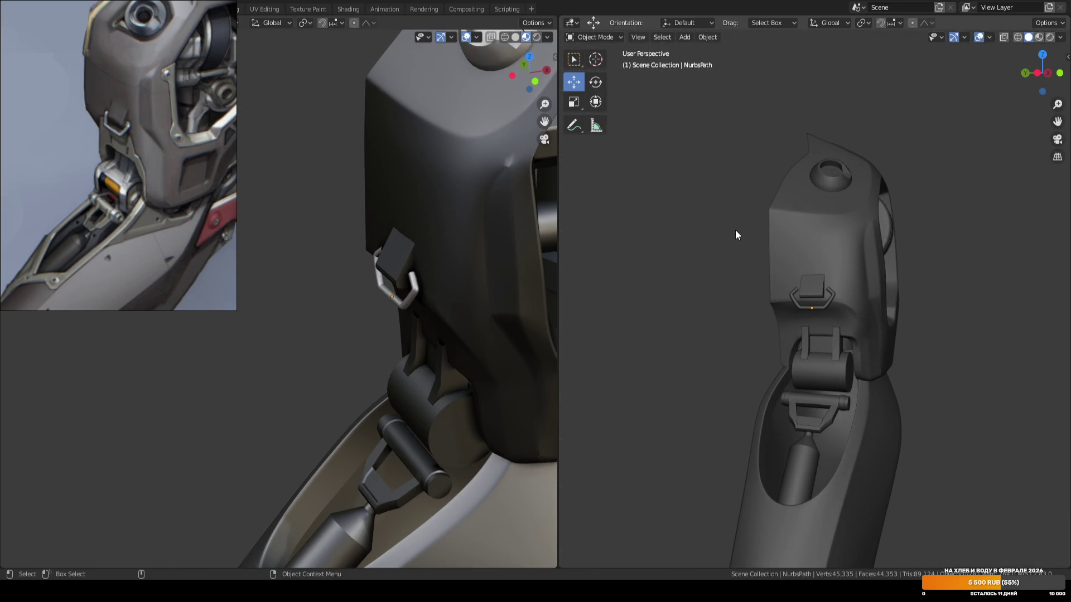
scroll(781, 253, up, 5)
click(805, 275)
scroll(864, 234, up, 2)
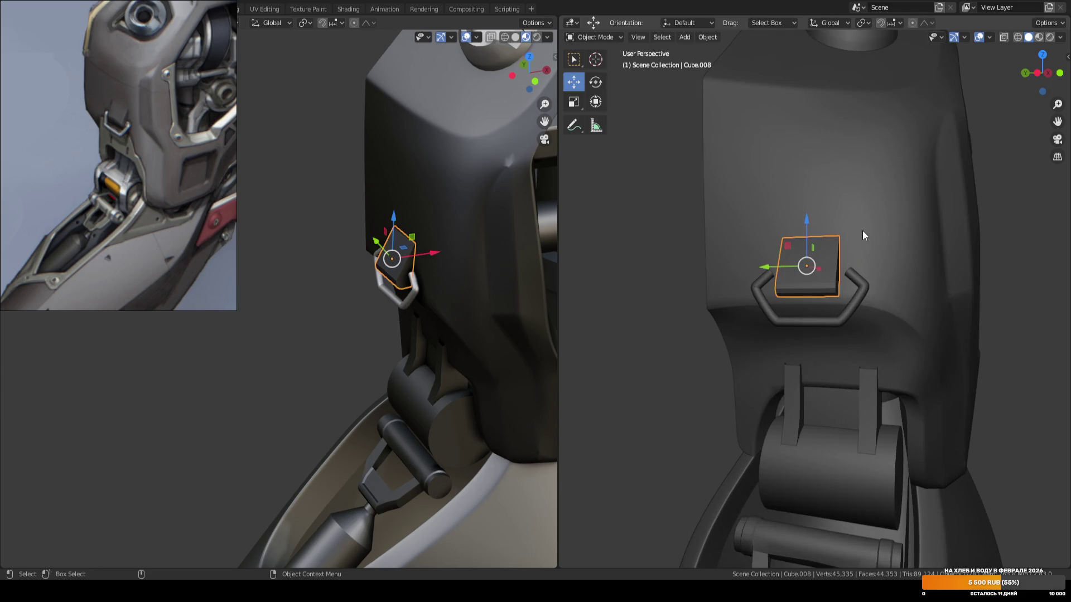
Lower the plate 0.026 m and pull the handle's lower-left points down proportionally.
drag(808, 219, 808, 230)
mouse_move(876, 232)
alt+middle_down()
mouse_move(741, 290)
mouse_move(931, 317)
alt+middle_up()
click(767, 329)
scroll(752, 333, up, 4)
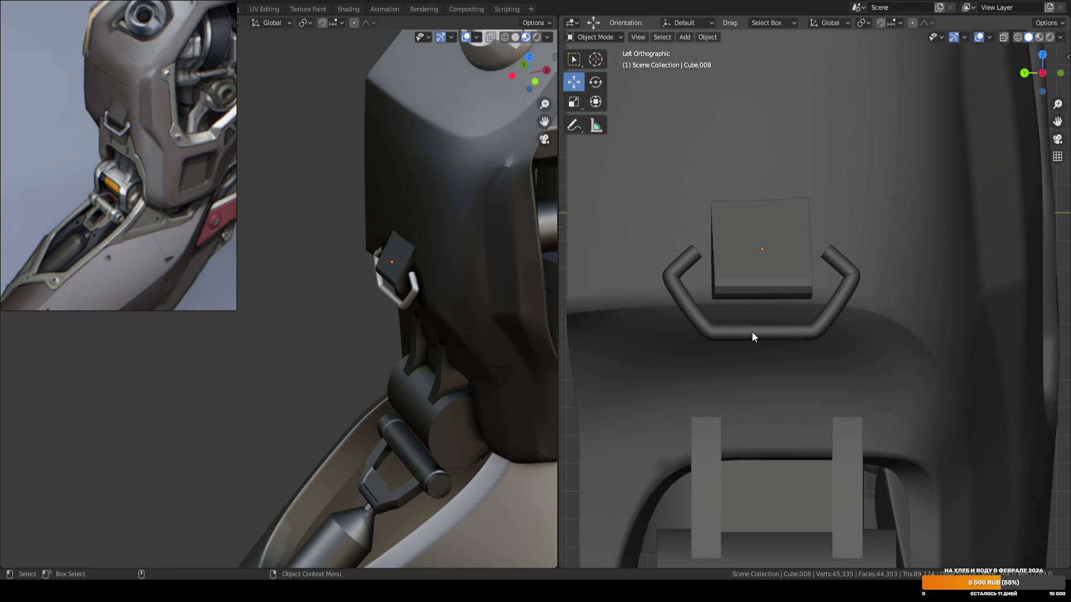
key(Tab)
scroll(723, 196, up, 1)
mouse_move(723, 226)
mouse_down()
mouse_move(626, 273)
mouse_move(629, 281)
mouse_up()
key(g)
scroll(708, 277, up, 6)
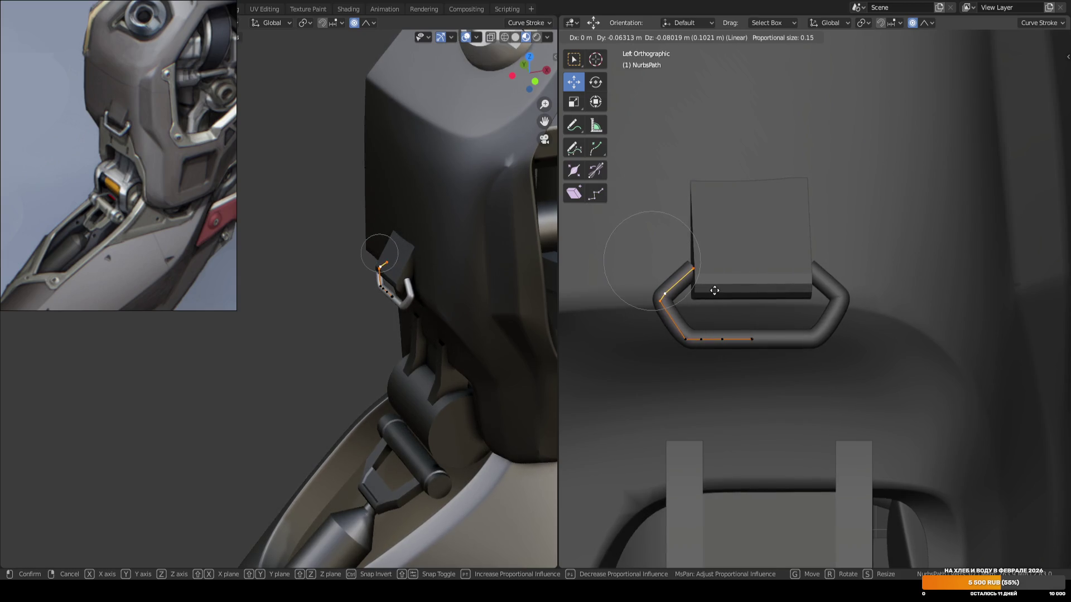
click(709, 293)
Turn off proportional editing and reposition the handle's left control point.
shift+middle_drag(622, 326, 638, 293)
click(639, 293)
key(o)
click(677, 265)
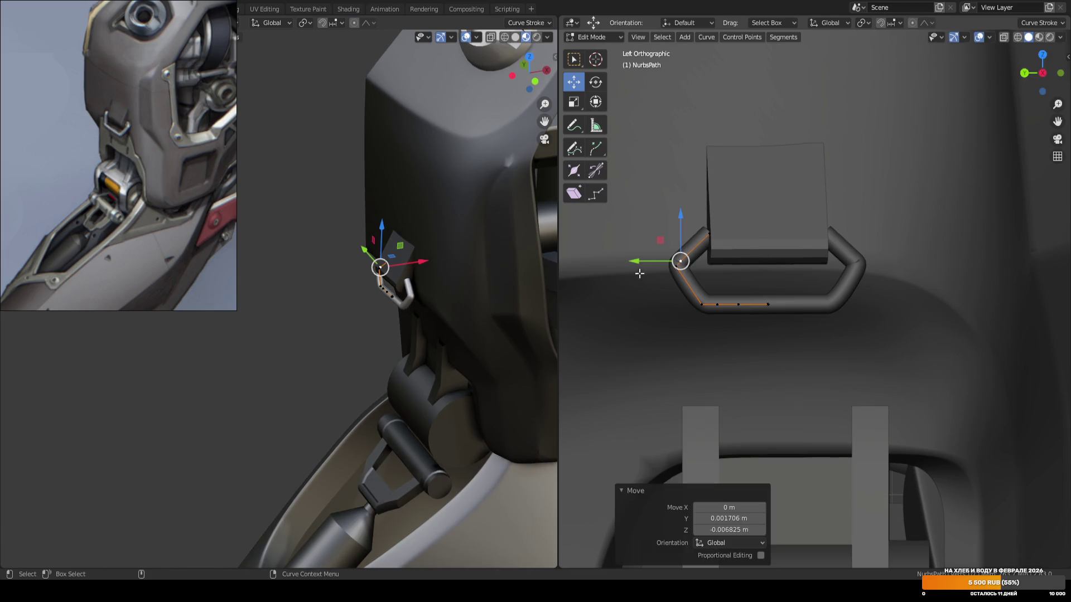
key(g)
click(690, 249)
Slide the handle's bottom-left corner point along Y and leave curve editing.
click(702, 304)
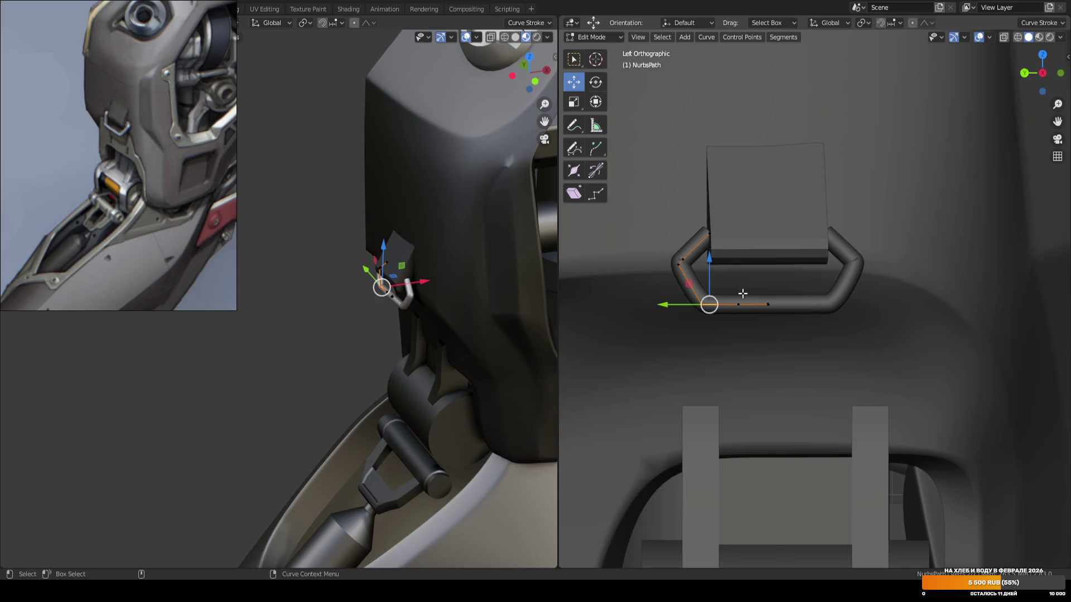
key(g)
key(y)
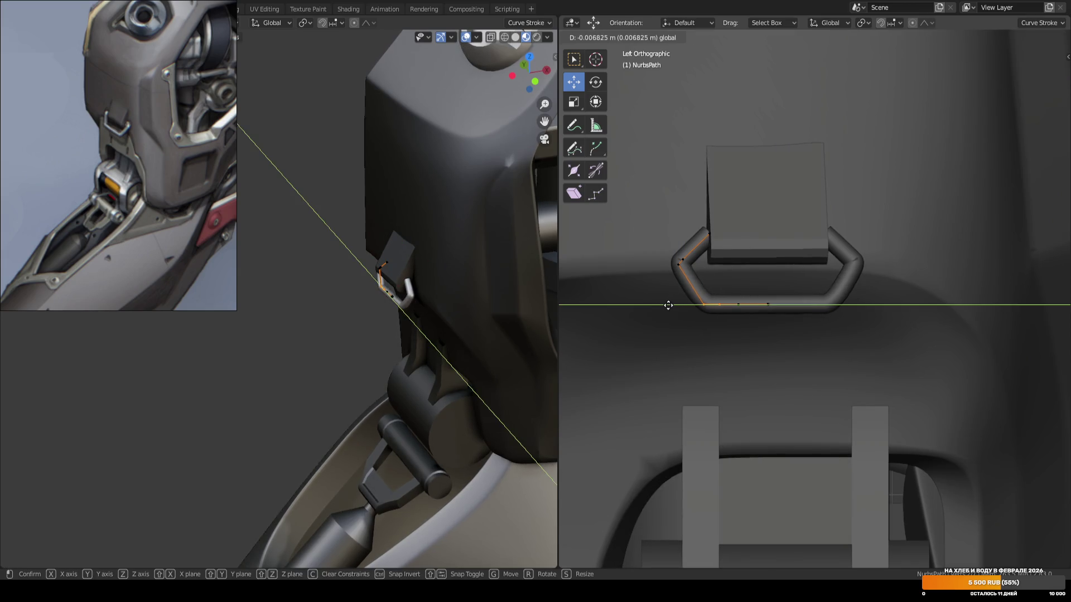
click(666, 304)
scroll(791, 259, down, 1)
scroll(791, 258, down, 3)
key(Tab)
scroll(799, 240, down, 3)
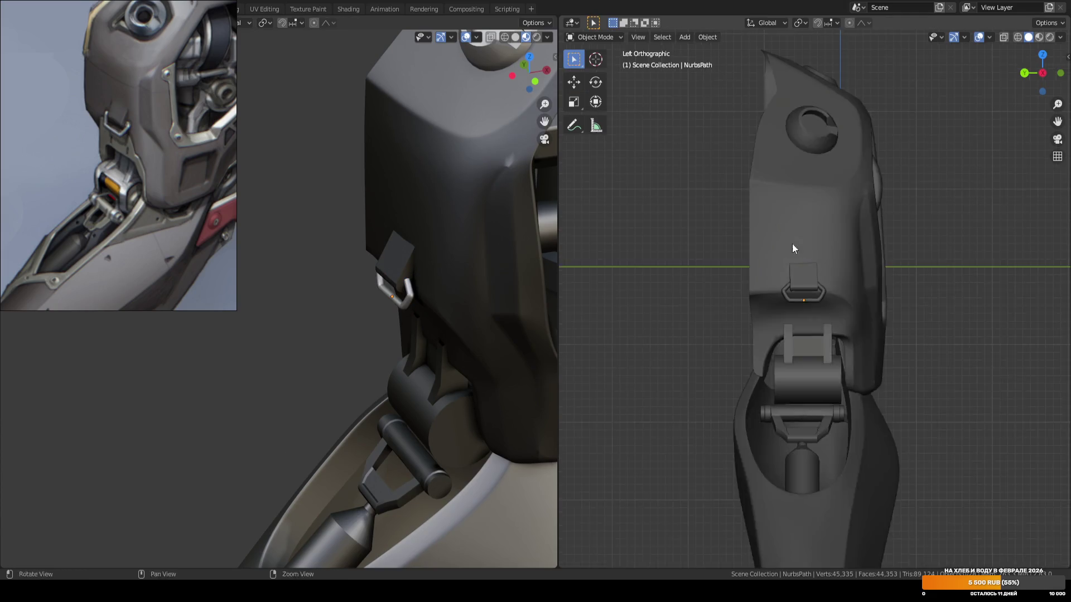
Save ARM_04.blend and turn the view to face the clasp.
middle_drag(799, 240, 722, 270)
key(ctrl+s)
scroll(473, 273, down, 5)
scroll(459, 283, down, 2)
middle_drag(460, 282, 471, 246)
scroll(775, 221, up, 4)
mouse_move(775, 221)
middle_down()
mouse_move(807, 211)
mouse_move(784, 238)
middle_up()
Widen the whole bracket plate along its local Y axis.
click(784, 238)
key(Tab)
key(a)
key(comma)
click(779, 232)
key(shift+space)
key(s)
drag(736, 255, 730, 257)
key(Tab)
Shift the clasp loop's left-side curve points along X to match the plate.
click(735, 298)
key(Tab)
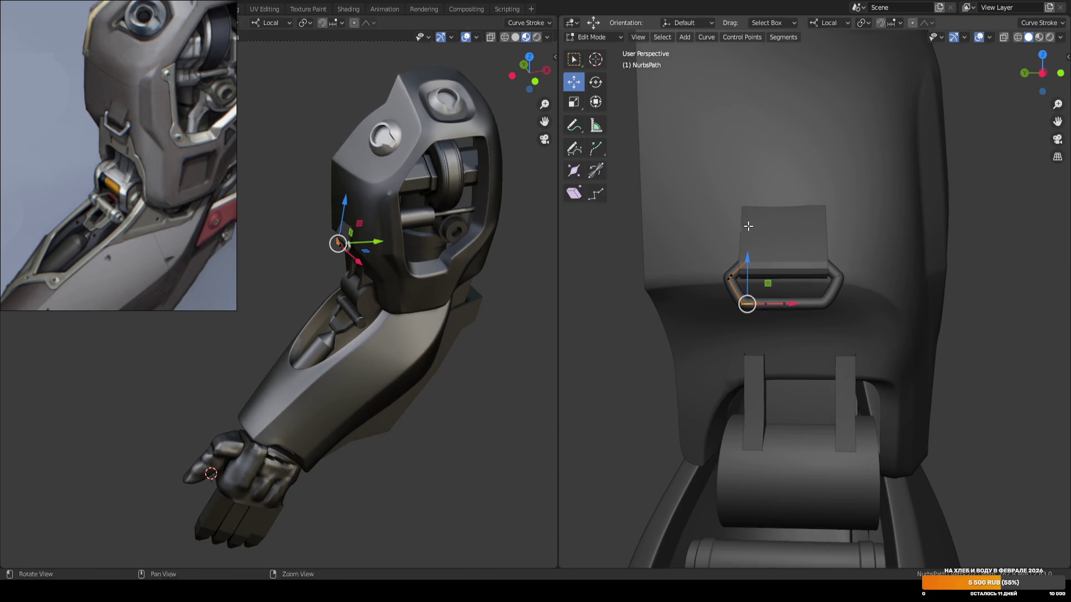
middle_drag(745, 216, 717, 191)
drag(714, 194, 797, 277)
key(g)
key(x)
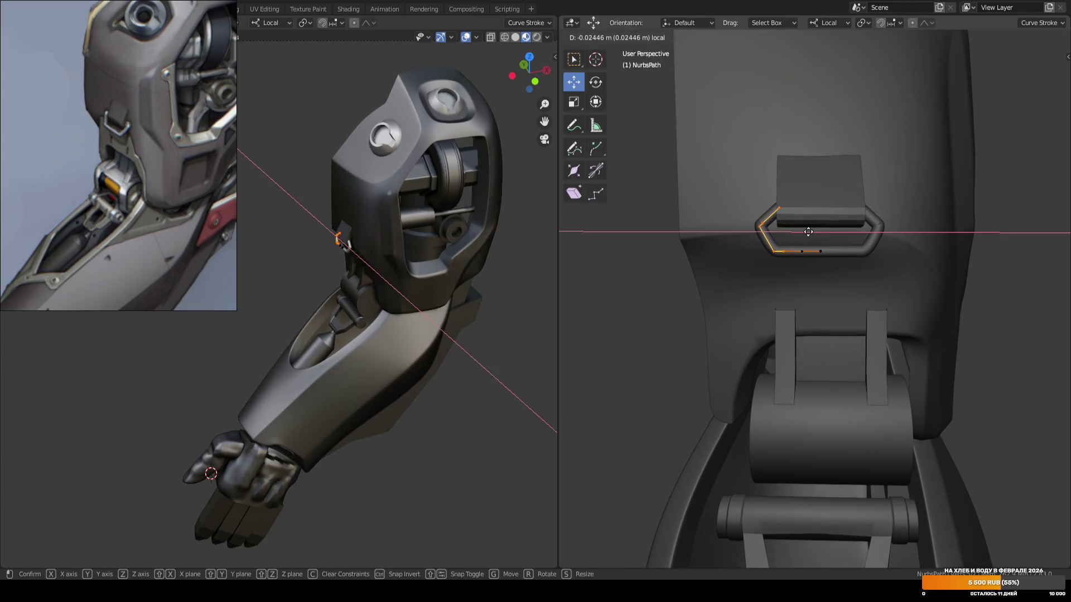
click(810, 232)
key(Tab)
Select the bracket plate plus clasp hook and invoke Ctrl+P parenting.
scroll(645, 263, down, 3)
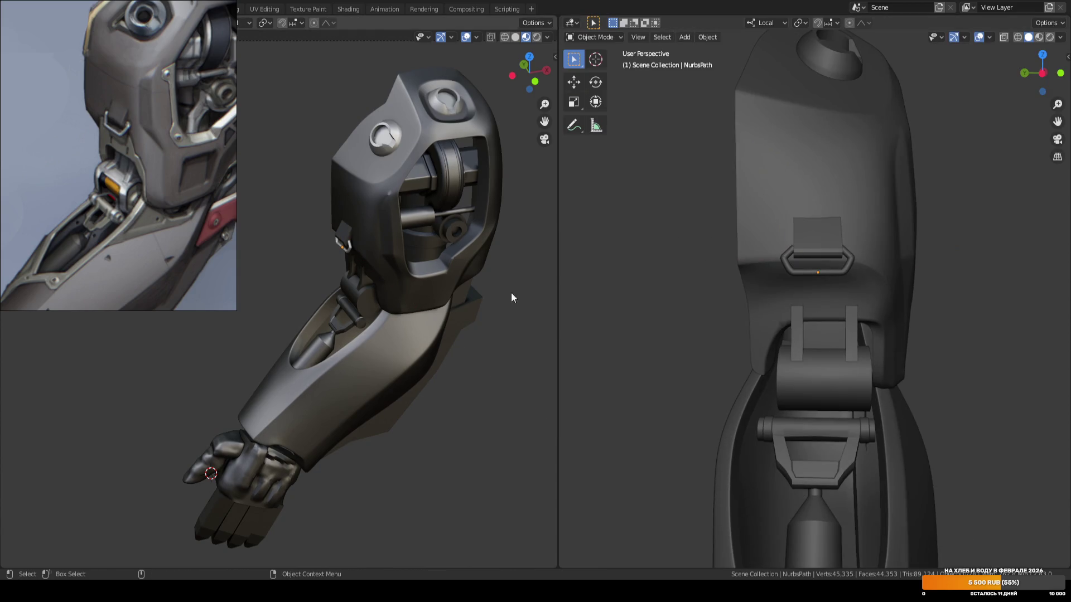
scroll(387, 261, up, 3)
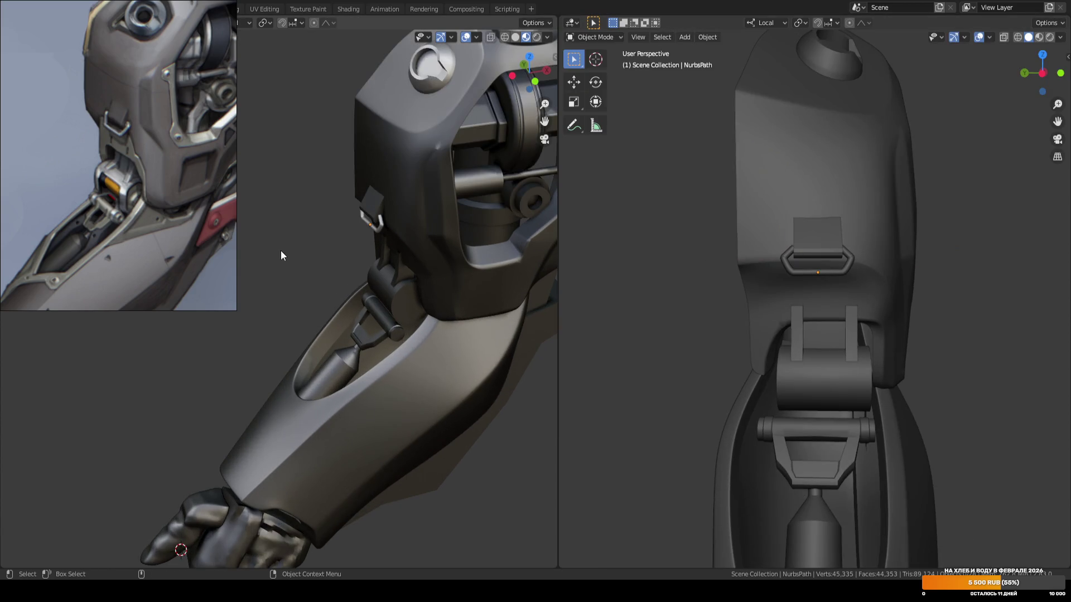
middle_drag(722, 215, 721, 216)
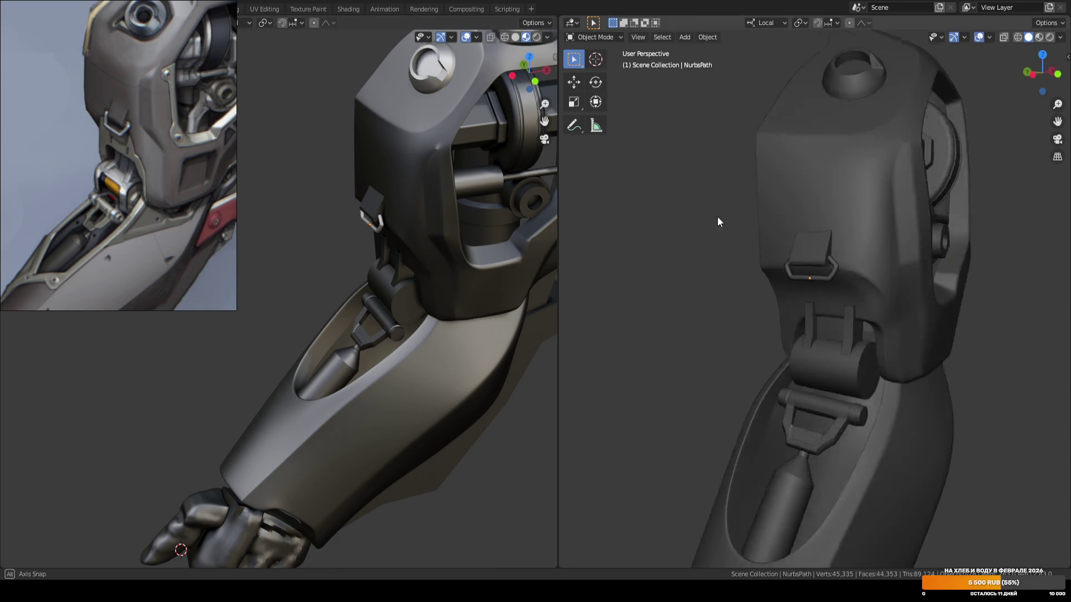
scroll(692, 216, up, 4)
click(768, 228)
scroll(776, 231, up, 2)
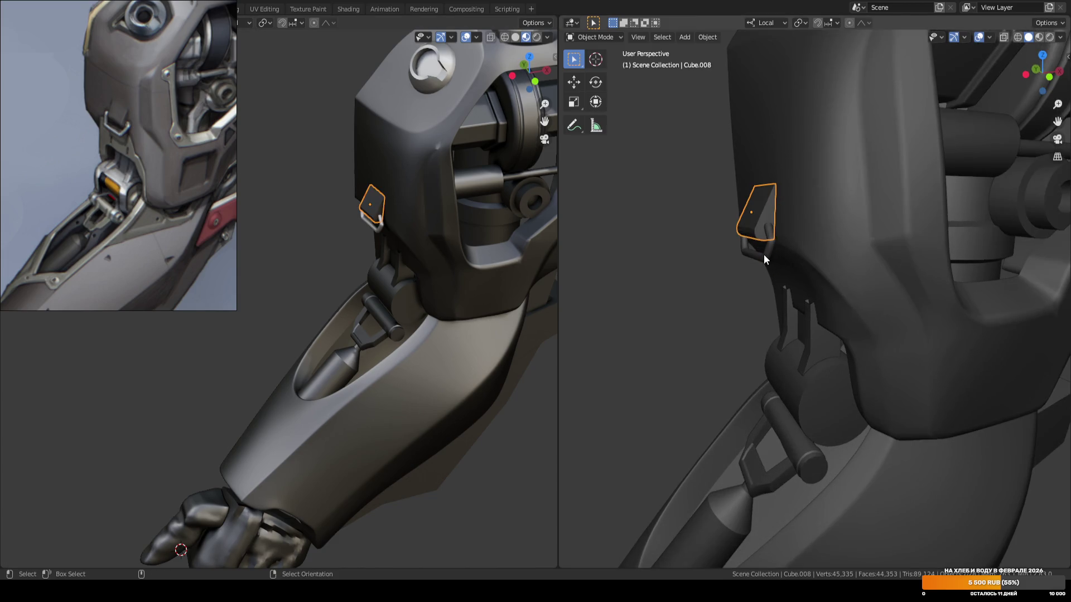
shift+click(764, 256)
key(ctrl+p)
Raise the bracket and its clasp together along Z and save the file.
click(793, 196)
key(g)
key(z)
click(752, 191)
scroll(755, 216, down, 3)
key(ctrl+s)
In the shoulder shell's mesh, move the face strip below the clasp along Z.
click(805, 191)
scroll(805, 191, up, 2)
key(Tab)
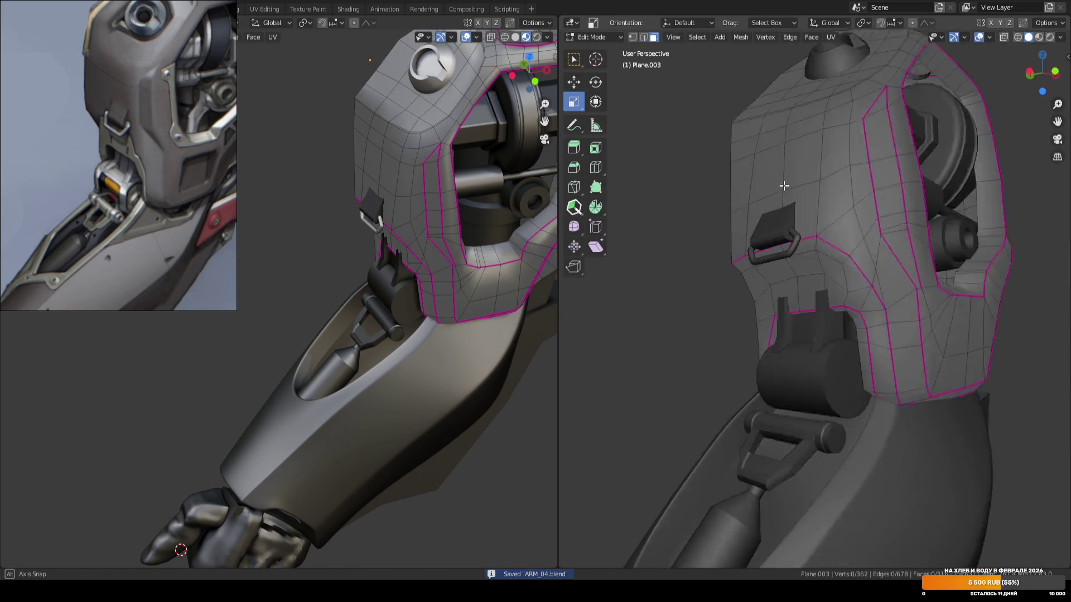
scroll(778, 190, up, 2)
key(w)
click(685, 245)
ctrl+click(826, 196)
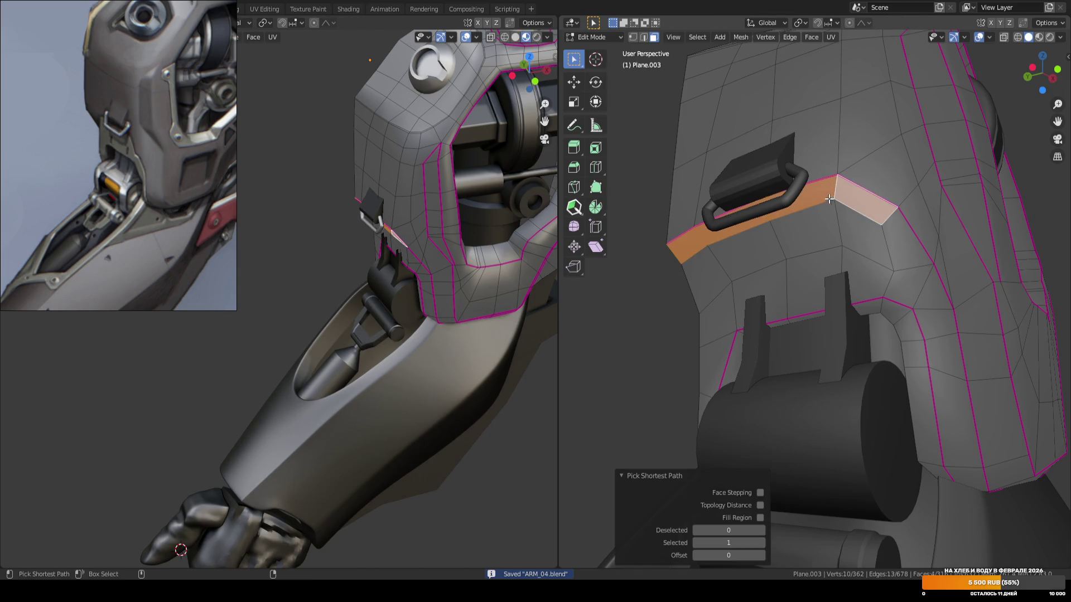
key(g)
key(z)
key(Return)
Return to object mode, frame the arm from the front, toggle the wireframe briefly, and save.
key(Tab)
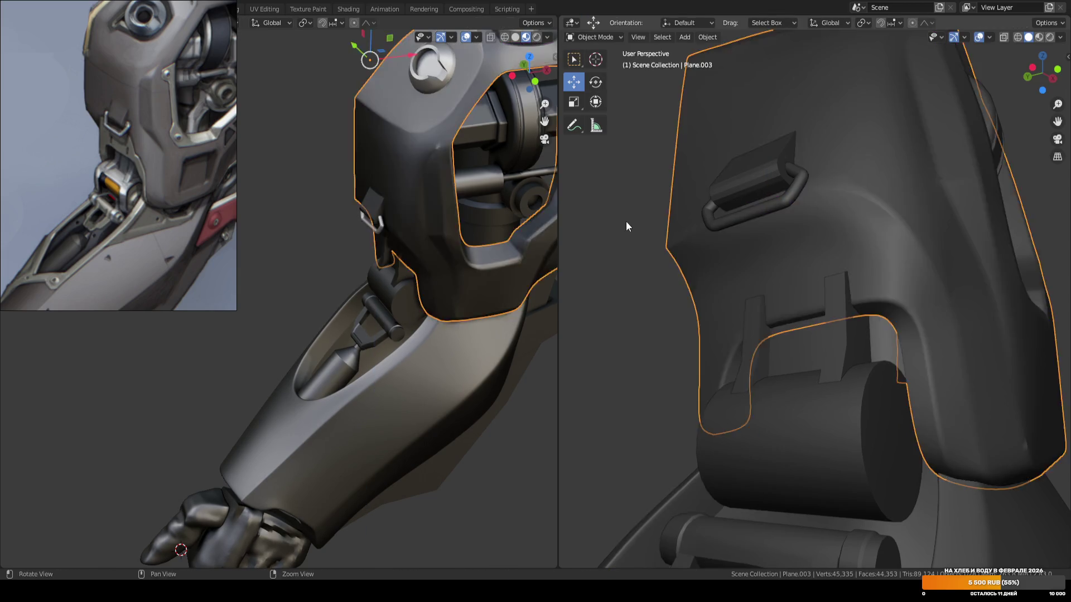
key(alt+a)
key(KP_1)
key(Home)
key(ctrl+s)
scroll(734, 265, up, 1)
key(Home)
key(shift+z)
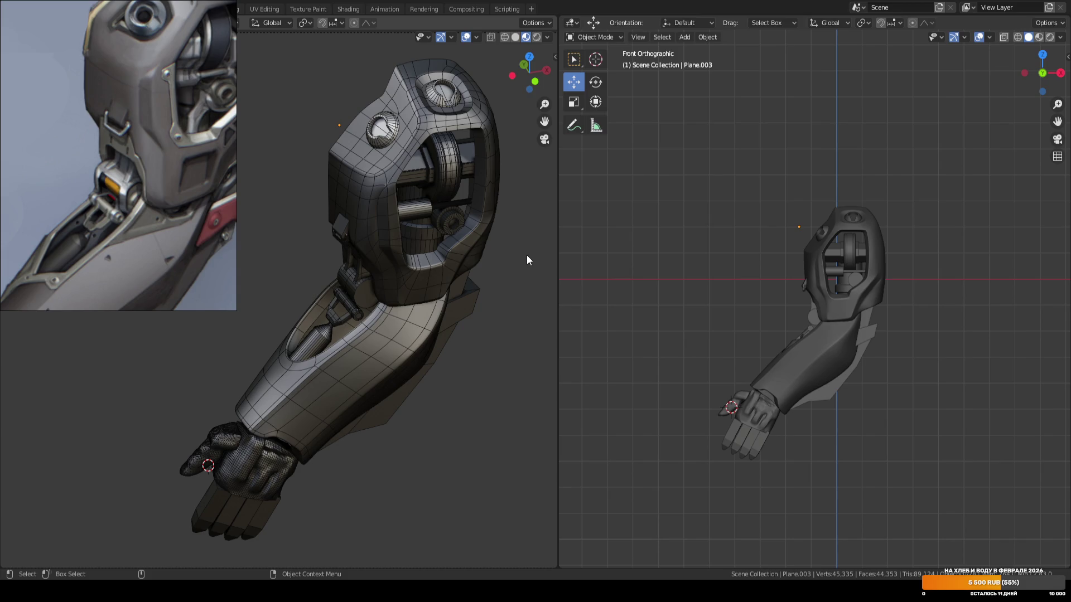
key(shift+alt+z)
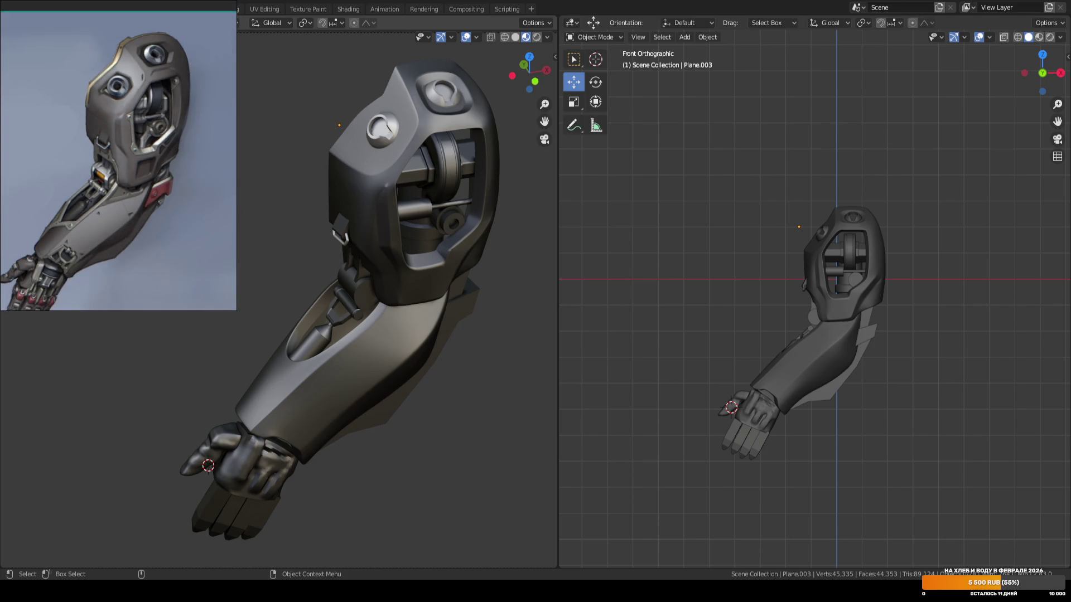
key(ctrl+s)
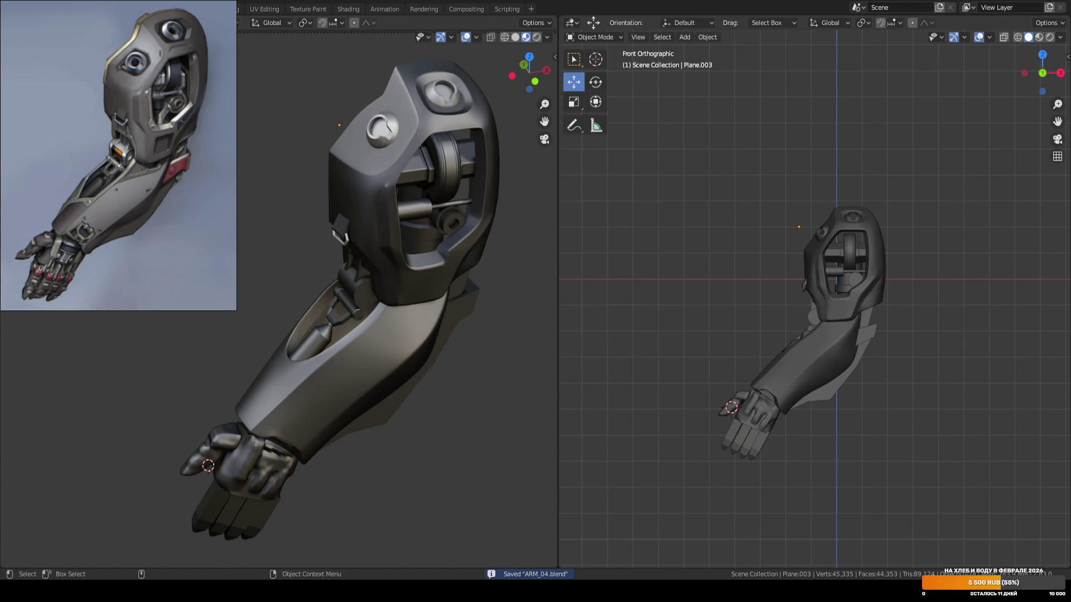
middle_drag(496, 387, 501, 377)
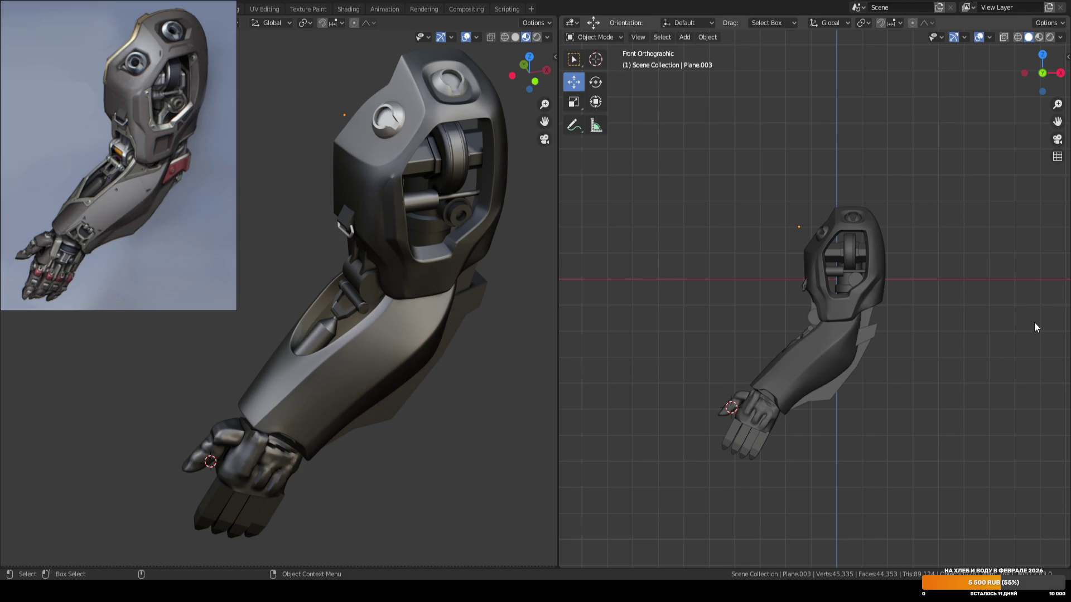
scroll(929, 243, up, 3)
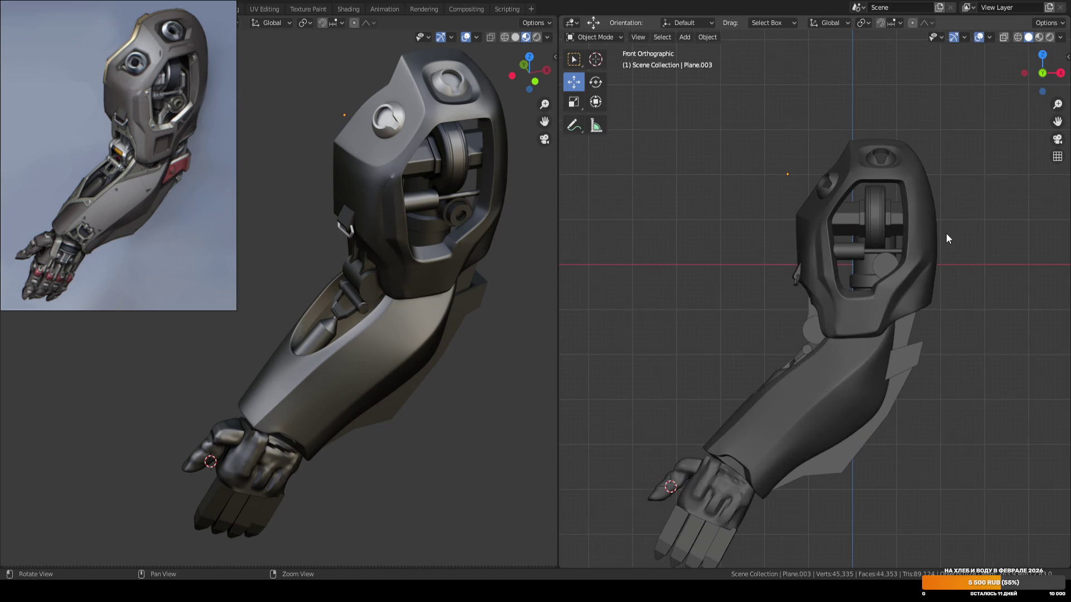
mouse_move(915, 192)
shift+middle_down()
mouse_move(832, 205)
mouse_move(821, 196)
shift+middle_up()
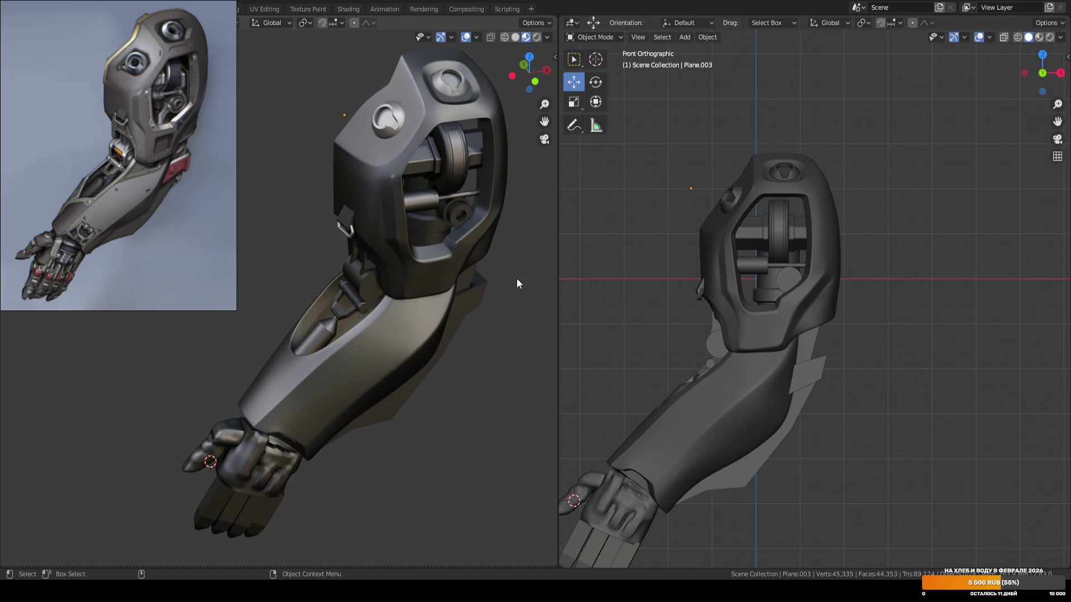
mouse_move(634, 259)
middle_down()
mouse_move(681, 265)
mouse_move(656, 257)
middle_up()
scroll(674, 262, down, 3)
key(ctrl+s)
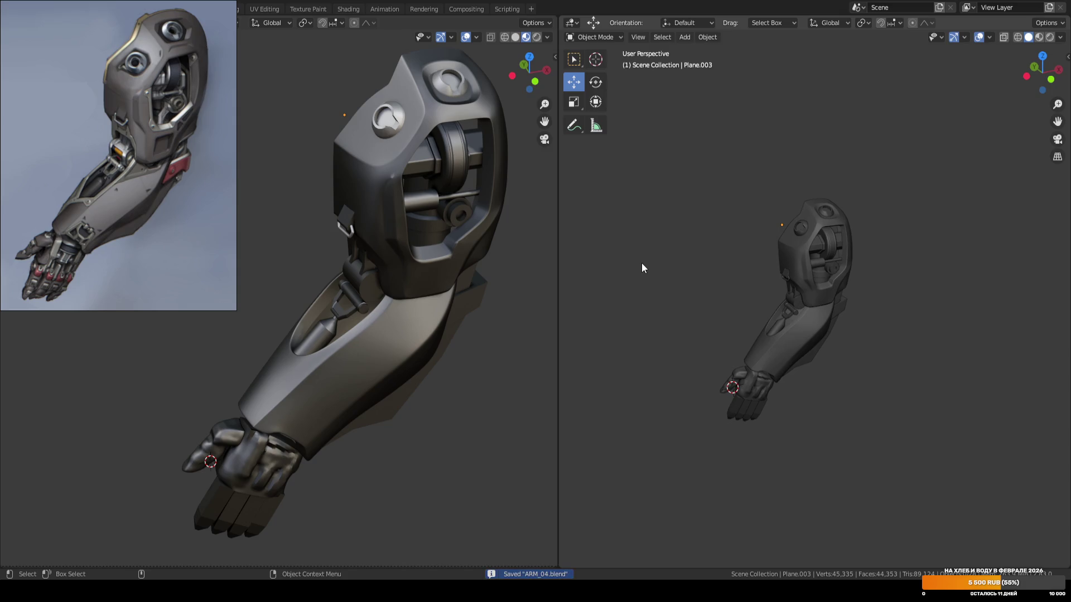
scroll(641, 262, up, 2)
ctrl+middle_drag(625, 258, 638, 233)
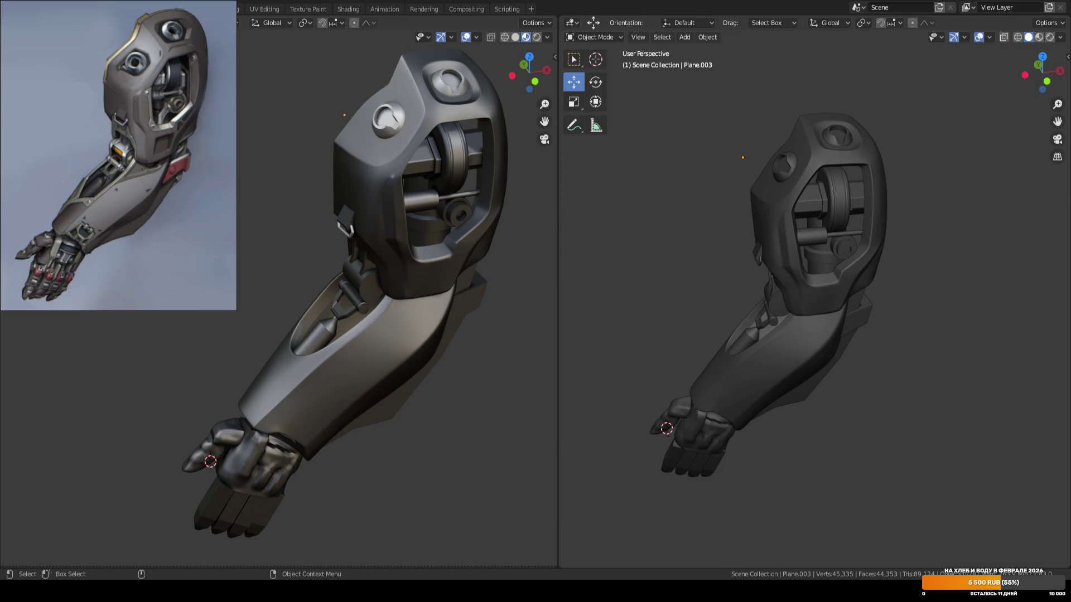
key(F3)
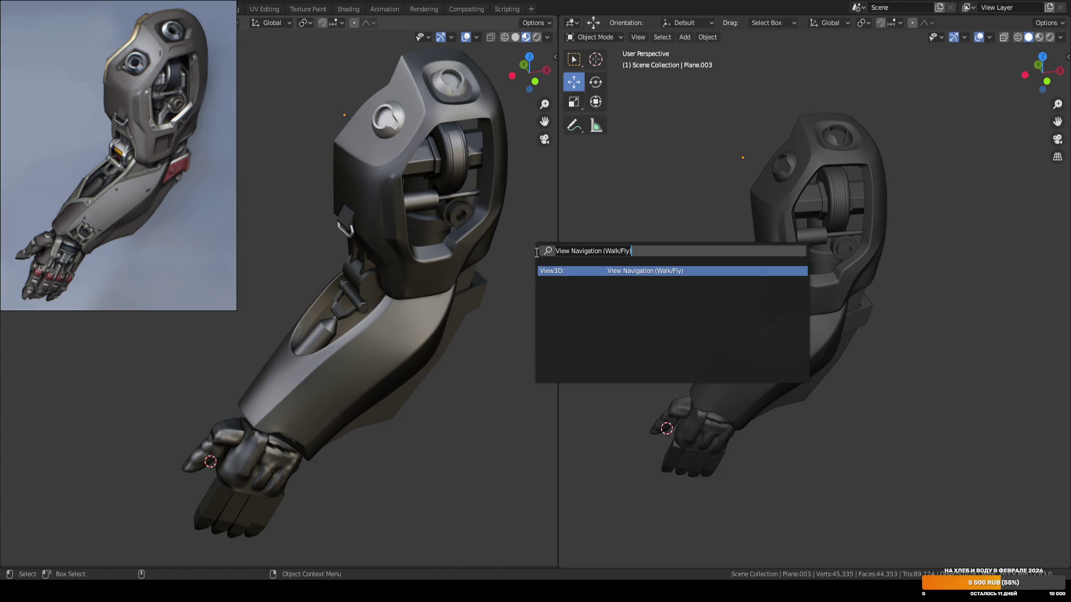
key(Return)
key(d)
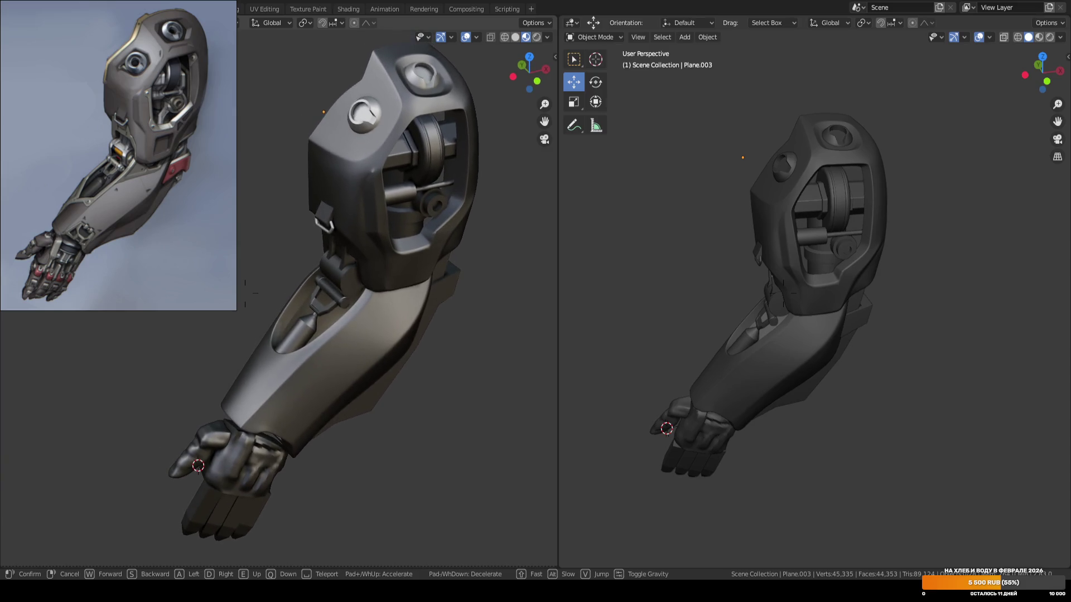
click(273, 310)
key(a)
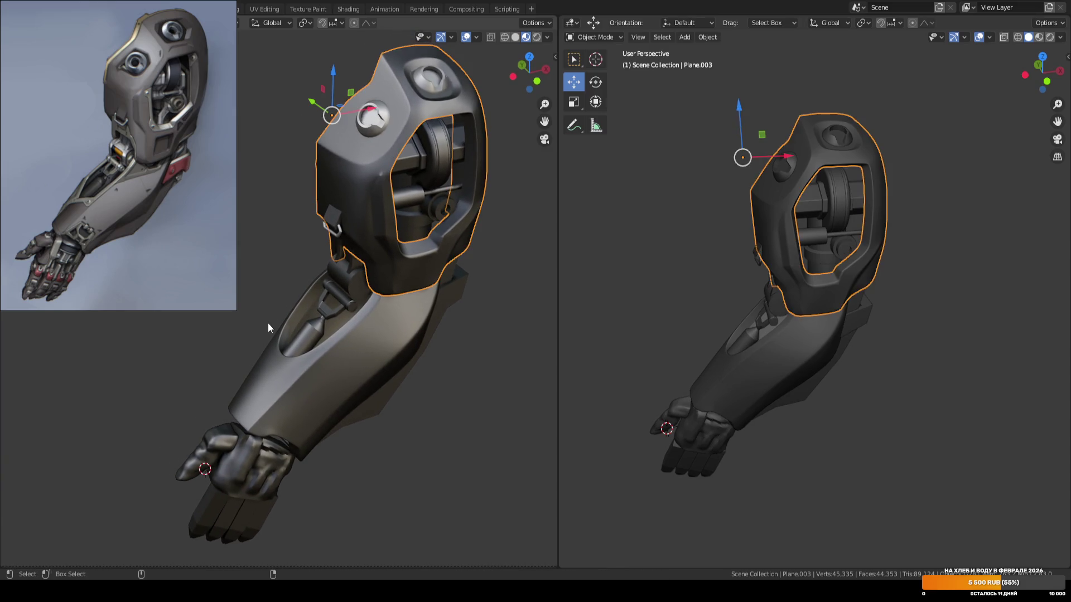
key(Tab)
key(Tab)
key(alt+a)
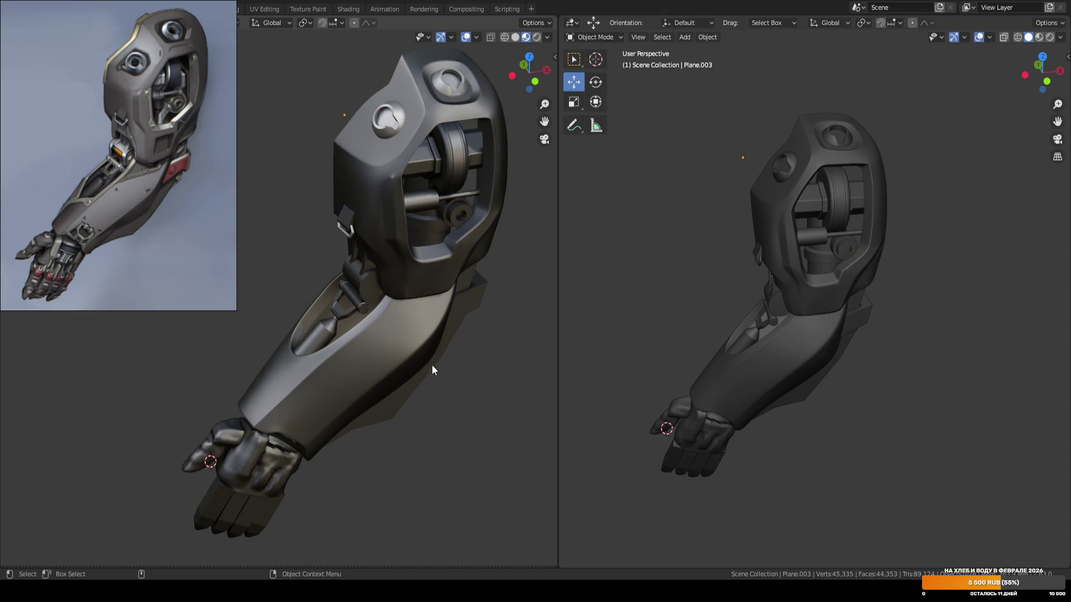
key(ctrl+s)
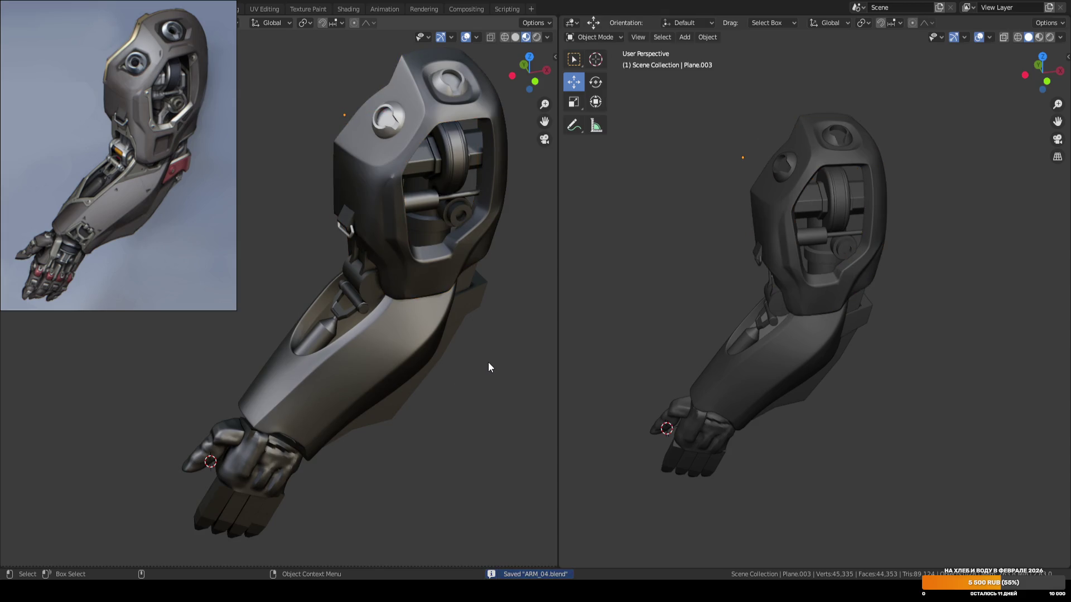
key(F3)
text(walk)
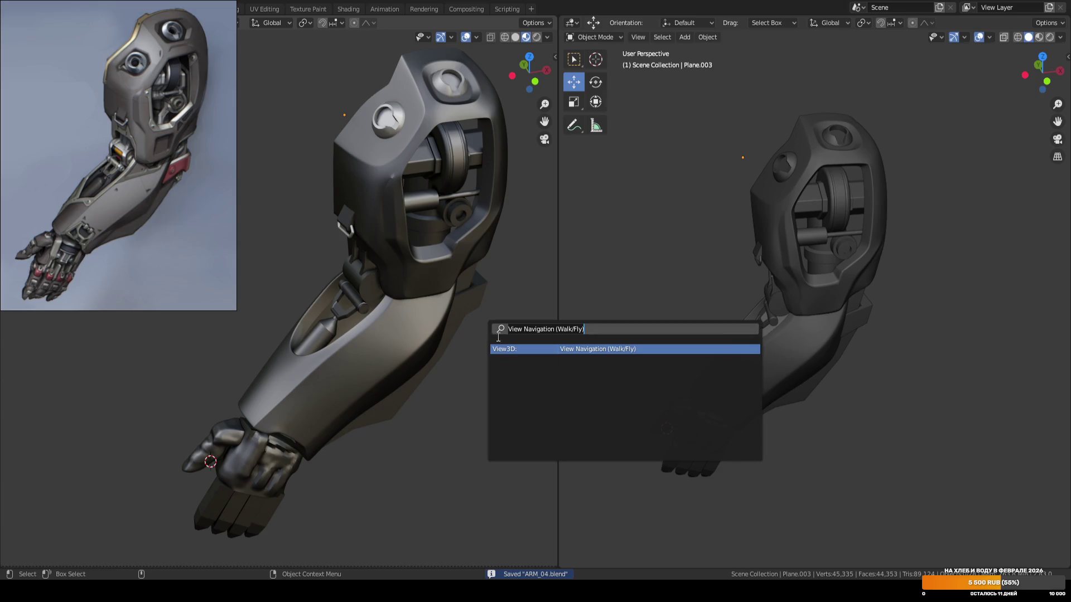
key(Return)
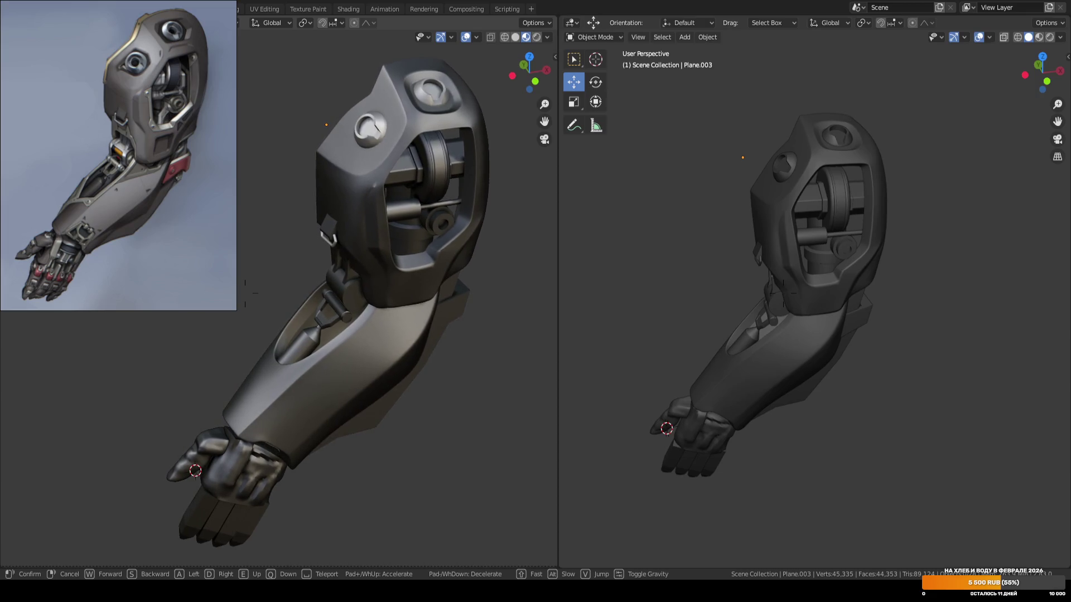
click(390, 350)
key(ctrl+s)
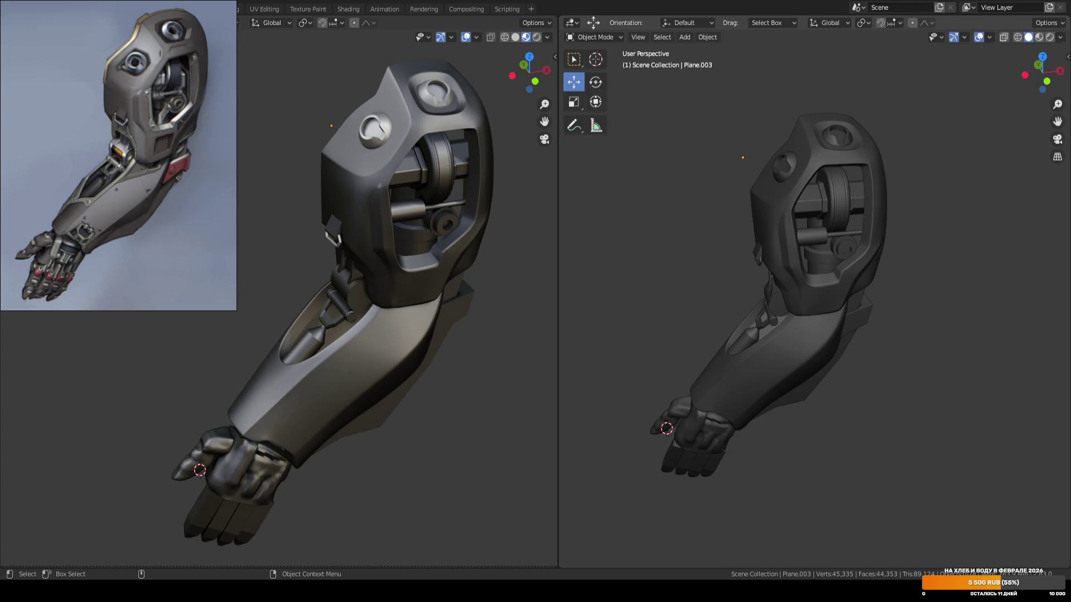
key(ctrl+s)
key(shift+alt+z)
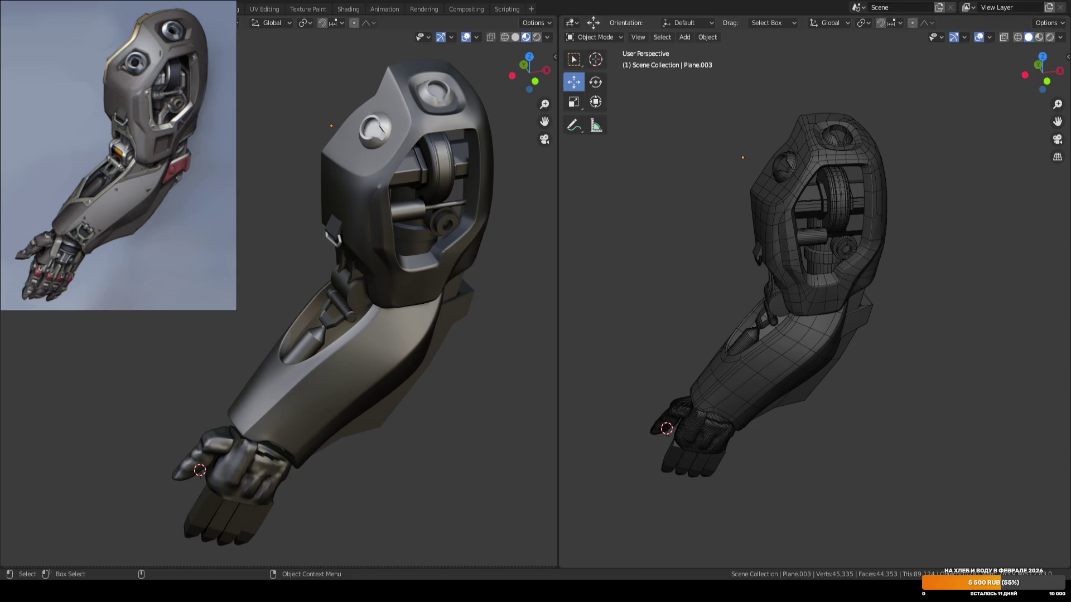
Orbit the right view around the wireframe-overlaid arm and save ARM_04.blend.
mouse_move(658, 301)
middle_down()
mouse_move(686, 311)
mouse_move(715, 270)
middle_up()
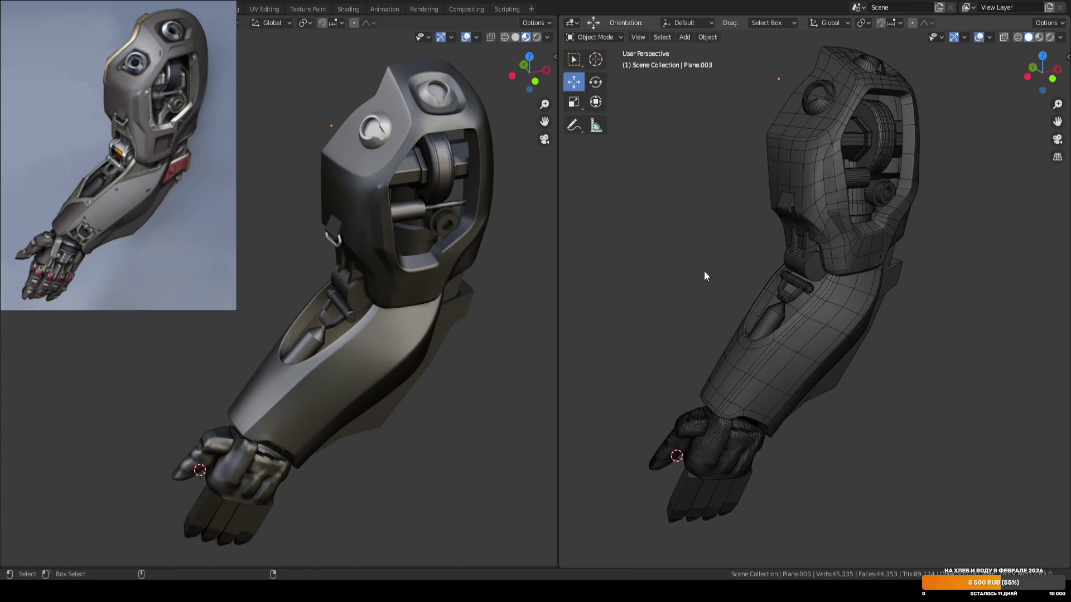
key(ctrl+s)
In the forearm shell's mesh, circle-select the wrist vertex loop with X-ray on.
shift+middle_drag(615, 367, 665, 313)
click(724, 336)
key(Tab)
scroll(771, 289, up, 5)
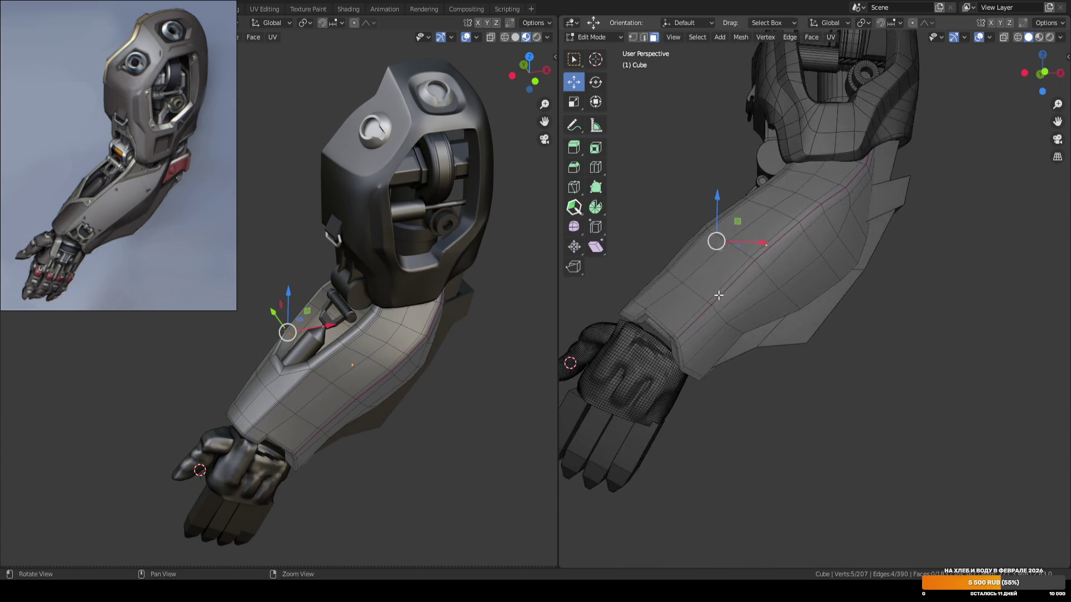
key(w)
key(alt+a)
middle_drag(772, 310, 760, 311)
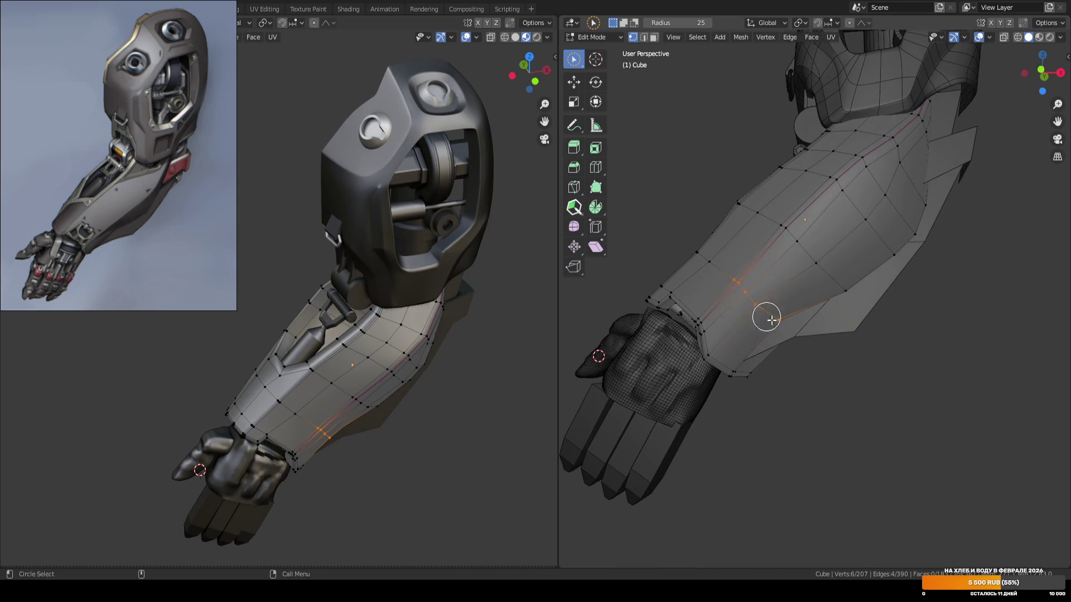
drag(735, 288, 777, 320)
mouse_move(777, 320)
middle_down()
mouse_move(676, 301)
mouse_move(753, 322)
middle_up()
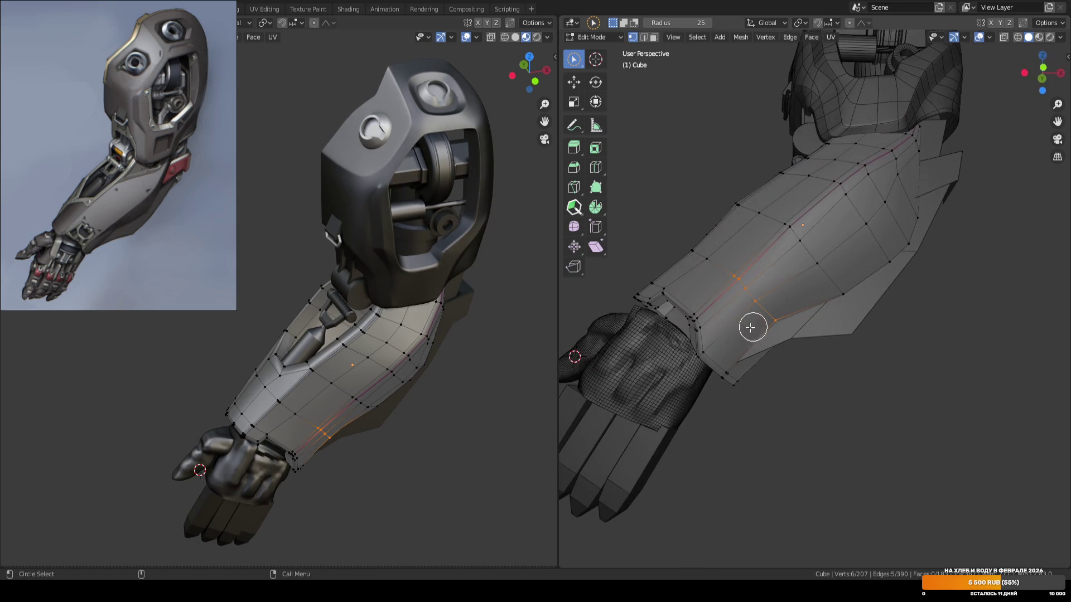
key(alt+z)
mouse_move(700, 311)
mouse_down()
mouse_move(693, 335)
mouse_move(749, 384)
mouse_up()
drag(738, 280, 793, 342)
Move the wrist section about -0.053 m along X, return to object mode, and save.
key(KP_1)
key(shift+space)
key(g)
right_click(797, 292)
key(Escape)
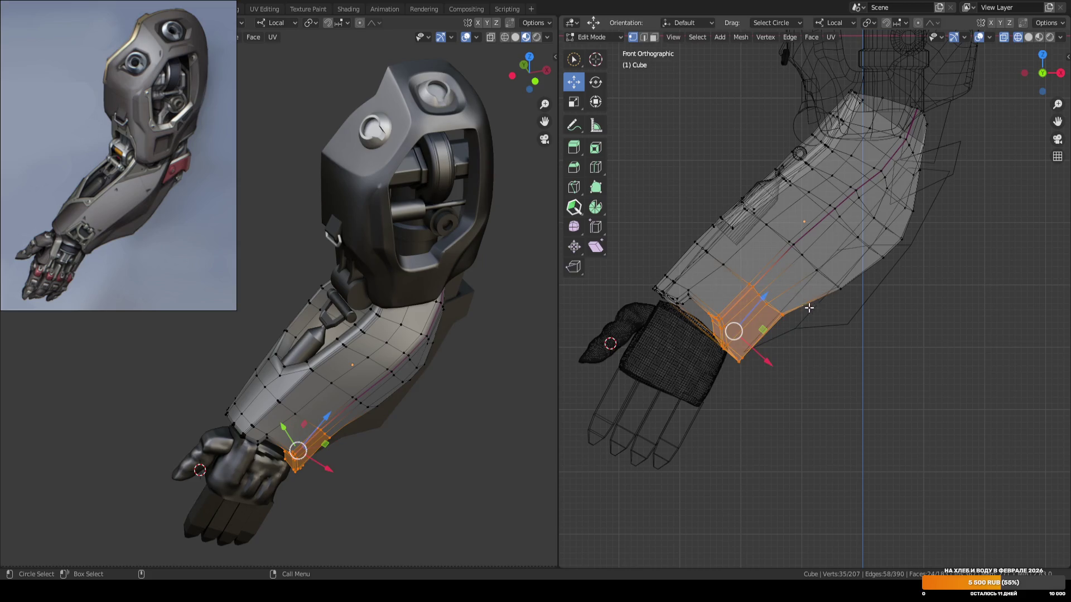
drag(768, 365, 757, 357)
key(Tab)
click(845, 355)
mouse_move(844, 355)
middle_down()
mouse_move(782, 306)
mouse_move(796, 326)
middle_up()
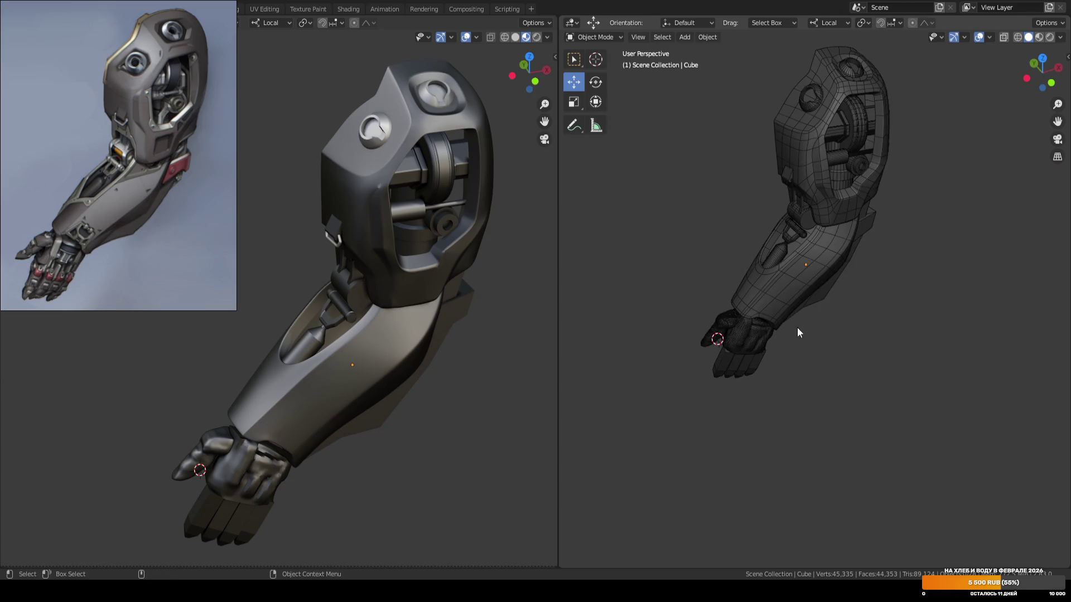
key(ctrl+s)
shift+middle_drag(858, 233, 858, 314)
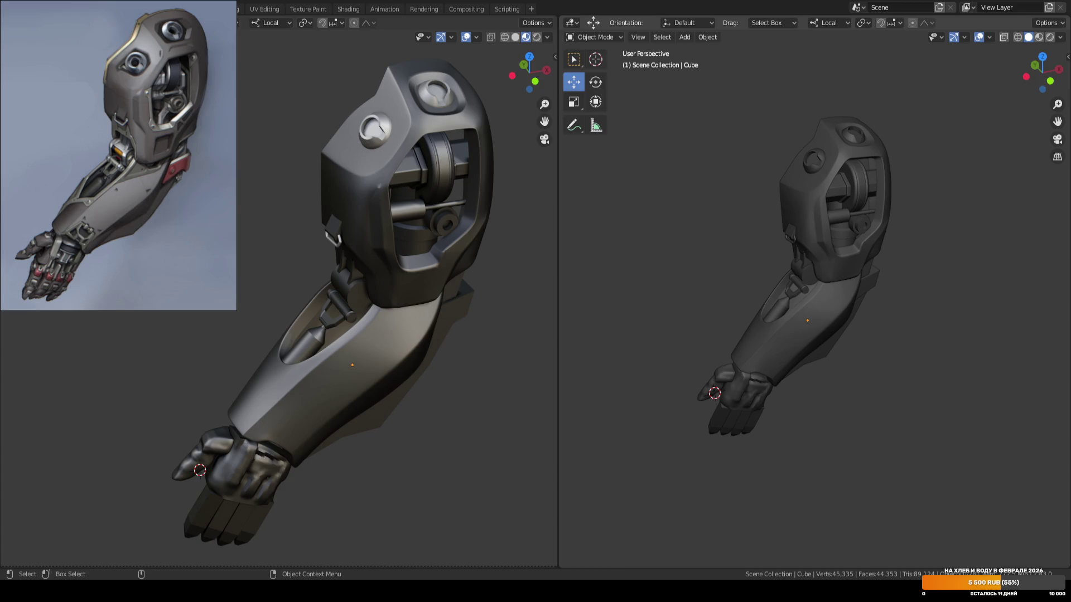
Enter the forearm shell's mesh and slide several vertices along their edges.
key(KP_1)
key(ctrl+s)
scroll(824, 281, up, 8)
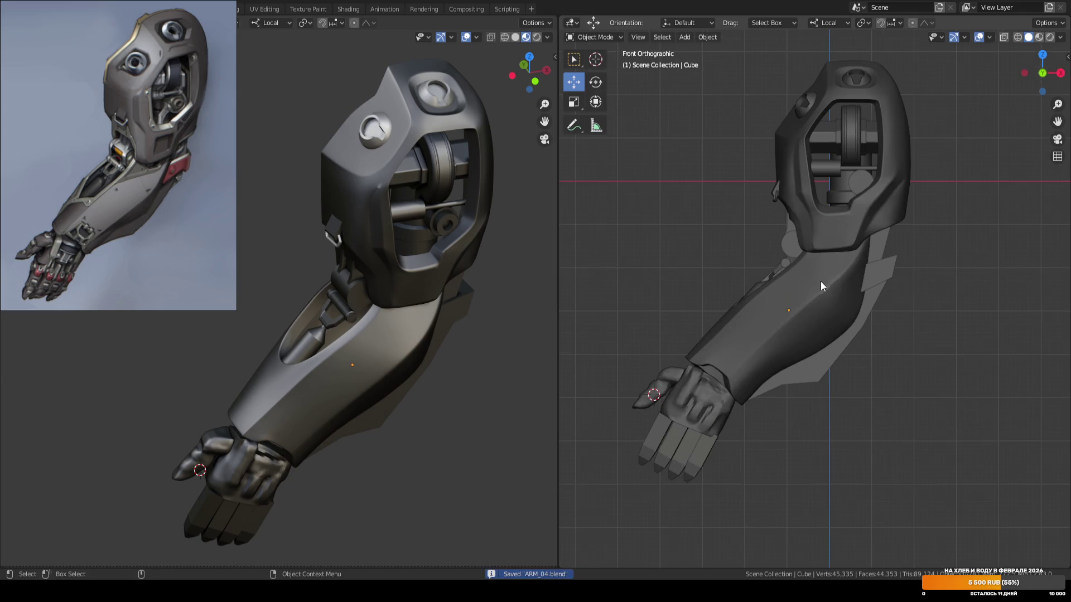
key(Tab)
mouse_move(803, 292)
middle_down()
mouse_move(785, 270)
mouse_move(777, 280)
mouse_move(788, 263)
mouse_move(911, 243)
mouse_move(907, 252)
middle_up()
key(shift+v)
click(909, 248)
key(shift+v)
click(860, 178)
key(shift+v)
click(844, 244)
Slide two more forearm vertices along their edges, return to object mode, and save.
key(w)
key(shift+v)
click(820, 252)
key(shift+v)
click(823, 251)
key(shift+v)
click(864, 180)
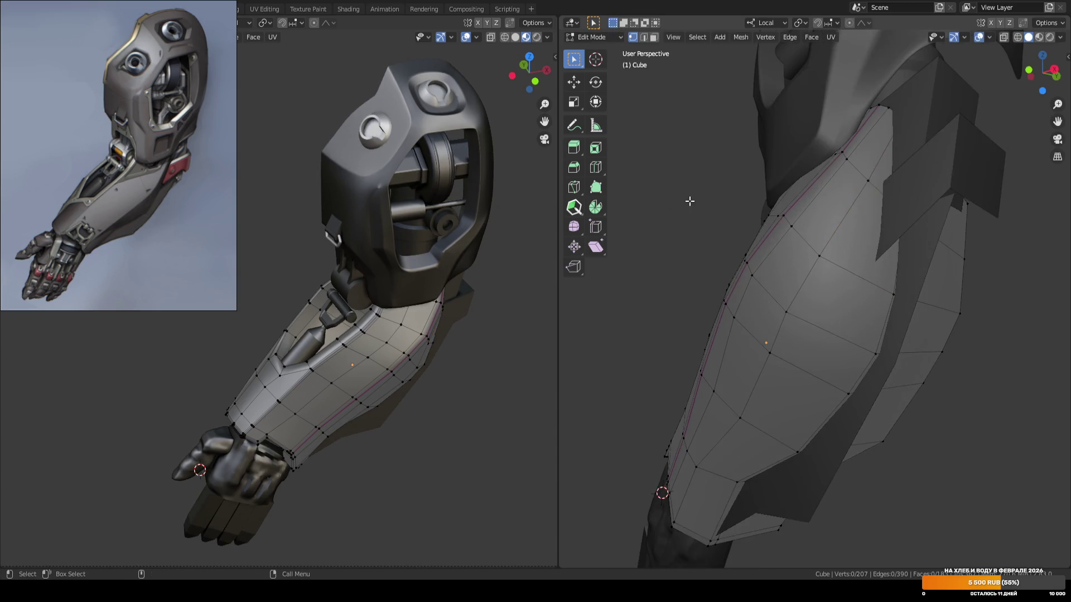
key(KP_1)
key(Tab)
click(925, 245)
key(ctrl+s)
scroll(754, 267, down, 5)
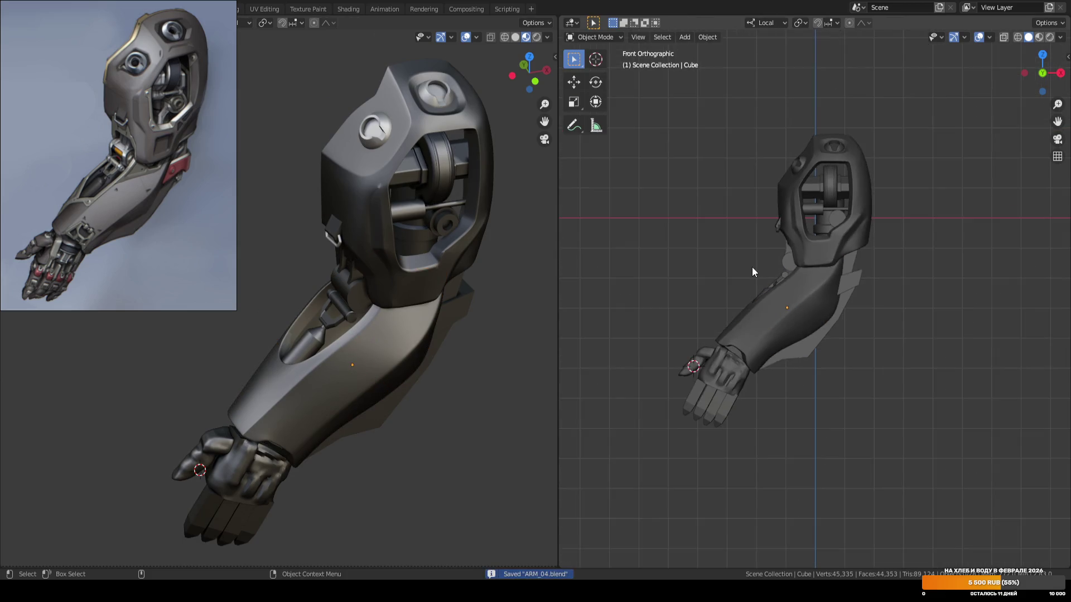
scroll(735, 243, up, 3)
mouse_move(735, 242)
middle_down()
mouse_move(799, 284)
mouse_move(865, 292)
mouse_move(869, 239)
mouse_move(908, 239)
mouse_move(895, 235)
middle_up()
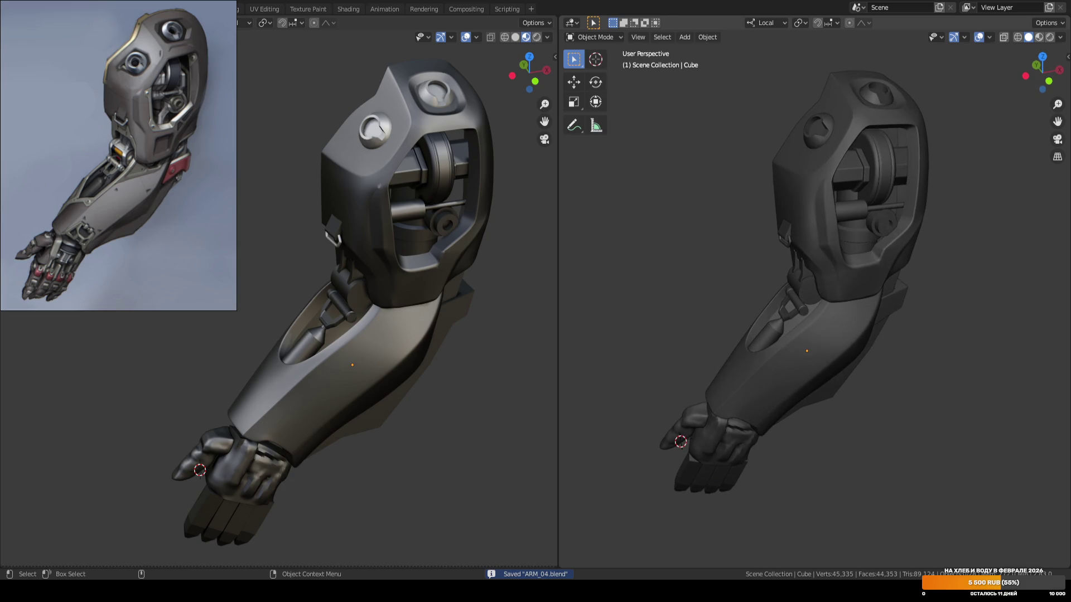
middle_drag(416, 300, 454, 290)
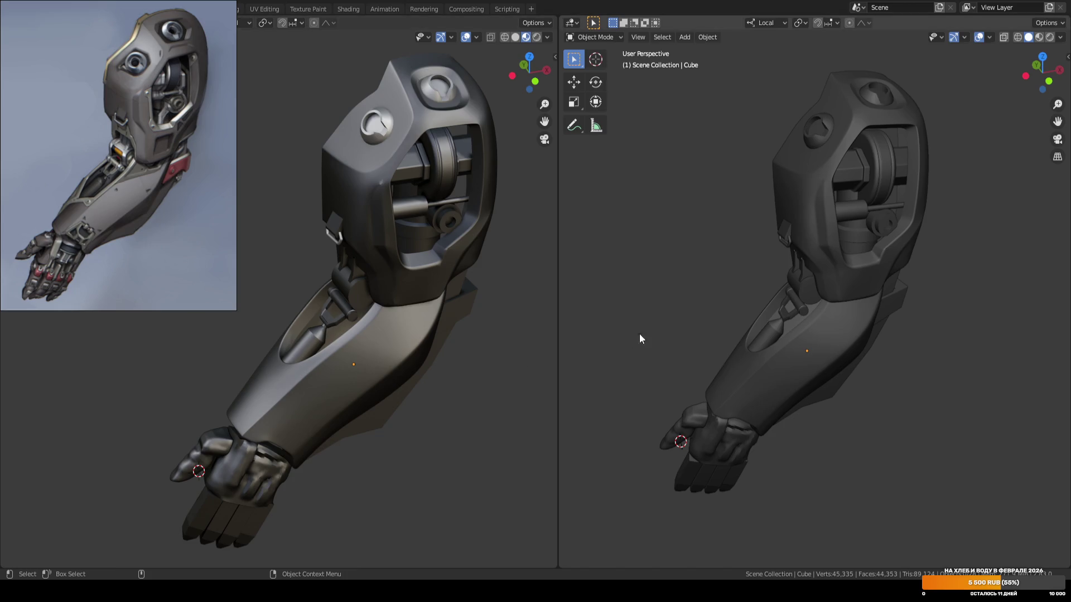
shift+middle_drag(667, 332, 651, 270)
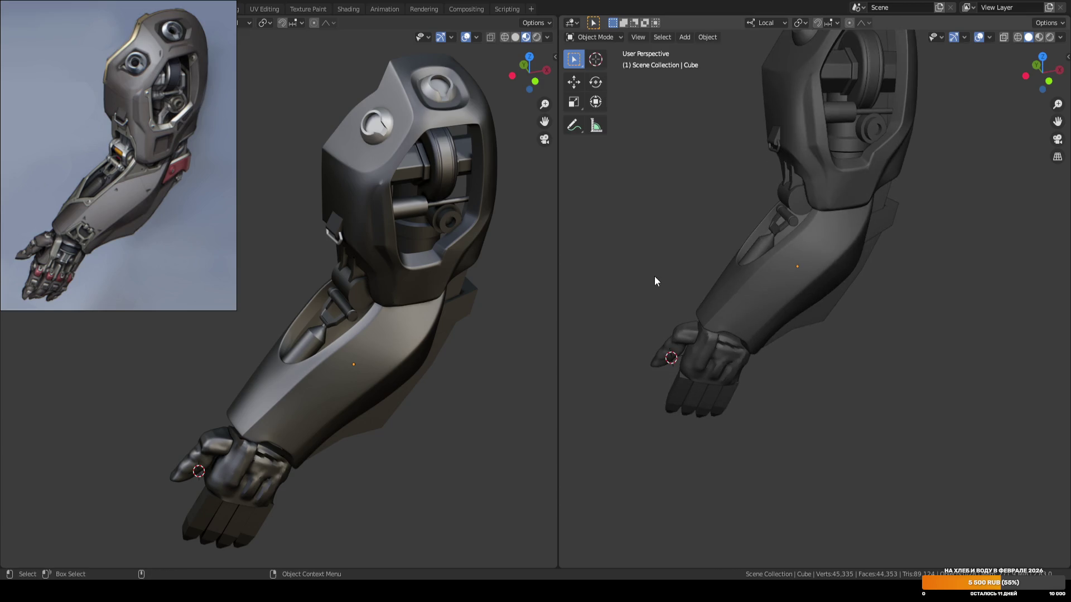
click(719, 272)
scroll(717, 270, up, 5)
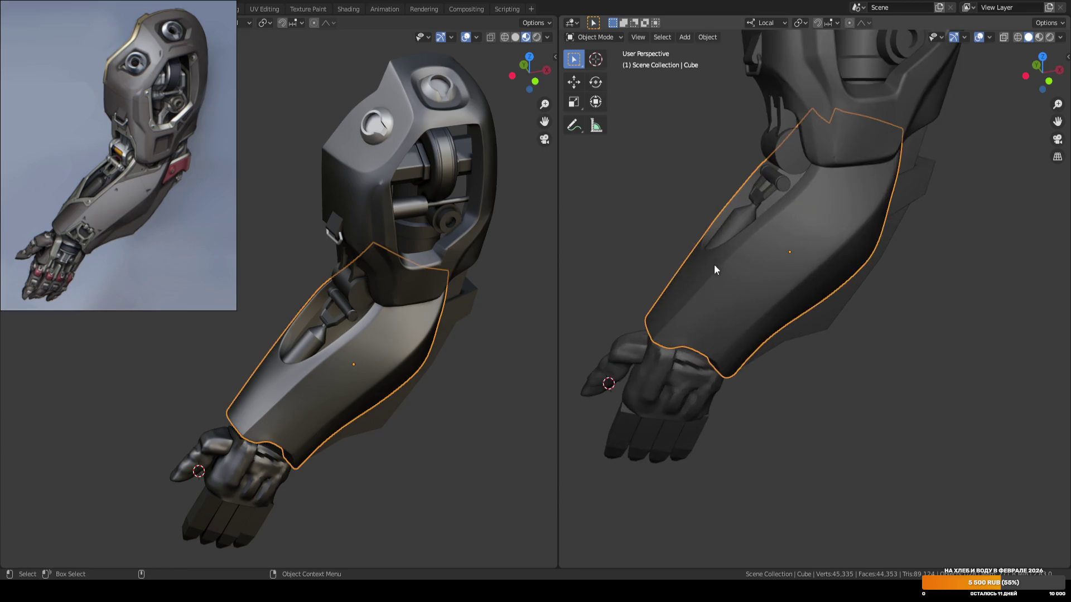
With X-ray on, select the forearm shell's border vertices and enable proportional editing.
key(Tab)
key(alt+z)
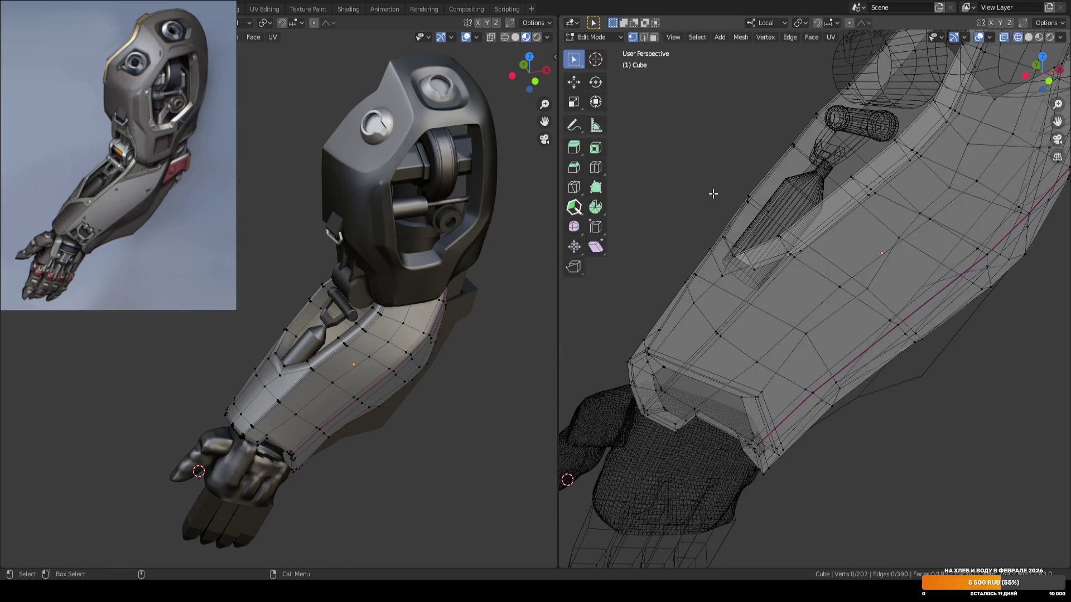
mouse_move(729, 174)
mouse_down()
mouse_move(763, 210)
mouse_move(800, 222)
mouse_move(787, 226)
mouse_move(825, 174)
mouse_up()
key(shift+space)
click(797, 193)
key(o)
Box-select the wrist-end vertex loop, then leave edit mode and turn X-ray off.
click(677, 173)
mouse_move(677, 172)
middle_down()
mouse_move(717, 220)
mouse_move(729, 189)
middle_up()
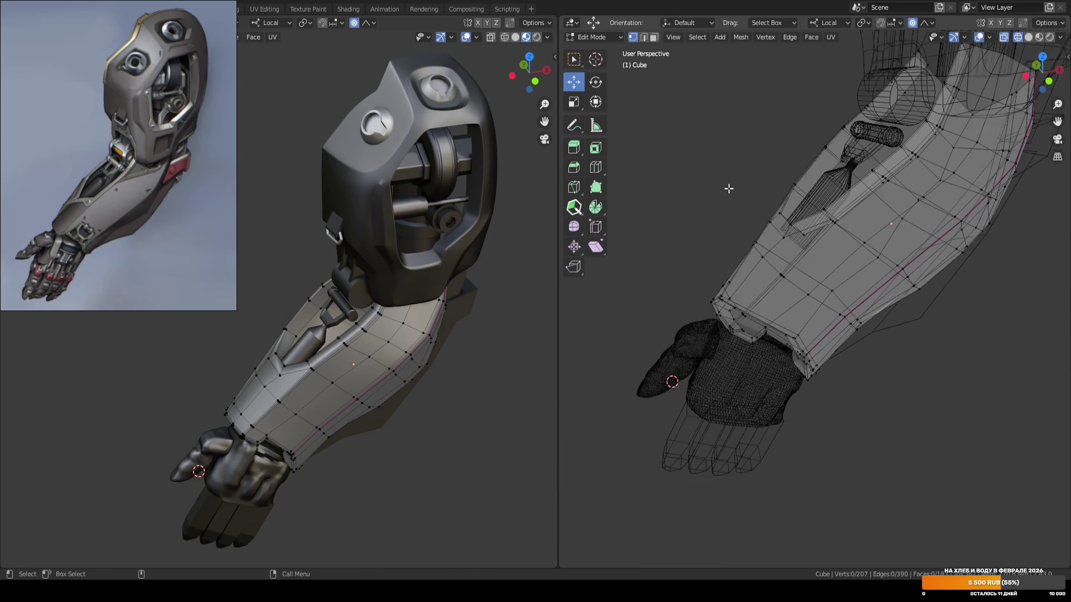
scroll(728, 189, up, 1)
click(749, 244)
alt+click(744, 234)
key(b)
drag(662, 260, 764, 372)
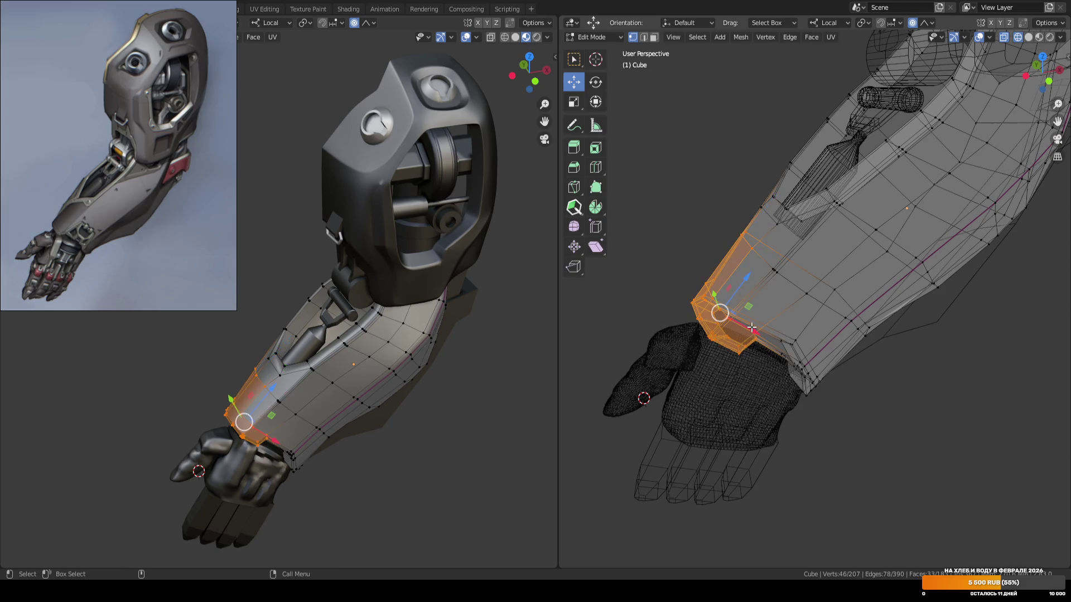
key(Tab)
key(alt+z)
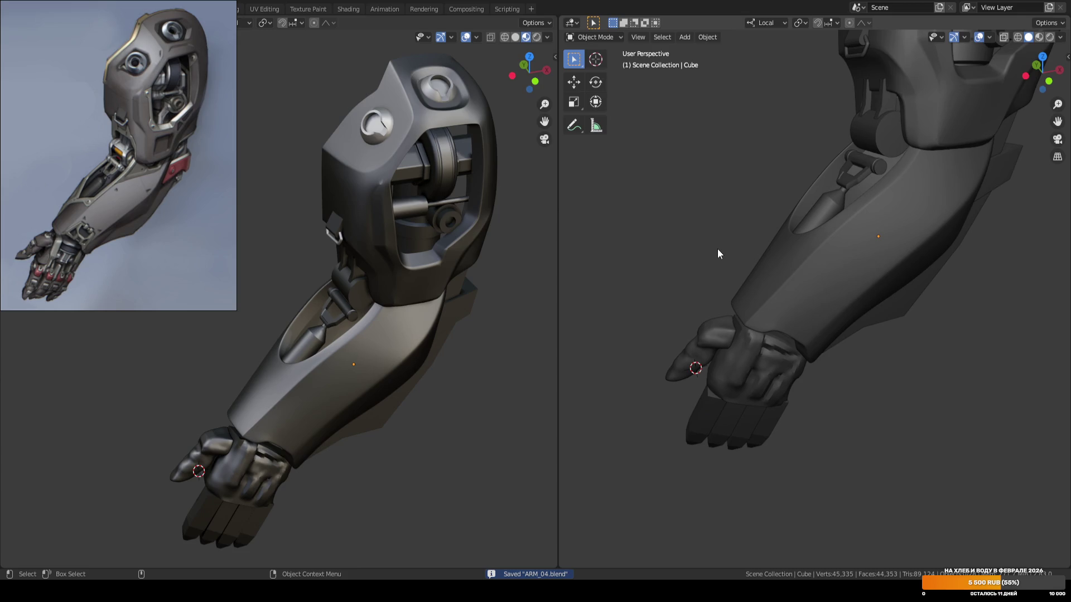
Zoom in on the elbow and start editing the upper shell piece's mesh.
scroll(749, 209, down, 1)
mouse_move(750, 209)
shift+middle_down()
mouse_move(691, 287)
mouse_move(709, 272)
shift+middle_up()
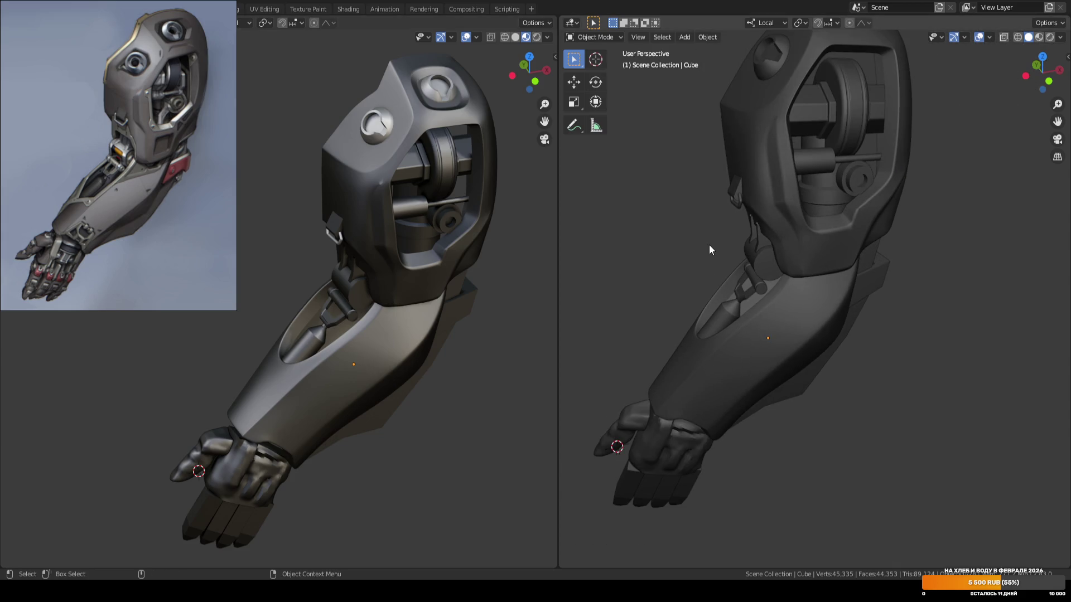
mouse_move(765, 143)
middle_down()
mouse_move(712, 206)
mouse_move(710, 229)
mouse_move(651, 199)
mouse_move(855, 238)
mouse_move(796, 251)
mouse_move(812, 179)
mouse_move(819, 236)
middle_up()
click(796, 251)
key(Tab)
Cut a new edge into the upper shell and give it a crease of 1.00.
click(824, 238)
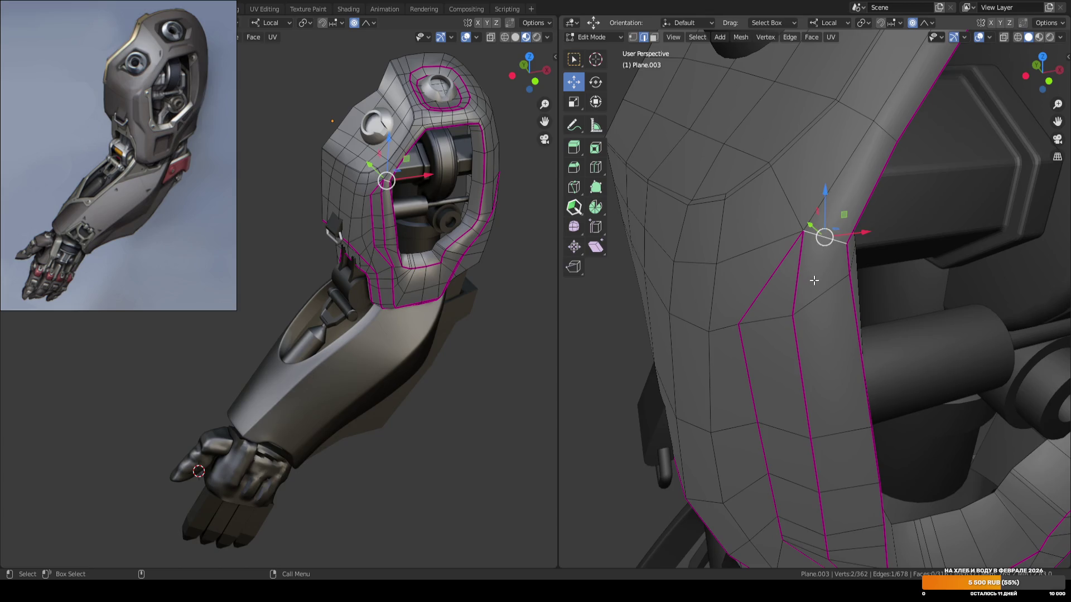
key(w)
key(2)
click(809, 259)
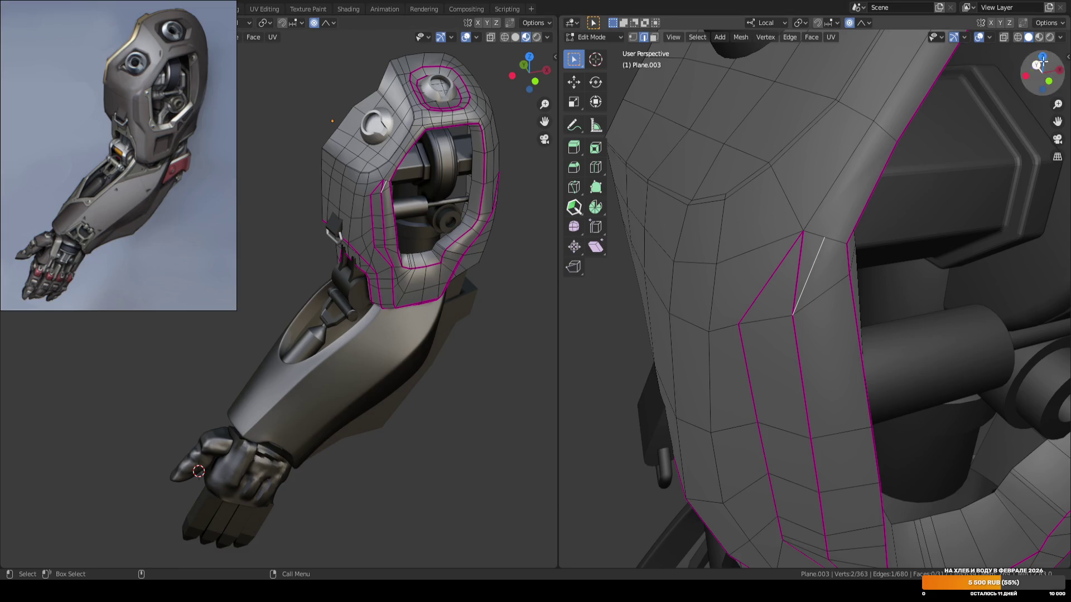
drag(1064, 58, 998, 65)
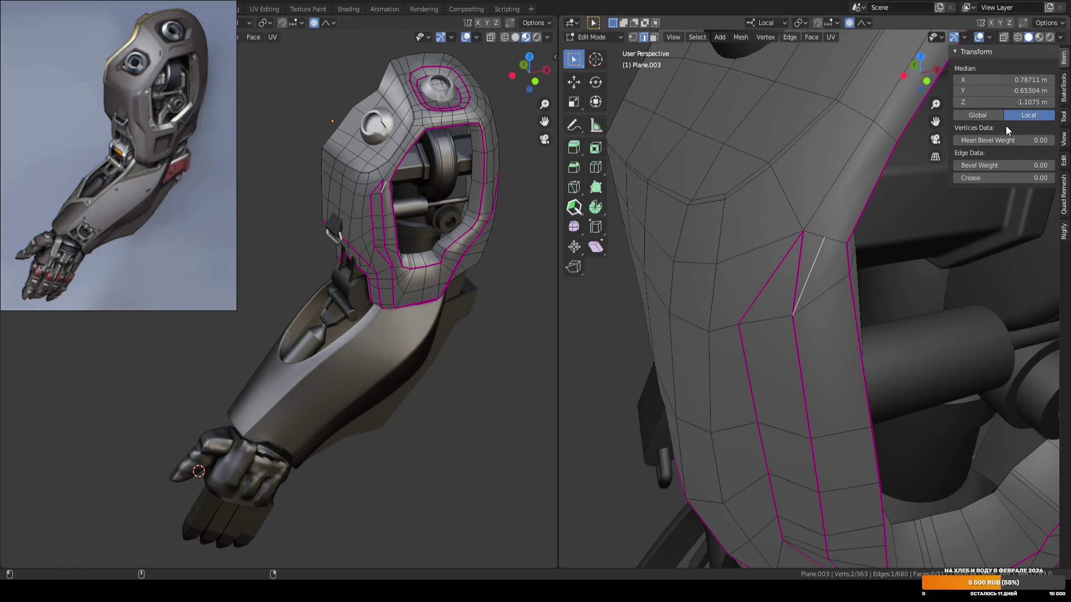
click(1004, 178)
text(1)
key(Return)
Slide the edge's top vertex along its edge and select the shortest path to a second vertex.
key(1)
click(803, 231)
key(shift+v)
click(814, 235)
scroll(794, 238, down, 4)
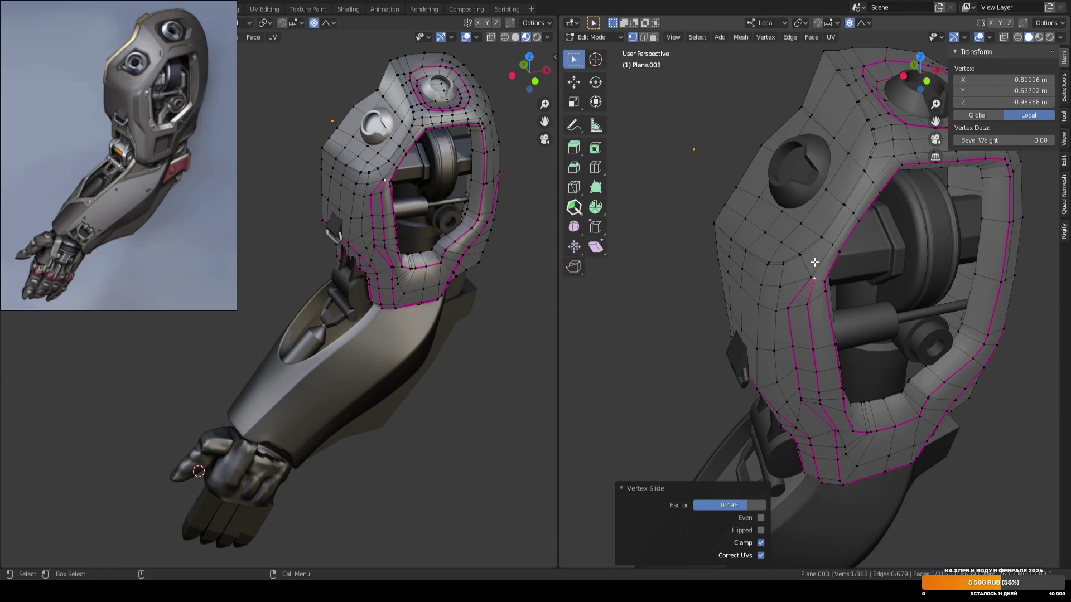
scroll(814, 262, up, 3)
middle_drag(809, 258, 807, 252)
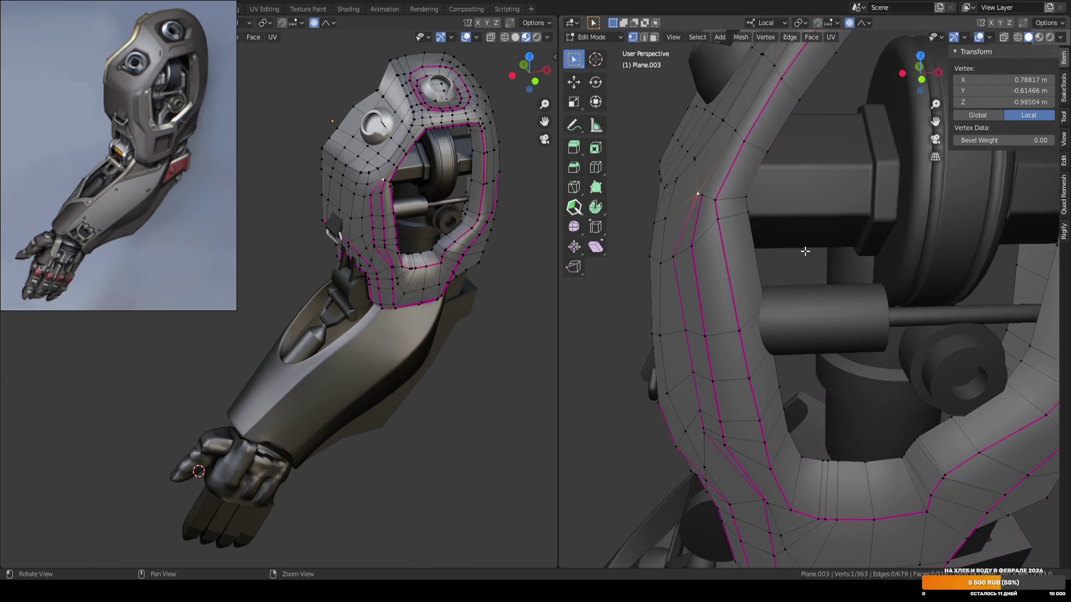
ctrl+click(747, 195)
middle_drag(748, 195, 816, 211)
Create an edge-aligned orientation, nudge the path vertices about 0.018 m, exit, and save.
key(shift+space)
key(g)
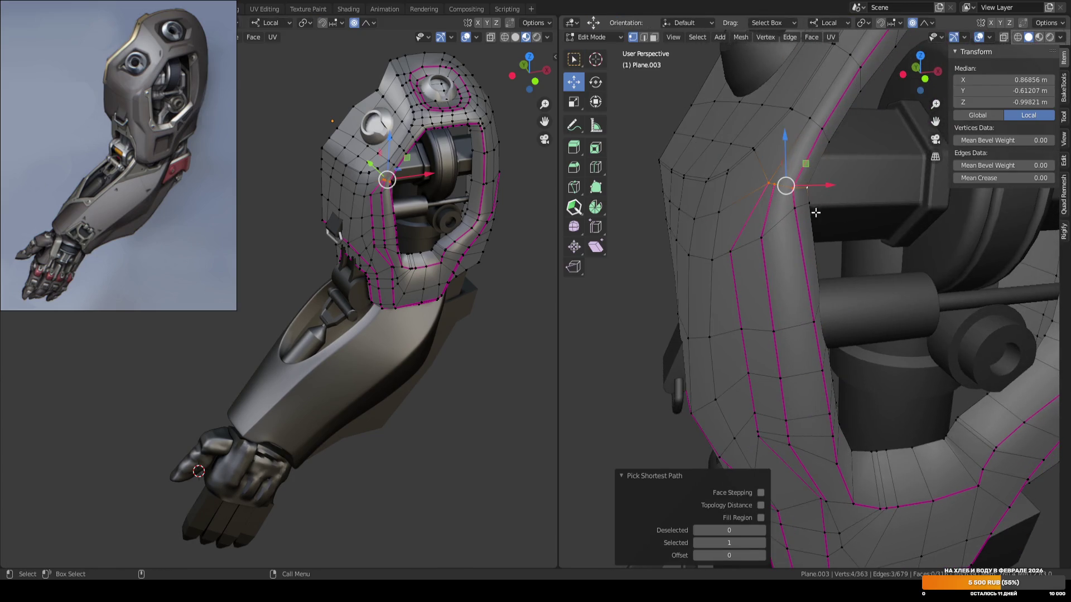
key(ctrl+alt+space)
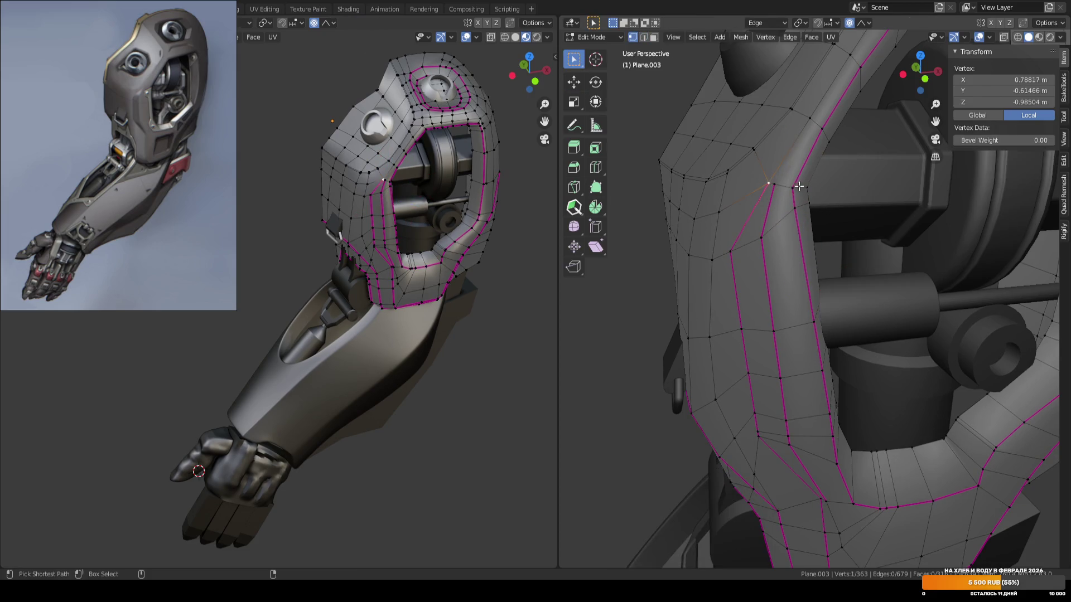
drag(792, 227, 793, 236)
key(Tab)
scroll(703, 236, down, 8)
key(ctrl+s)
middle_drag(721, 243, 776, 239)
scroll(715, 242, up, 5)
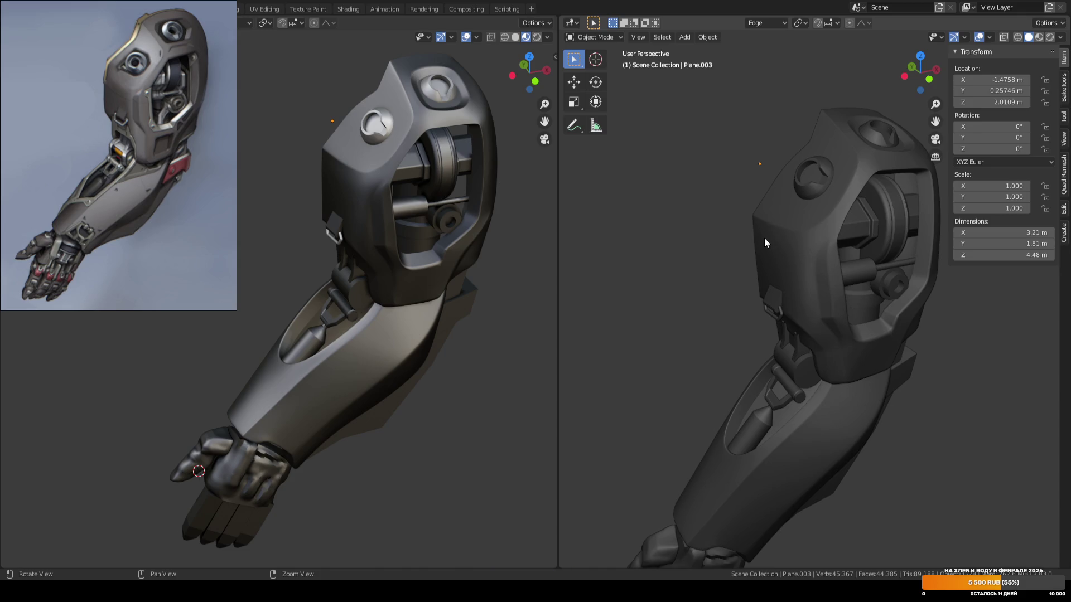
mouse_move(764, 238)
middle_down()
mouse_move(705, 268)
mouse_move(744, 230)
middle_up()
scroll(744, 230, down, 2)
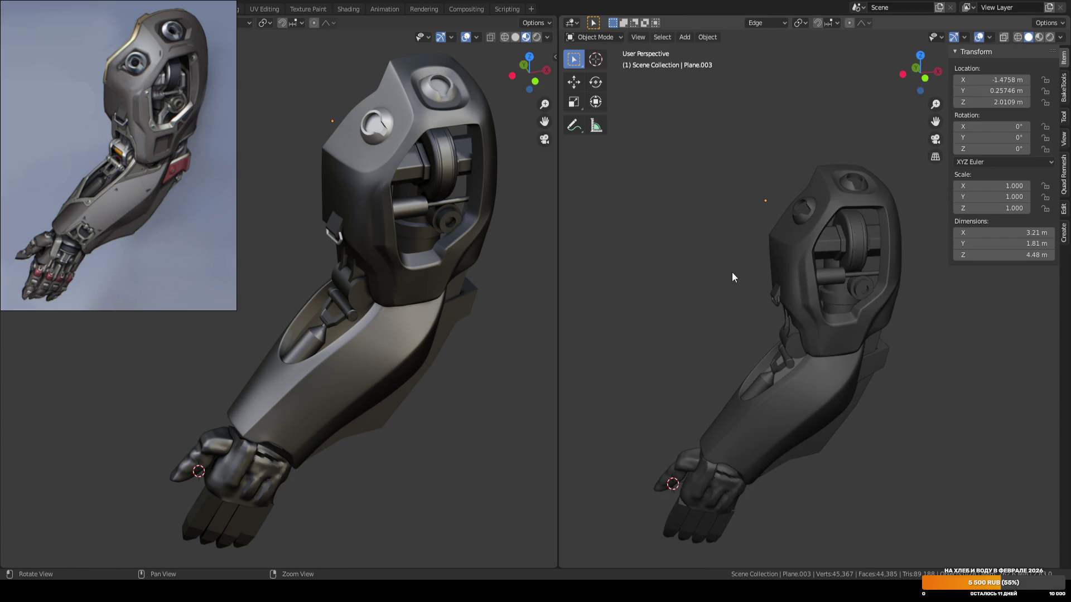
shift+middle_drag(731, 266, 742, 244)
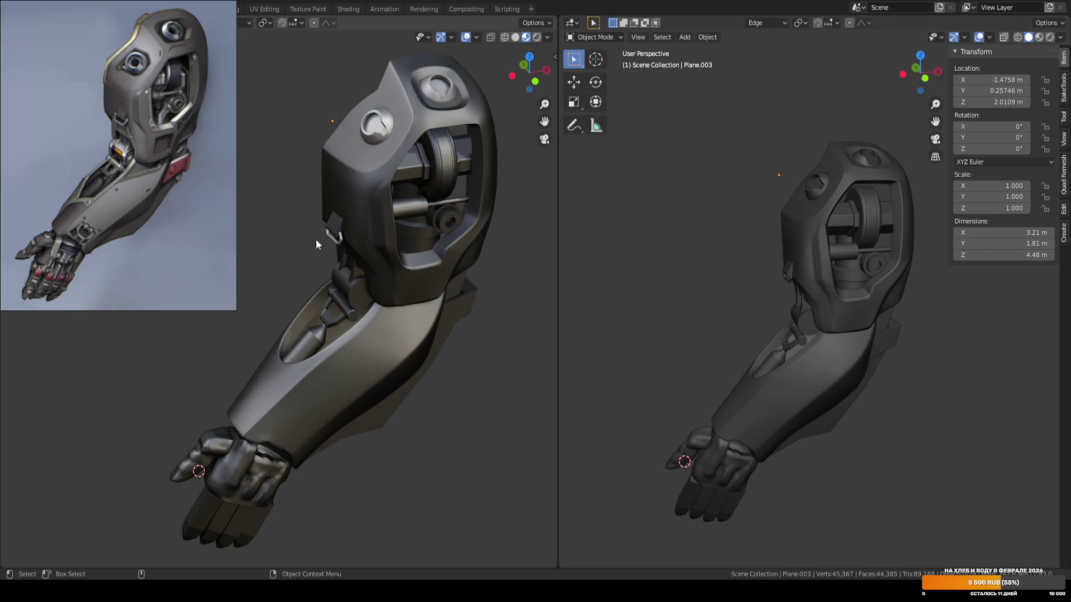
scroll(772, 281, up, 4)
mouse_move(812, 290)
middle_down()
mouse_move(829, 263)
mouse_move(812, 332)
mouse_move(799, 312)
middle_up()
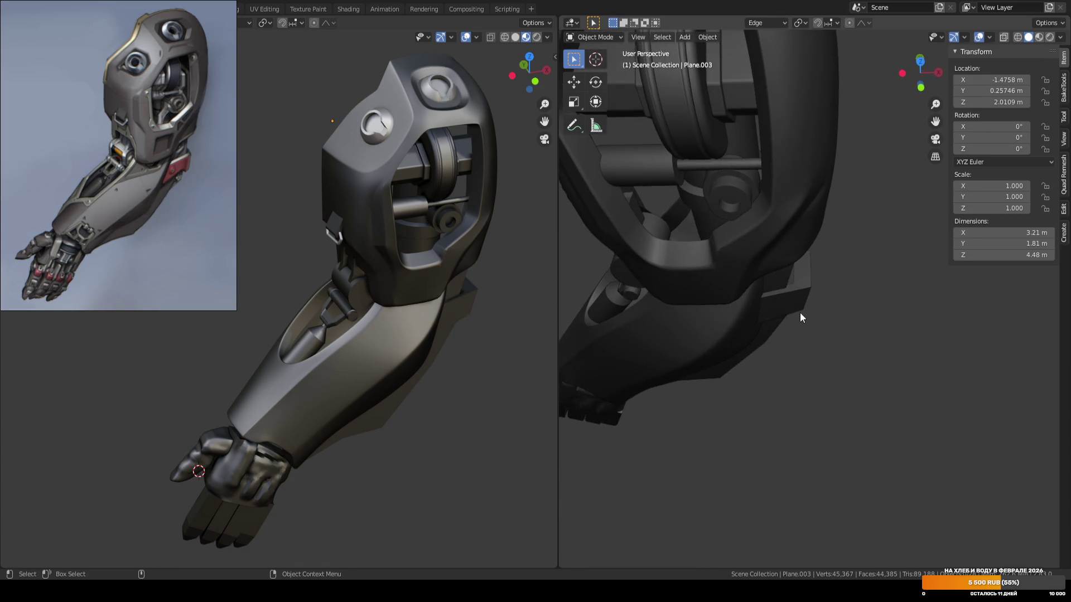
Select the bracket plate and create custom transform orientations from its side face and top edge.
click(800, 312)
key(KP_Decimal)
key(Tab)
key(2)
key(ctrl+alt+space)
key(3)
click(790, 240)
key(ctrl+alt+space)
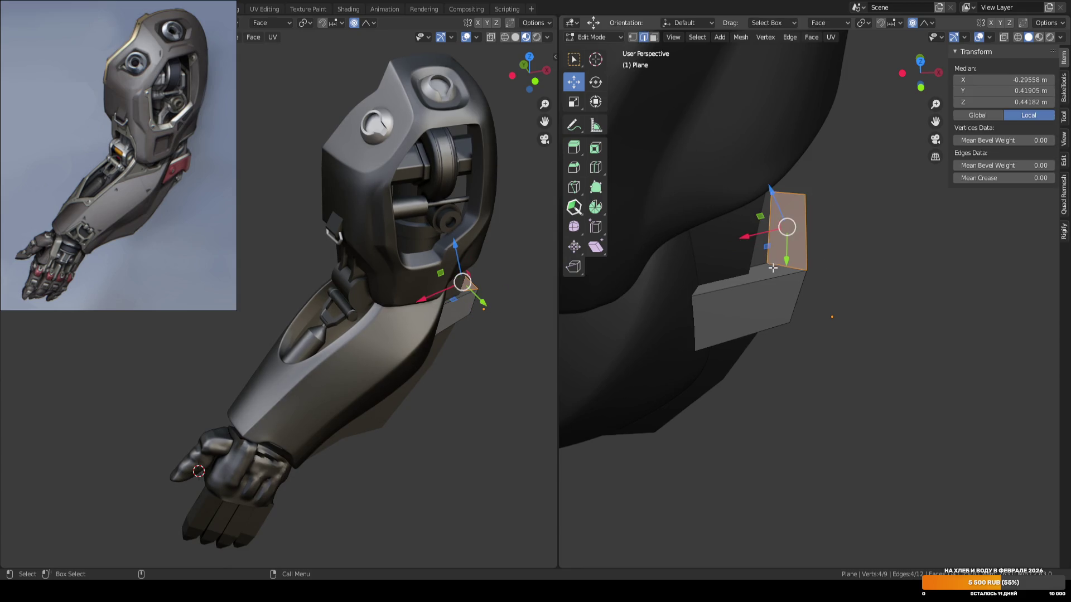
key(2)
click(796, 197)
key(ctrl+alt+space)
Undo the proportional move, turn off proportional editing, and edge-slide the fold along the plate.
key(g)
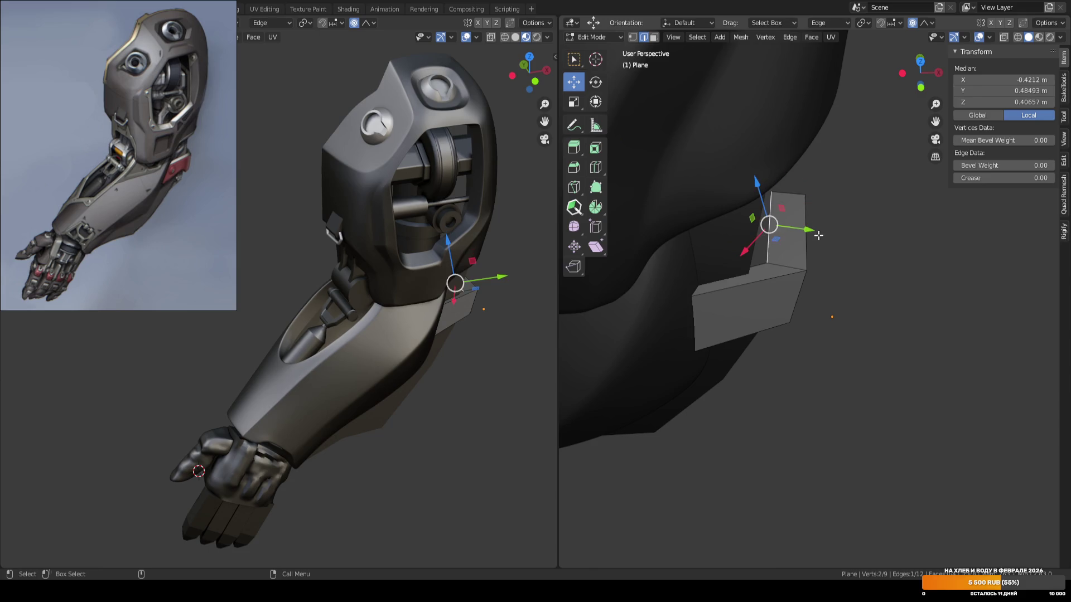
key(y)
click(818, 230)
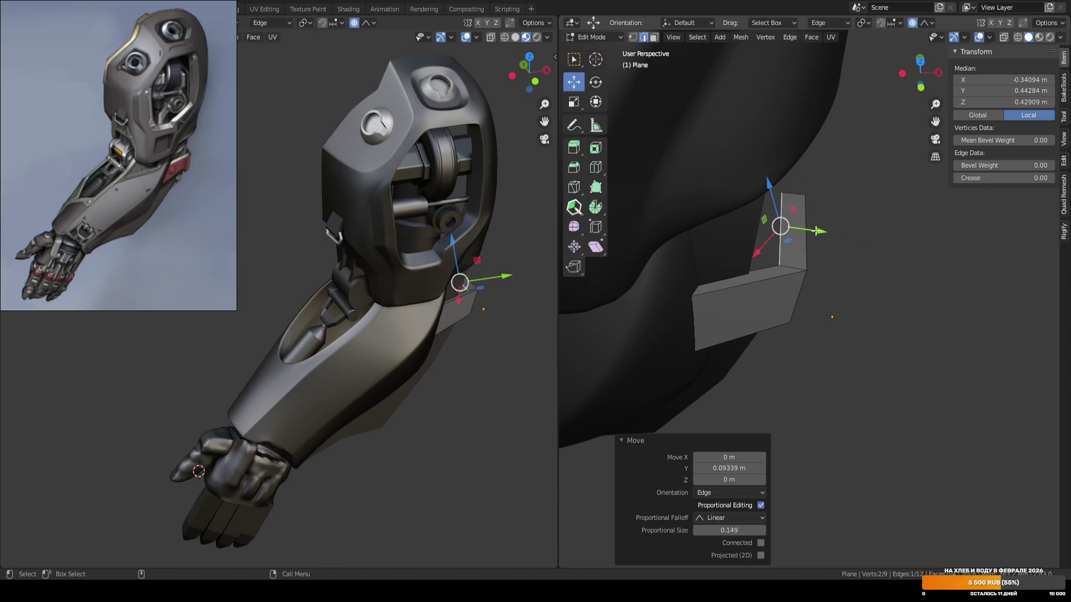
key(ctrl+z)
key(o)
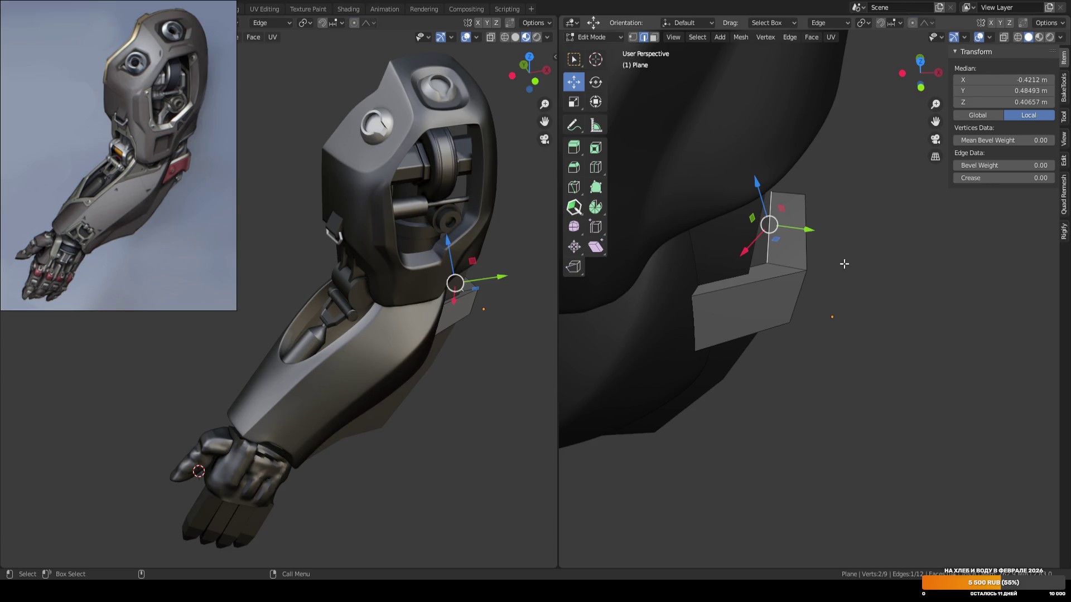
mouse_move(778, 285)
middle_down()
mouse_move(835, 258)
mouse_move(744, 287)
mouse_move(755, 290)
middle_up()
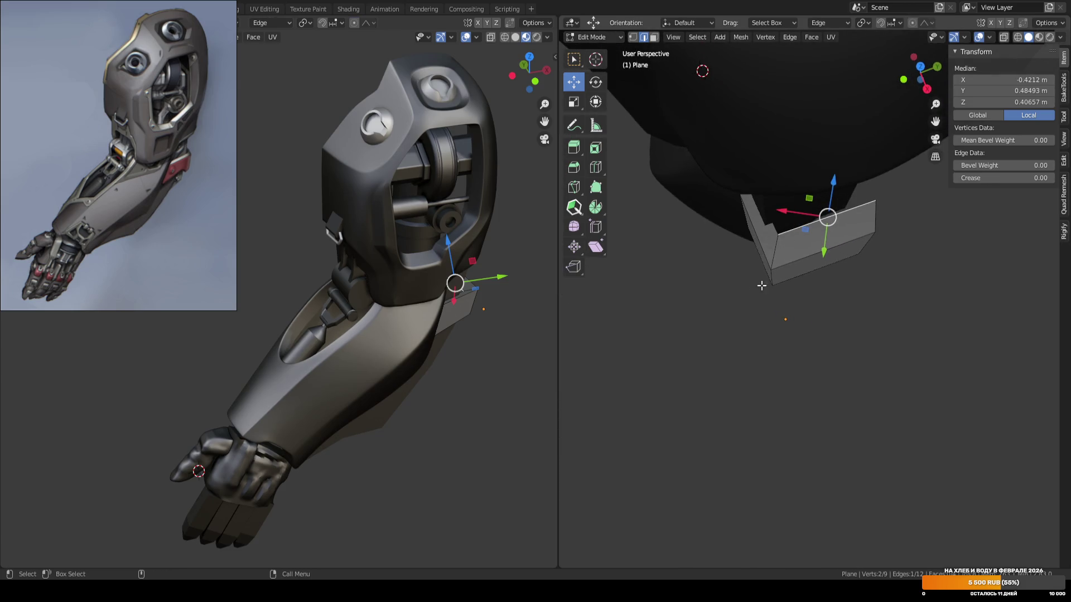
key(g)
key(g)
click(874, 274)
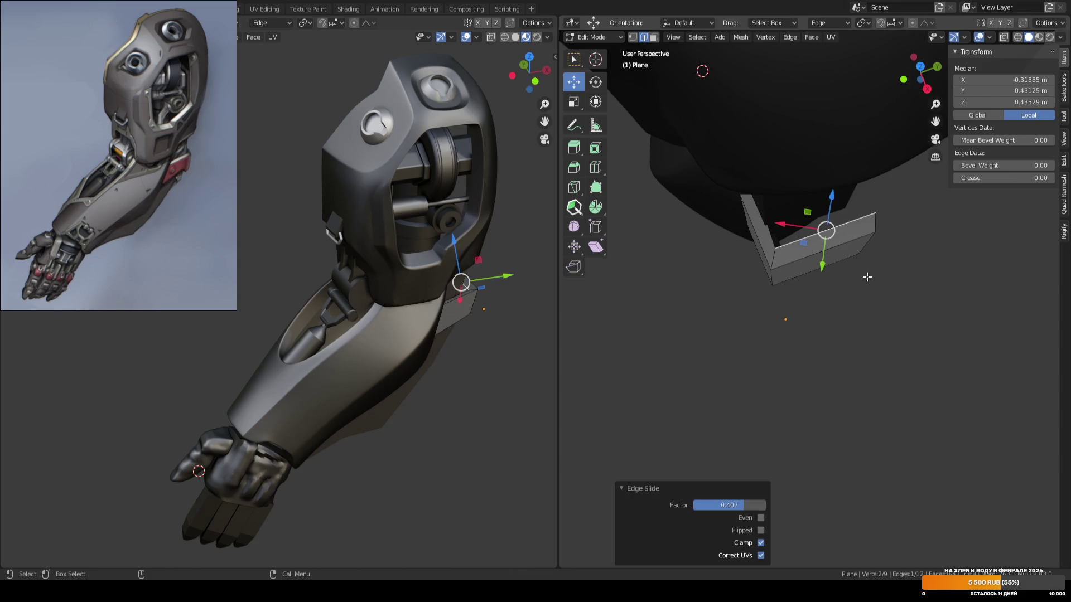
Isolate the plate in local view and vertex-slide two corner vertices along their edges.
key(Tab)
key(KP_Divide)
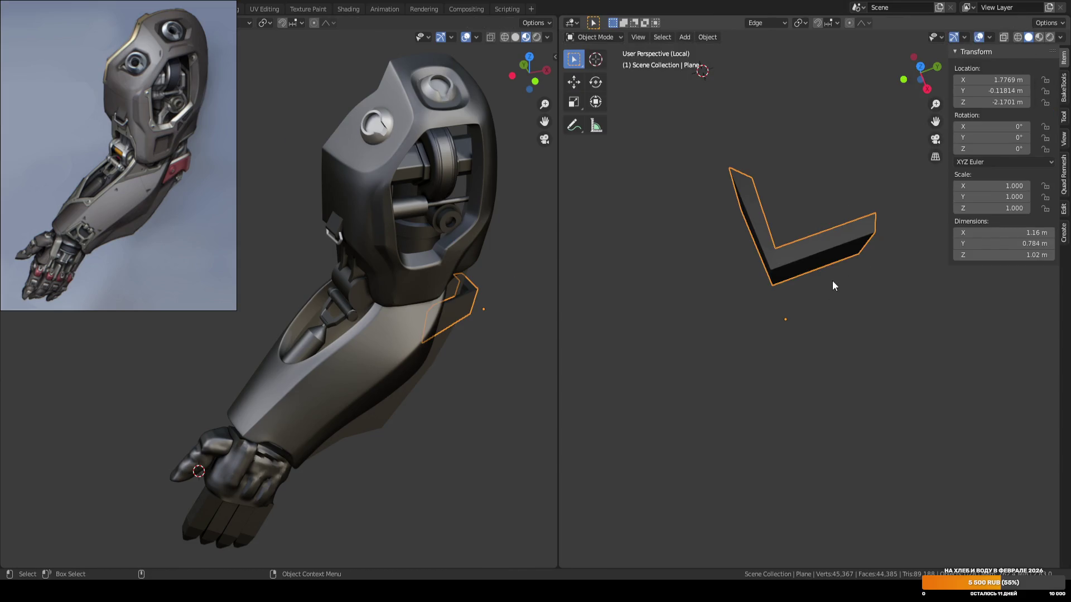
key(Tab)
click(763, 167)
key(shift+v)
click(745, 173)
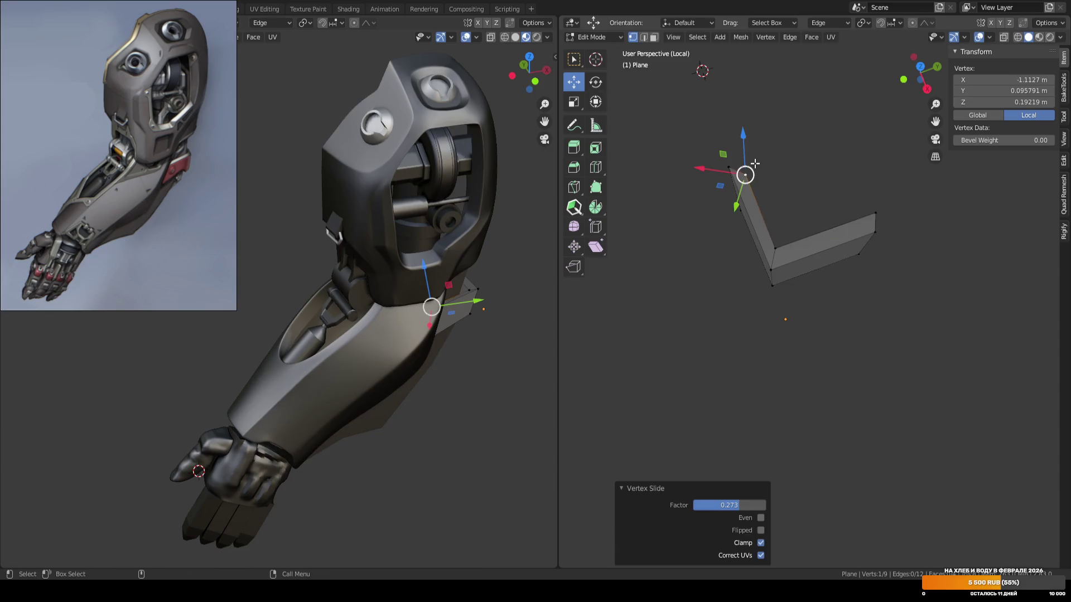
scroll(744, 173, up, 1)
key(shift+v)
click(810, 177)
Exit local view and save the file as ARM_04.blend.
key(Tab)
key(KP_1)
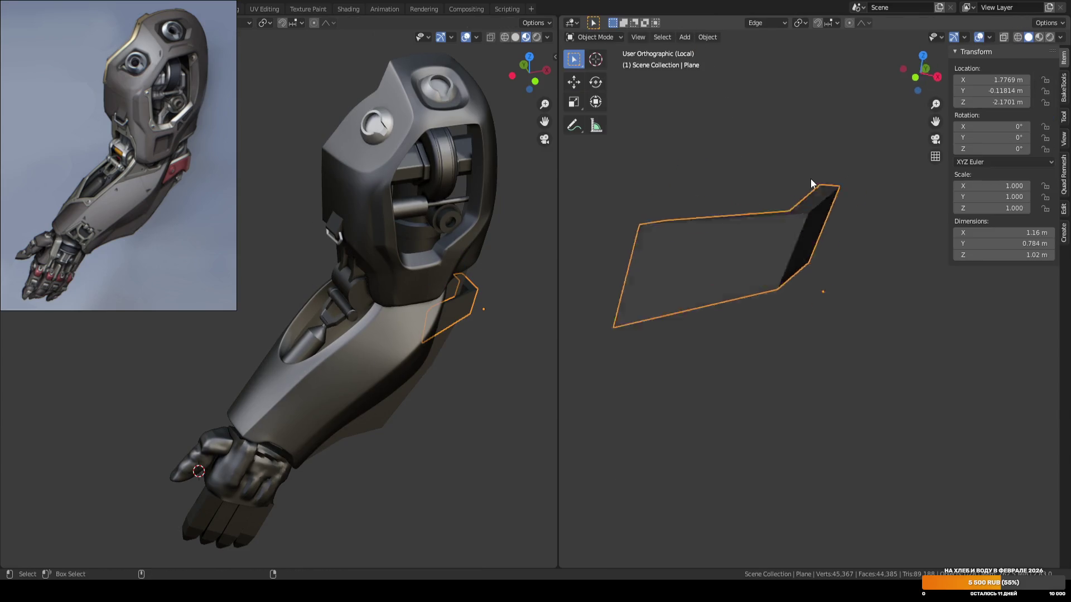
key(KP_Divide)
key(ctrl+s)
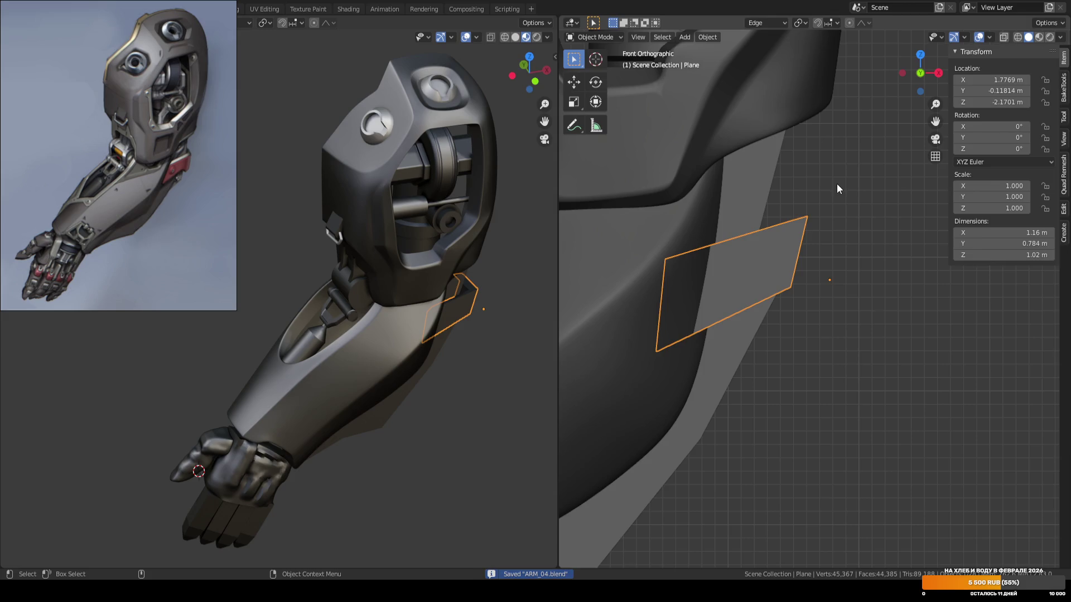
key(Tab)
mouse_move(839, 242)
middle_down()
mouse_move(815, 279)
mouse_move(834, 296)
middle_up()
Bevel the plate's fold edge loop into a rounded 4-segment strip.
alt+click(784, 262)
middle_drag(843, 260, 846, 232)
key(ctrl+b)
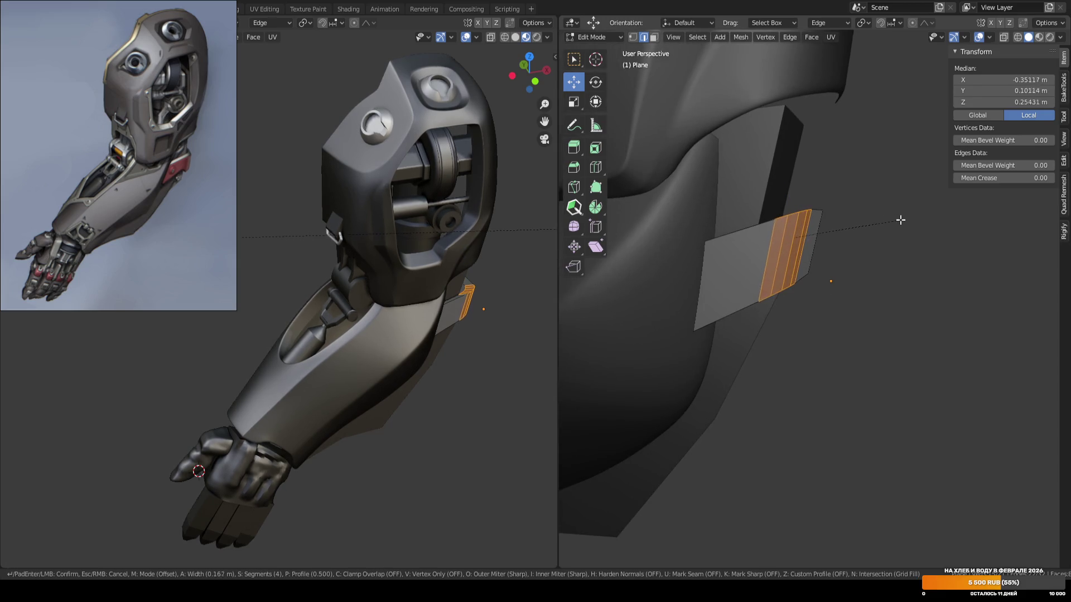
click(899, 220)
mouse_move(899, 220)
middle_down()
mouse_move(864, 223)
mouse_move(826, 196)
mouse_move(812, 136)
mouse_move(717, 250)
mouse_move(781, 240)
mouse_move(836, 254)
middle_up()
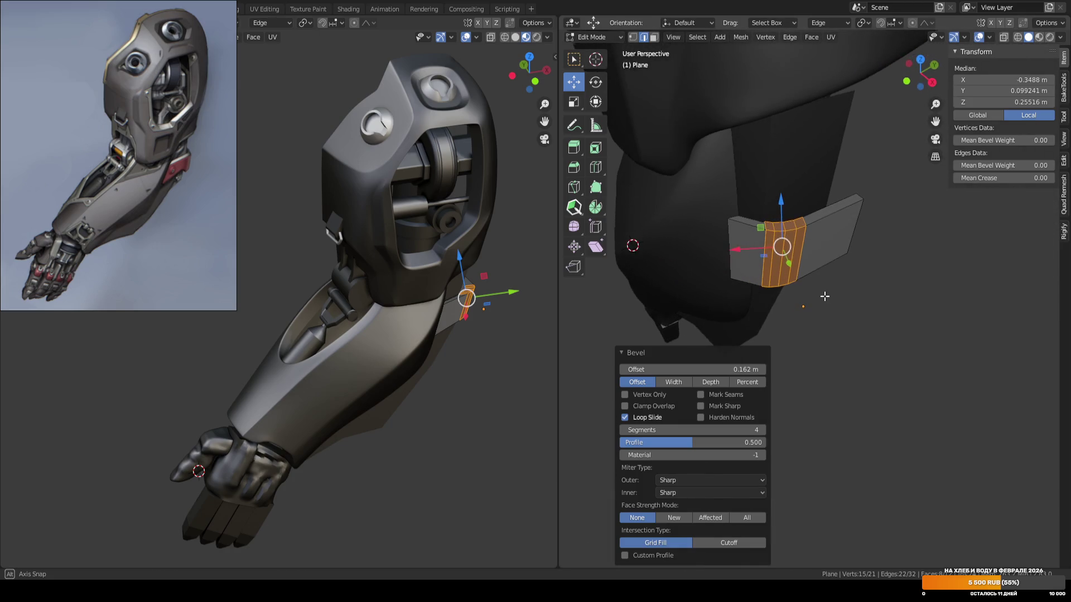
Inspect the bevelled plate from several angles, in and out of Edit Mode.
click(846, 275)
key(3)
click(802, 228)
click(813, 316)
middle_drag(813, 315, 858, 262)
key(Tab)
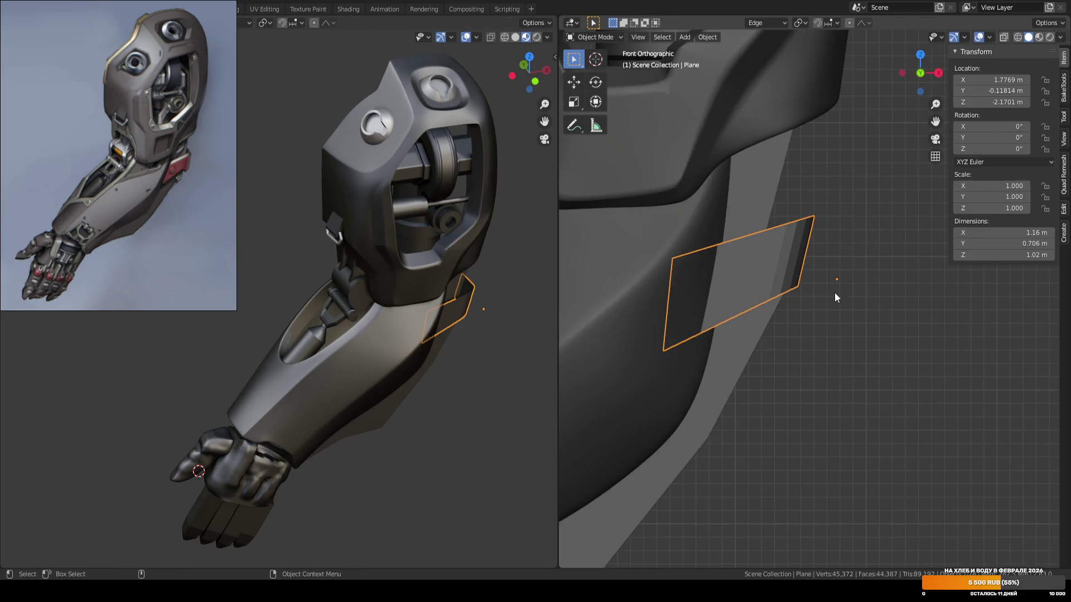
mouse_move(832, 306)
middle_down()
mouse_move(765, 294)
mouse_move(818, 284)
mouse_move(801, 256)
mouse_move(756, 322)
middle_up()
key(Tab)
Move the plate's two lower edges down 0.13193 m and scale them flat to zero on Y.
click(799, 256)
click(760, 284)
mouse_move(755, 322)
mouse_down()
mouse_move(749, 341)
mouse_move(737, 340)
mouse_up()
key(ctrl+z)
key(w)
shift+click(725, 274)
key(shift+space)
key(g)
middle_drag(737, 340, 796, 311)
key(alt+s)
click(794, 366)
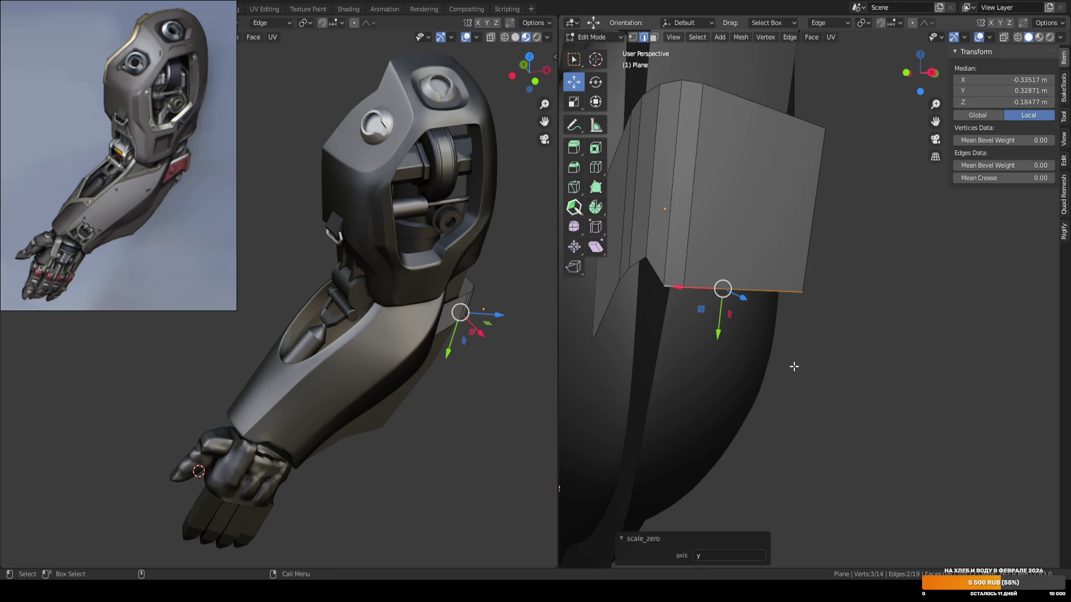
In front view, create a custom edge orientation from the strip's lower and top vertices.
key(alt+a)
key(KP_1)
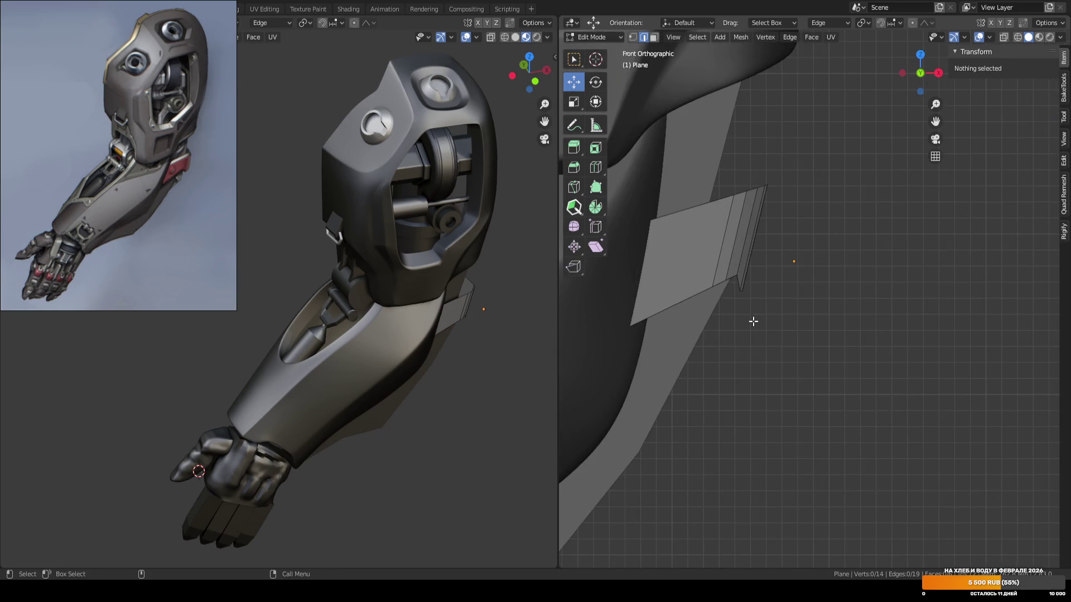
scroll(753, 314, up, 2)
scroll(747, 288, up, 1)
key(1)
click(694, 241)
scroll(725, 223, down, 1)
shift+click(769, 61)
key(ctrl+alt+space)
Move the lower vertex along the edge orientation and edge-slide two strip edges, the last to 0.3087.
click(726, 242)
key(g)
key(y)
key(y)
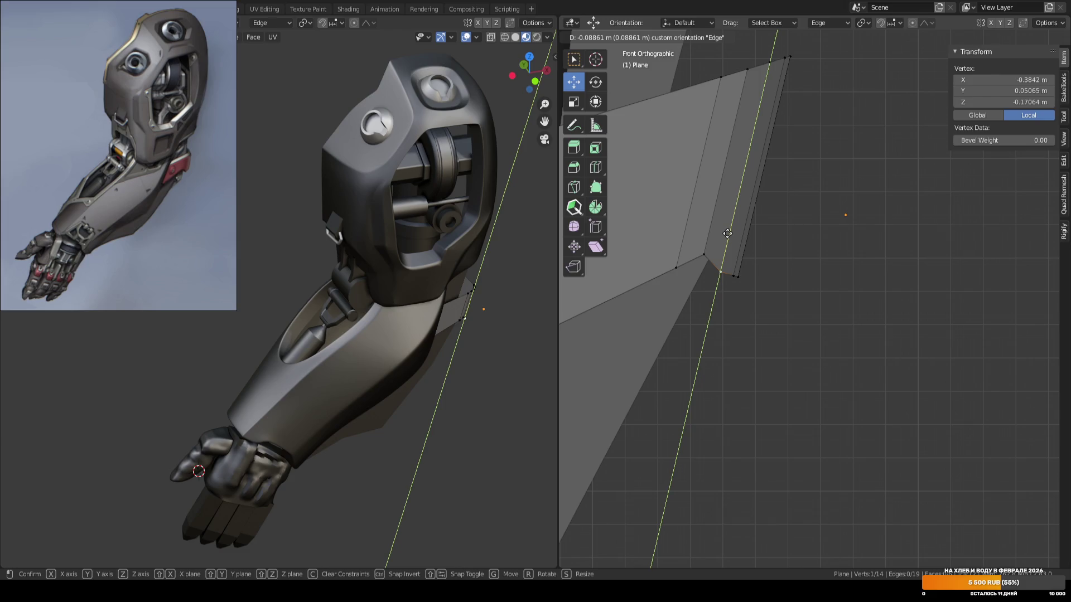
click(727, 233)
key(2)
click(737, 220)
key(g)
key(g)
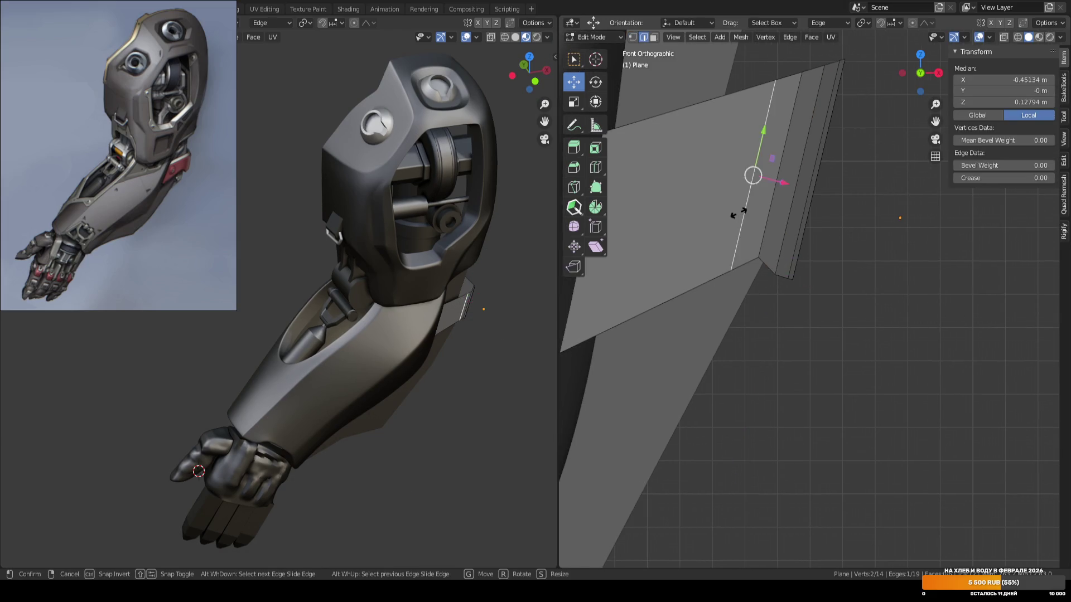
click(728, 213)
key(g)
key(g)
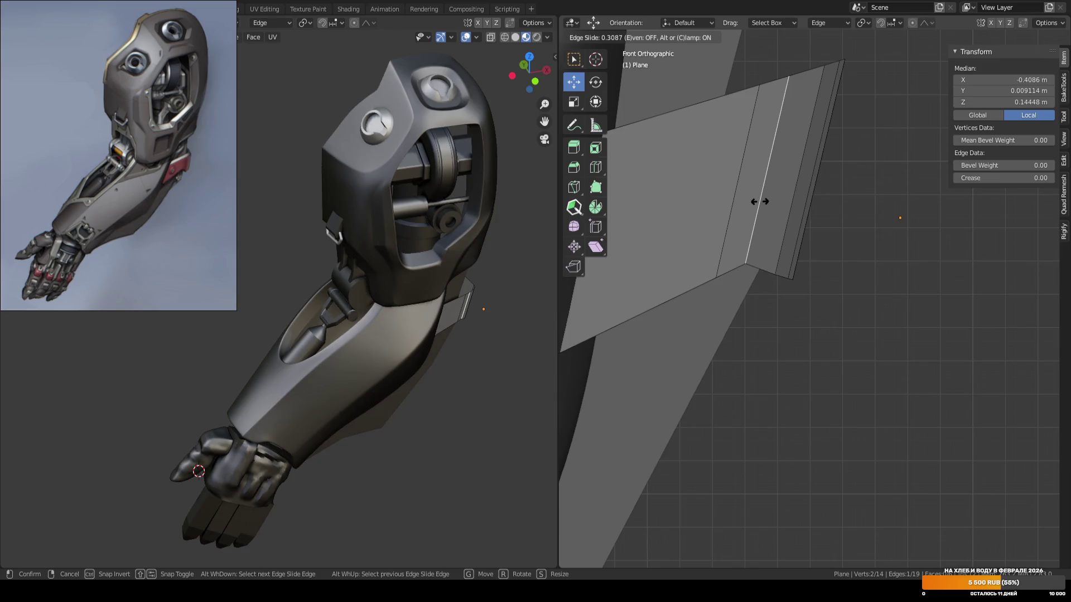
click(767, 216)
Move a bottom corner vertex -0.08861 m along the edge orientation, then leave Edit Mode and save.
key(1)
click(761, 265)
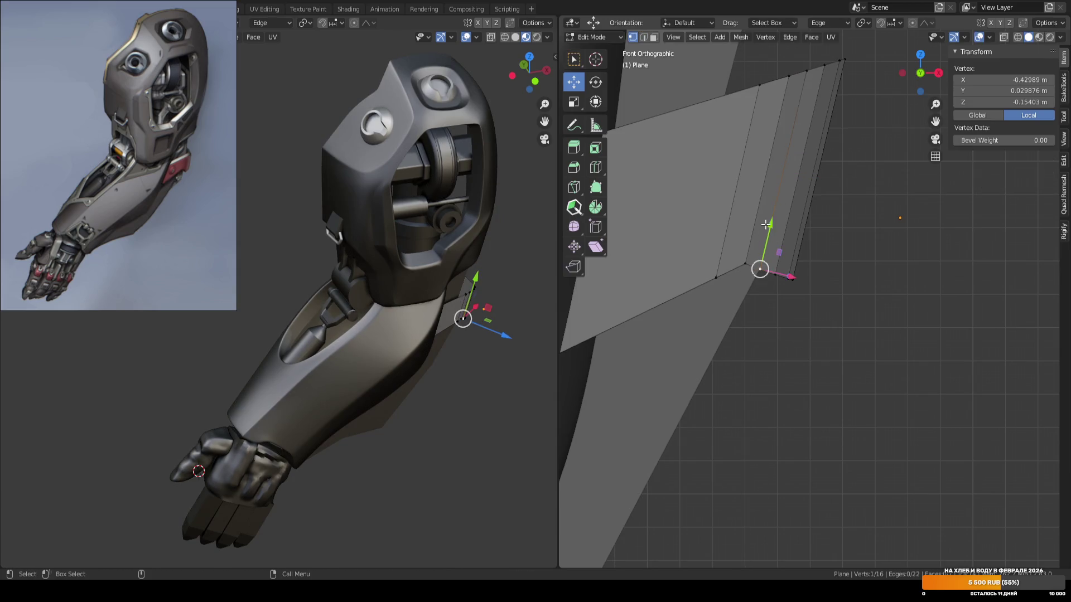
key(g)
key(y)
key(y)
click(767, 218)
key(Tab)
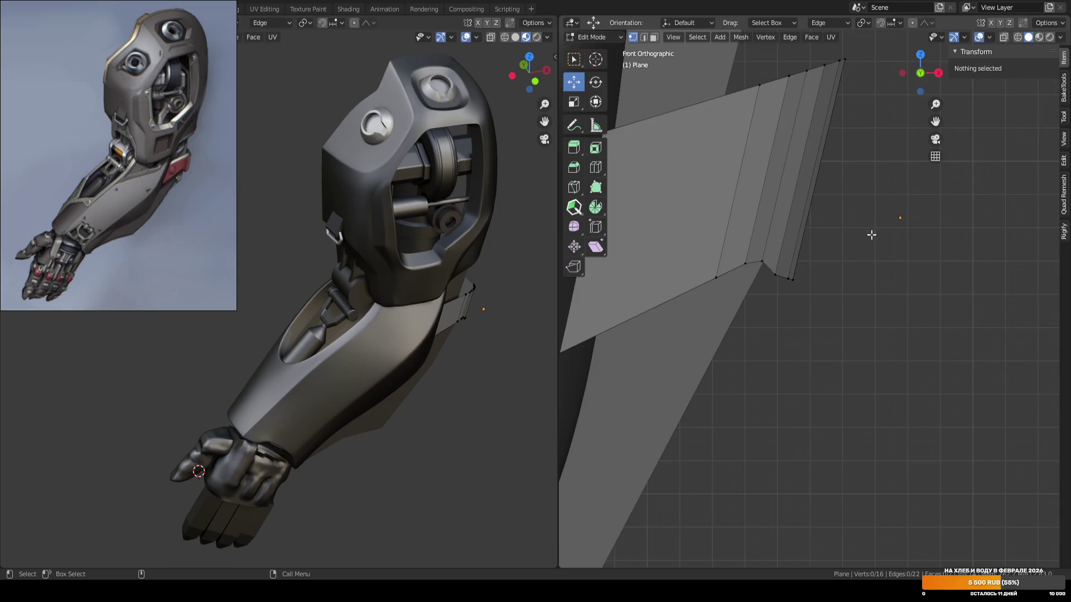
scroll(859, 239, down, 3)
mouse_move(844, 248)
middle_down()
mouse_move(854, 239)
mouse_move(754, 267)
mouse_move(842, 282)
middle_up()
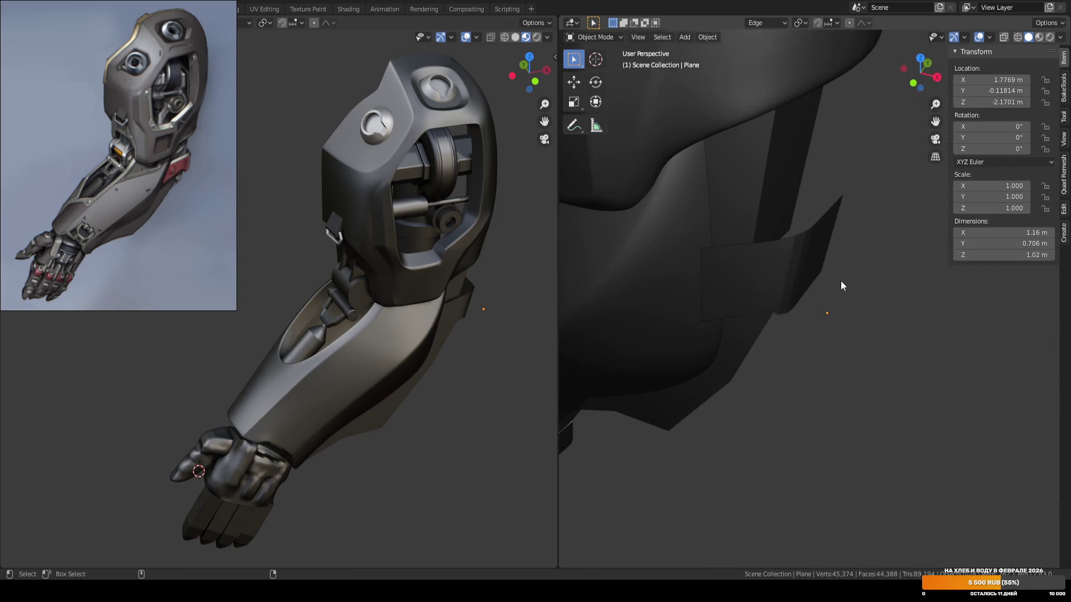
key(ctrl+s)
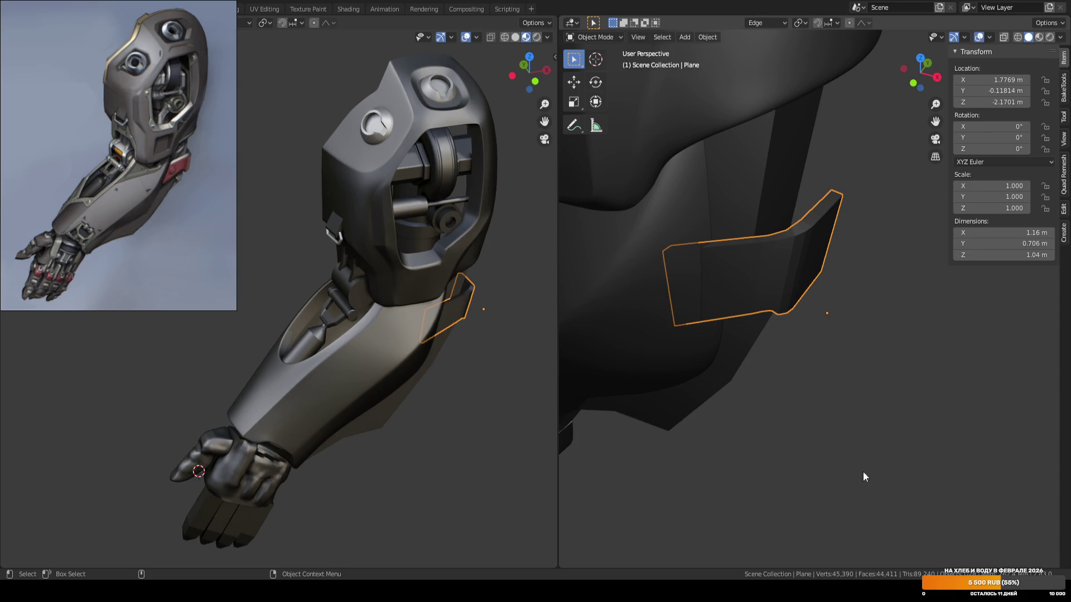
scroll(858, 343, up, 1)
click(861, 362)
mouse_move(869, 407)
middle_down()
mouse_move(860, 388)
mouse_move(851, 401)
middle_up()
key(ctrl+z)
mouse_move(838, 363)
middle_down()
mouse_move(814, 332)
mouse_move(804, 270)
middle_up()
right_click(798, 259)
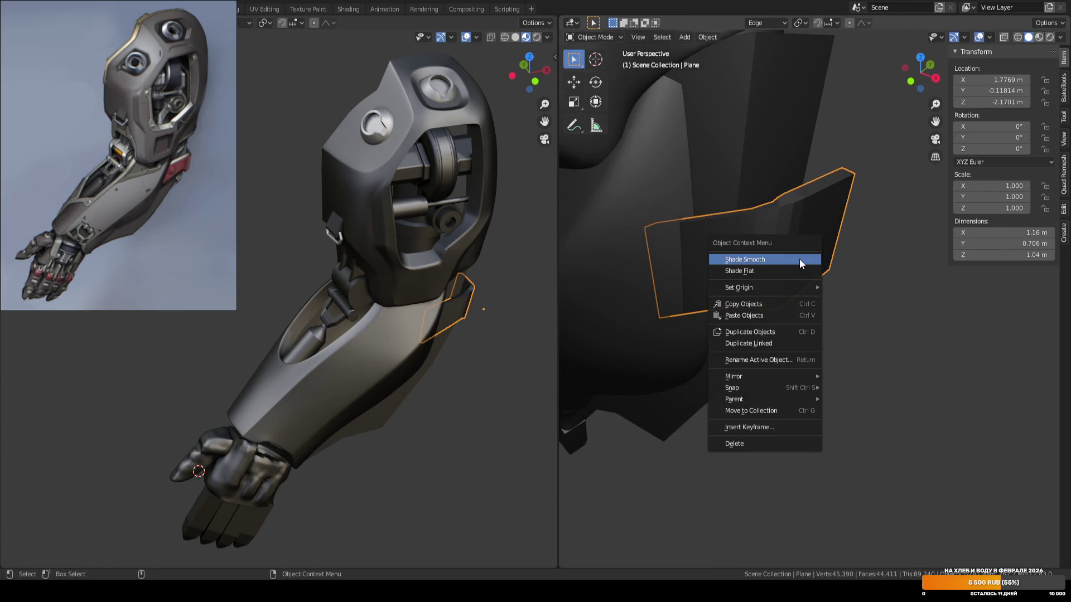
click(799, 259)
click(881, 280)
mouse_move(881, 280)
middle_down()
mouse_move(825, 321)
mouse_move(838, 326)
mouse_move(795, 250)
middle_up()
click(795, 249)
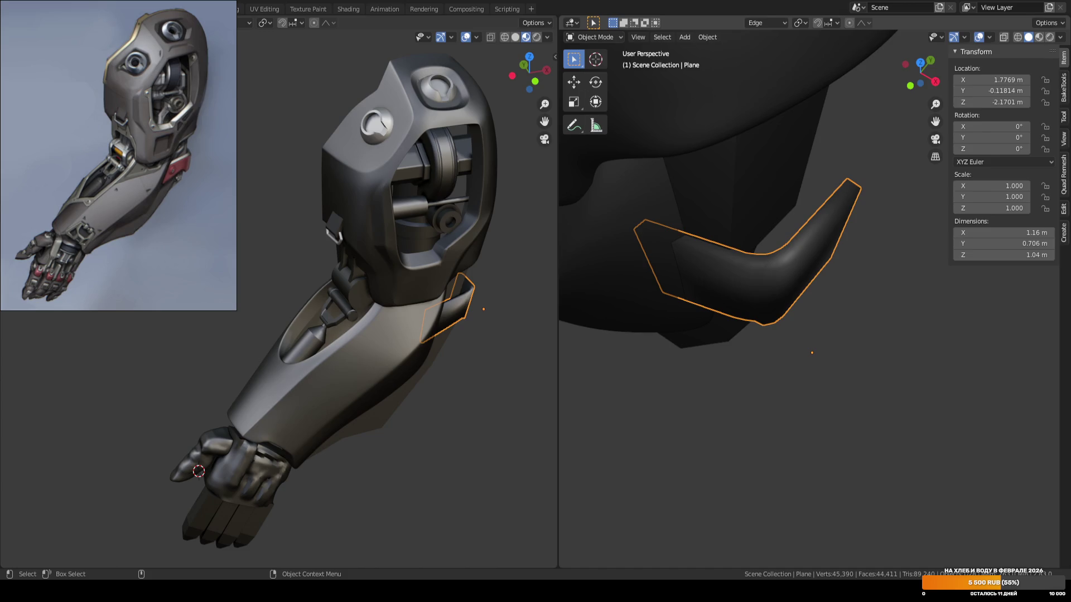
key(ctrl+z)
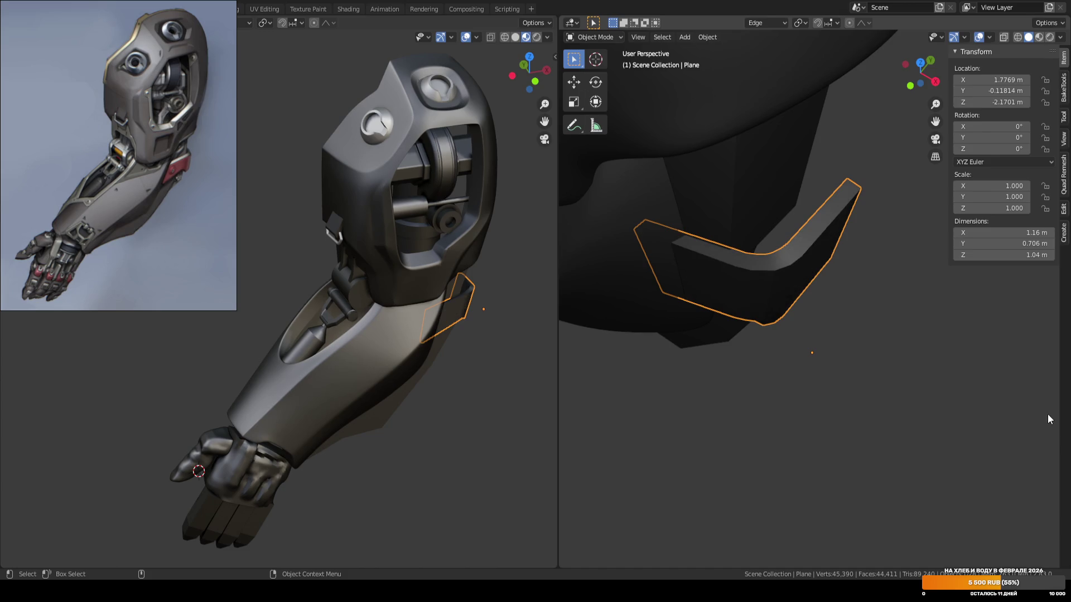
click(918, 338)
key(KP_1)
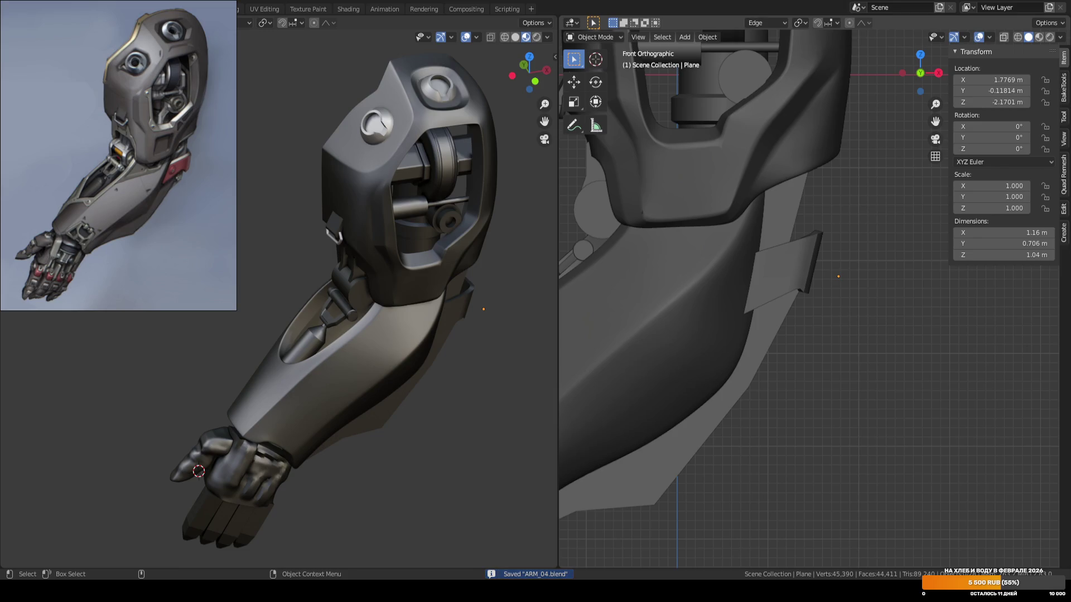
Select the small plate near the forearm and box-select its vertices in Edit Mode.
mouse_move(868, 241)
middle_down()
mouse_move(852, 215)
mouse_move(790, 274)
mouse_move(868, 252)
mouse_move(865, 242)
mouse_move(831, 253)
middle_up()
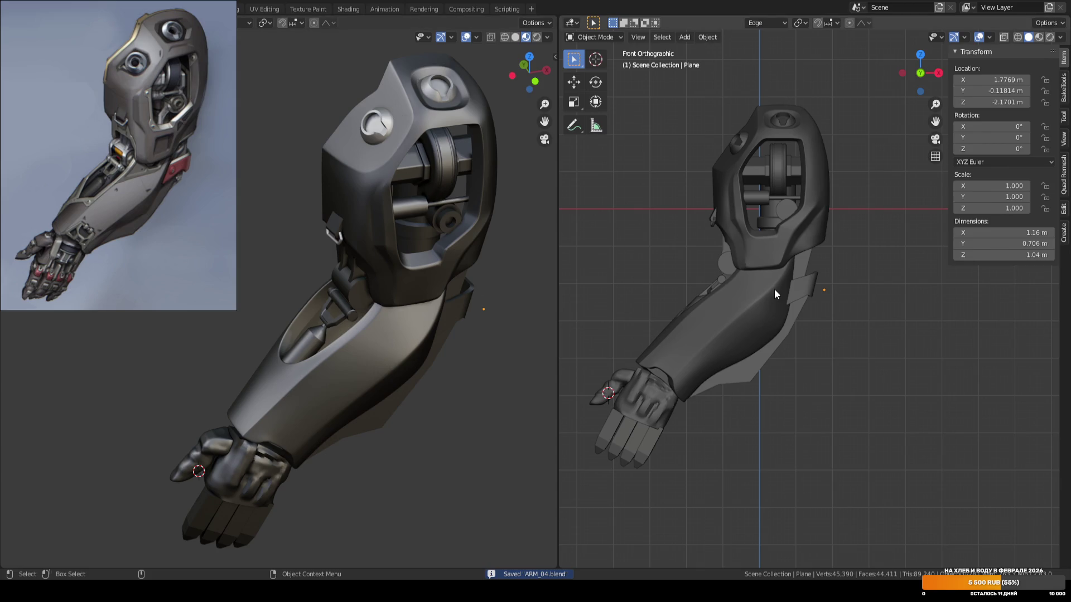
scroll(841, 325, up, 8)
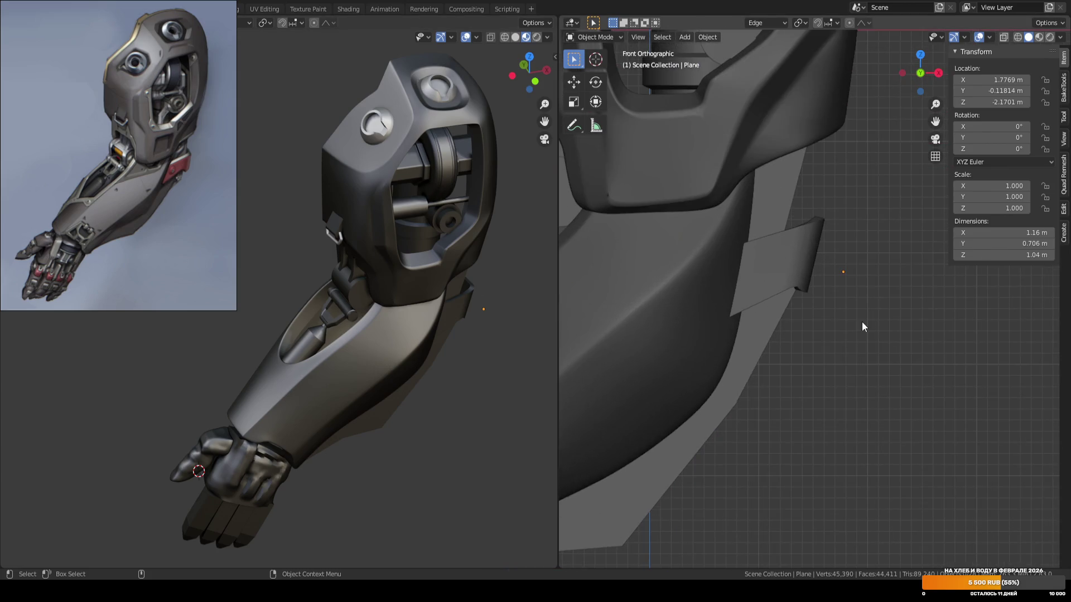
click(811, 272)
scroll(869, 280, up, 1)
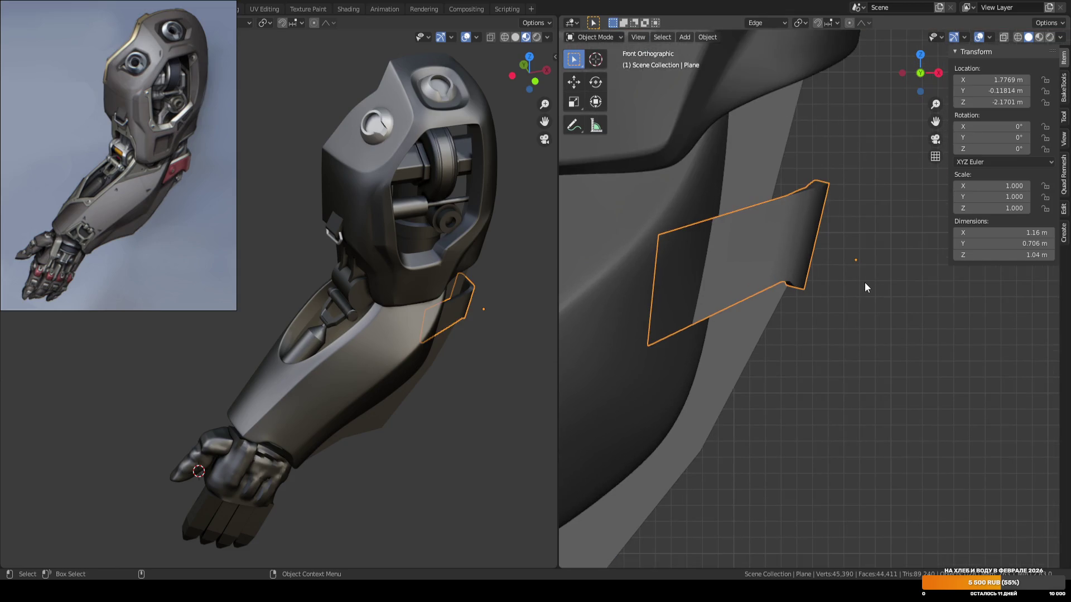
key(Tab)
mouse_move(889, 275)
middle_down()
mouse_move(870, 296)
mouse_move(779, 241)
middle_up()
click(779, 241)
key(1)
mouse_move(890, 223)
middle_down()
mouse_move(886, 170)
mouse_move(899, 149)
middle_up()
drag(901, 147, 818, 315)
mouse_move(825, 301)
middle_down()
mouse_move(868, 234)
mouse_move(875, 294)
middle_up()
Select a shortest-path strip of plate faces and slide it along the custom edge orientation.
key(3)
click(803, 246)
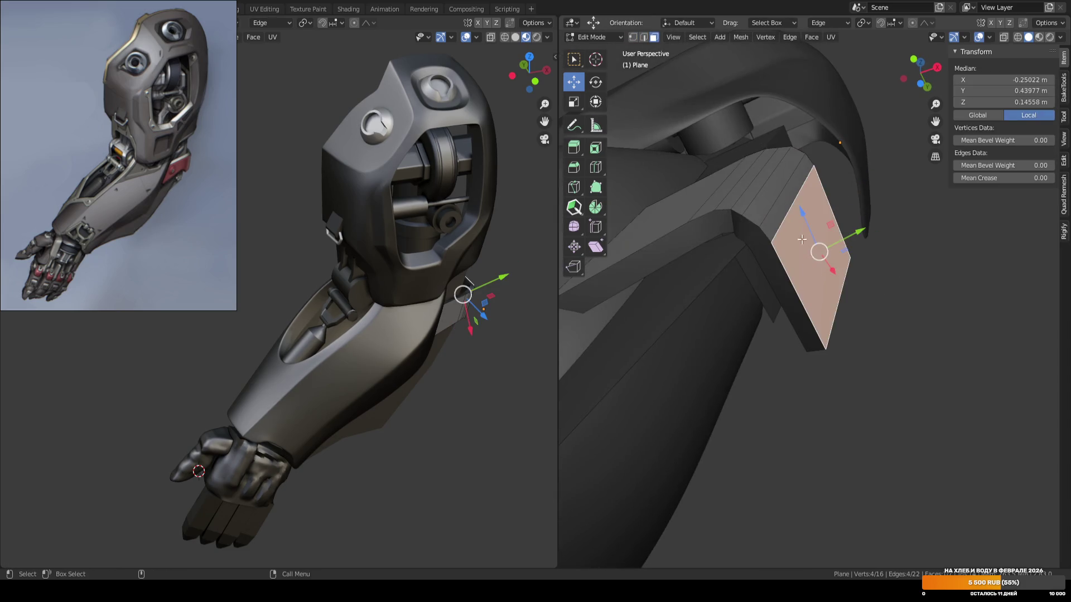
ctrl+click(725, 191)
key(ctrl+KP_3)
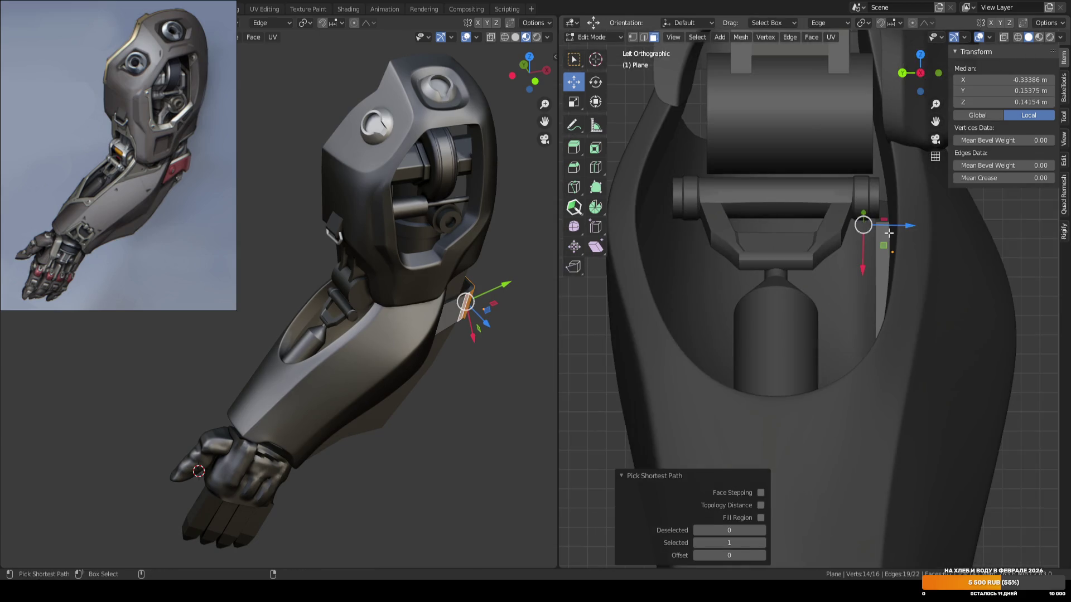
key(KP_1)
drag(828, 222, 856, 219)
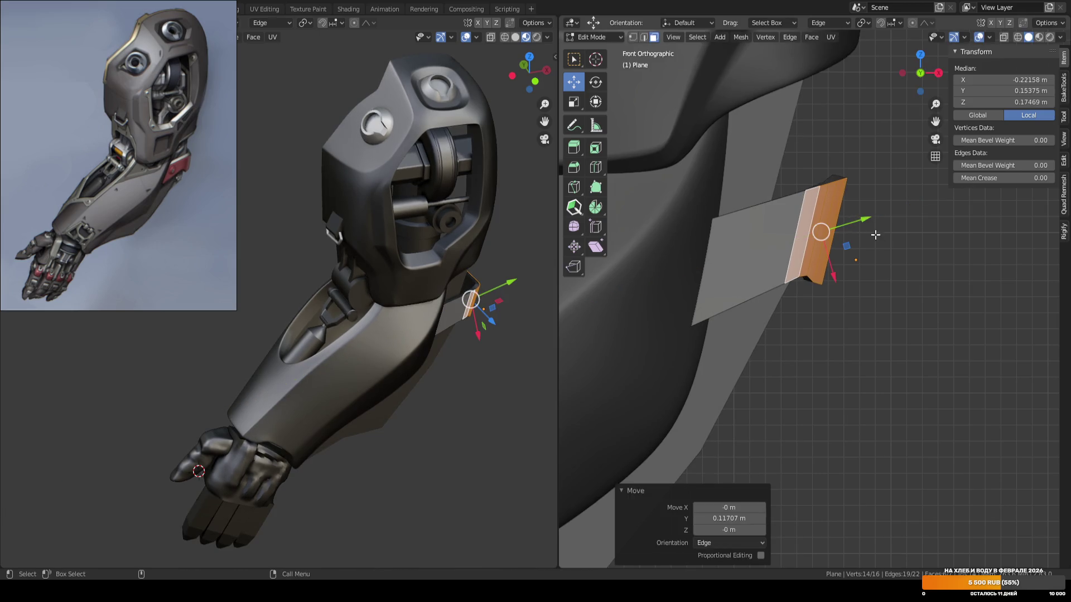
key(alt+a)
key(w)
Slide a thin strip of faces along the plate edge and move an edge along Y.
scroll(801, 261, up, 2)
alt+click(791, 225)
key(w)
drag(796, 203, 844, 194)
click(814, 224)
middle_drag(843, 193, 845, 207)
Shift two edges at the plate strip's end outward along Y in front view.
key(3)
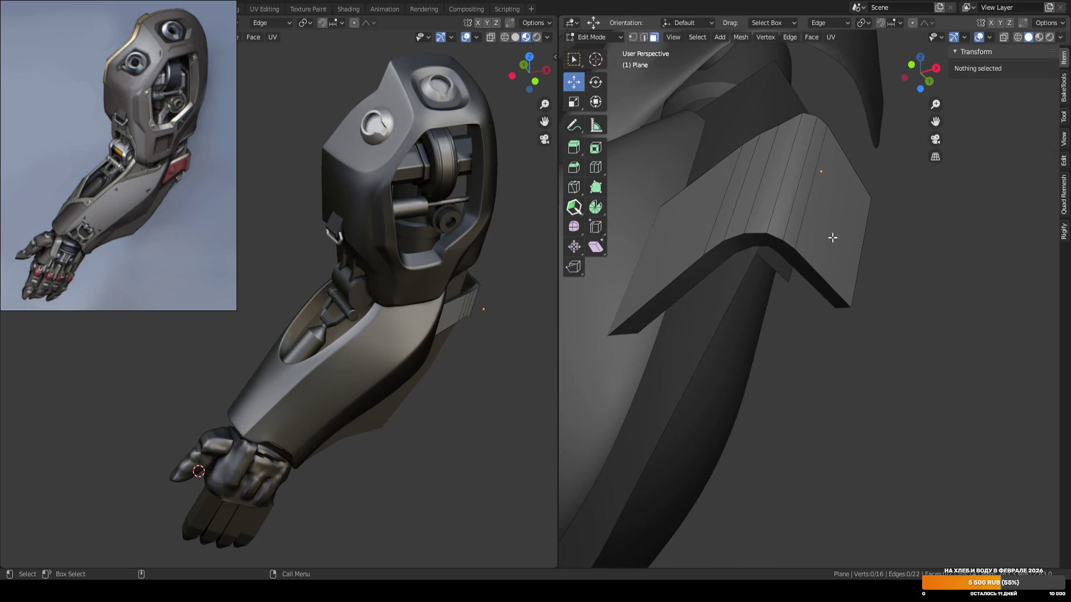
click(812, 262)
key(2)
click(824, 276)
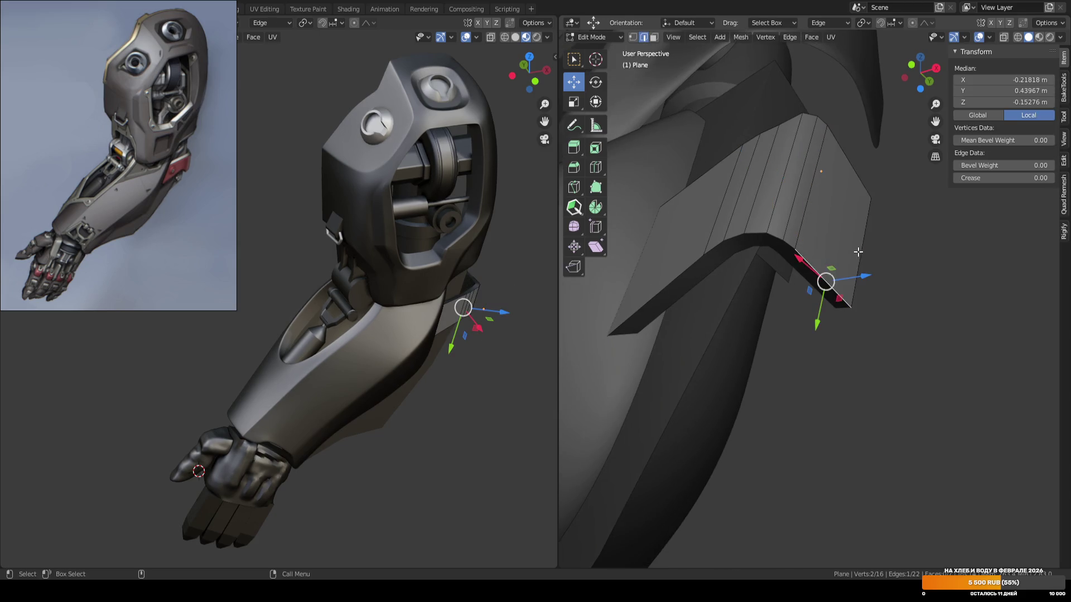
key(KP_1)
drag(821, 317, 812, 343)
middle_drag(811, 343, 814, 301)
click(748, 270)
key(KP_1)
drag(814, 322, 796, 336)
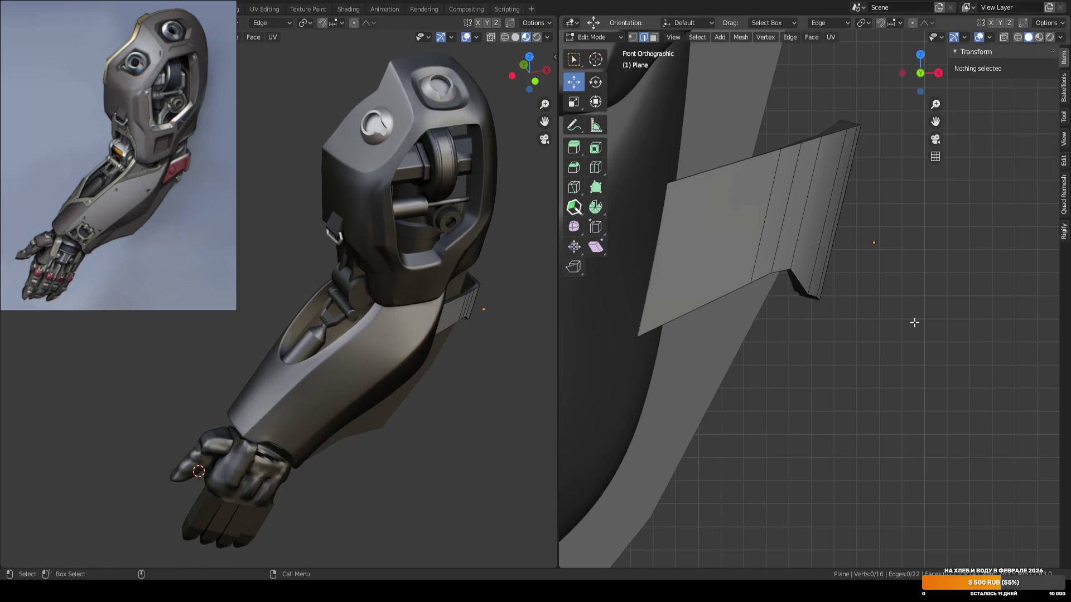
Return to Object Mode and reselect the bracket plate, now 1.27 × 0.706 × 1.07 m.
key(Tab)
click(911, 321)
scroll(853, 301, down, 2)
click(804, 263)
scroll(792, 265, down, 3)
scroll(842, 317, down, 6)
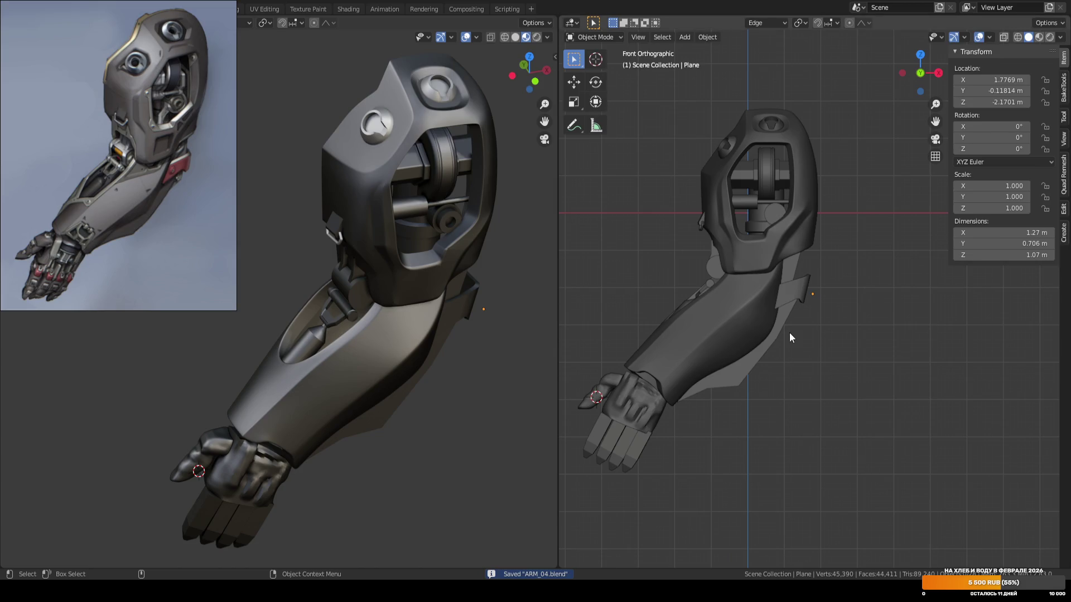
Inspect the arm from the left view with Walk Navigation, using the W, S, A and D keys.
scroll(847, 327, up, 4)
mouse_move(844, 319)
middle_down()
mouse_move(841, 297)
mouse_move(807, 309)
mouse_move(829, 319)
mouse_move(838, 306)
mouse_move(795, 314)
middle_up()
scroll(794, 313, down, 4)
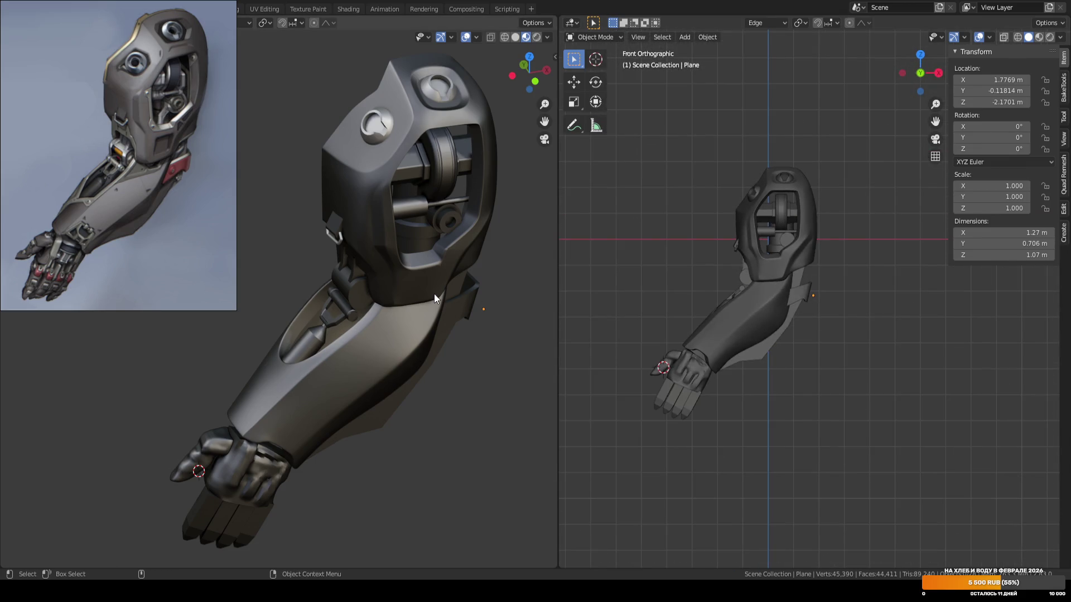
key(F3)
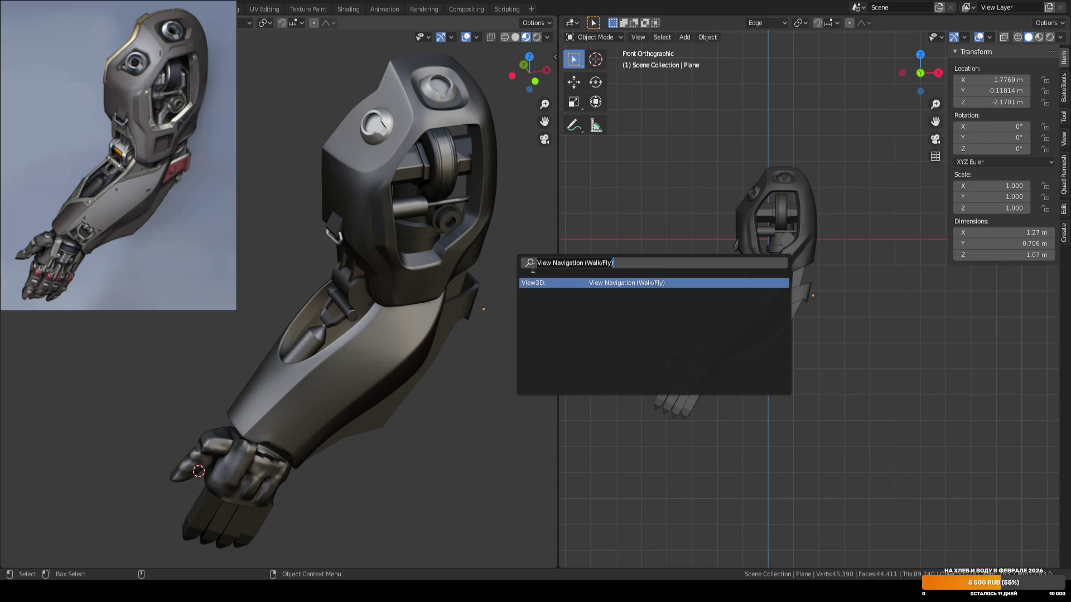
key(Return)
key(w)
key(s)
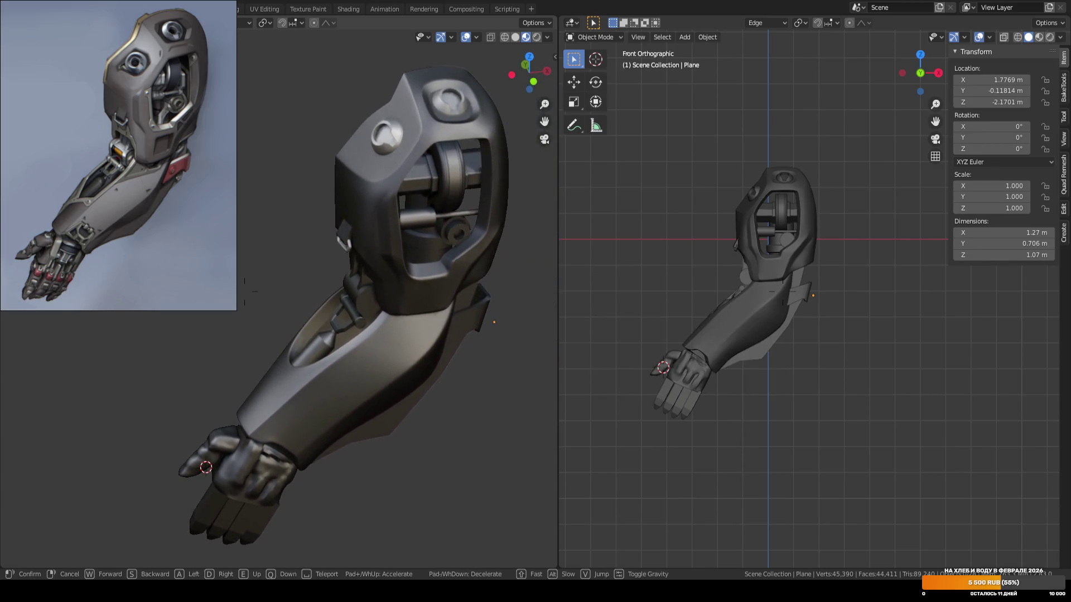
key(a)
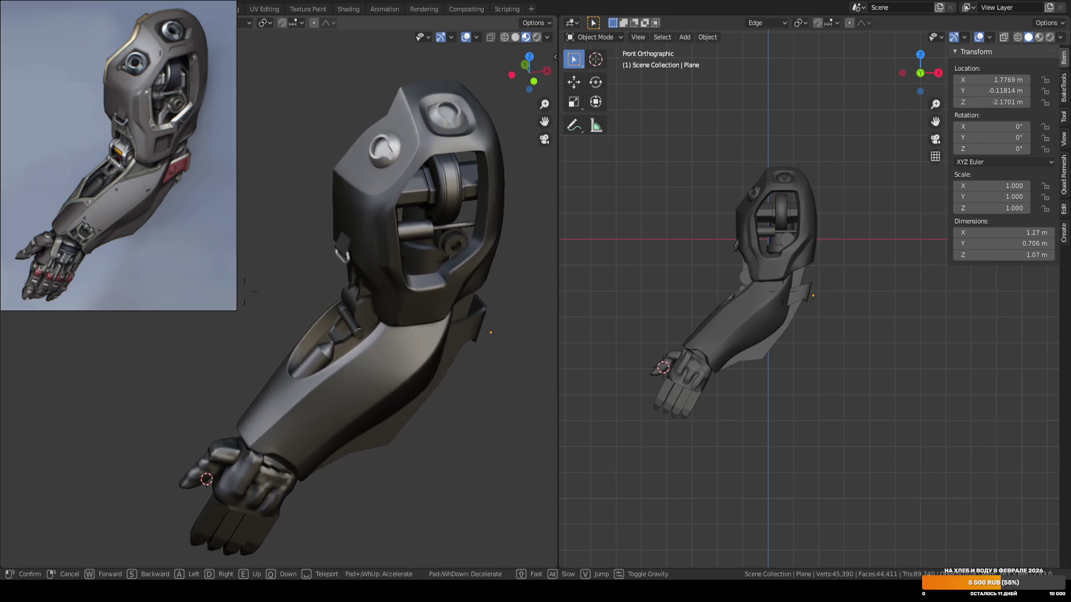
key(d)
click(280, 299)
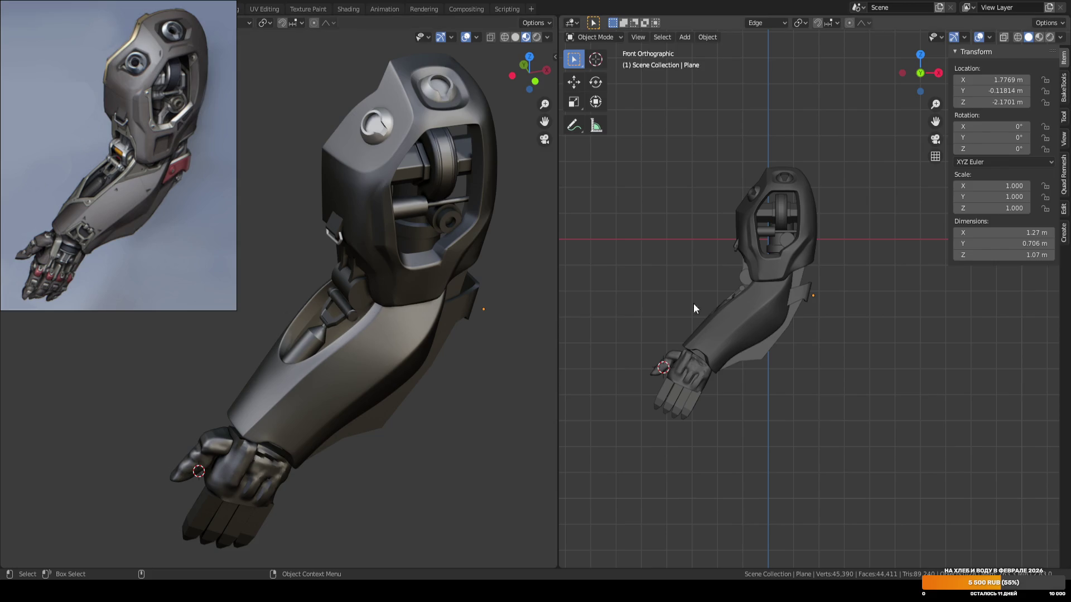
Select the forearm bracket plate and enter Edit Mode on it.
scroll(843, 323, up, 8)
click(793, 286)
mouse_move(793, 287)
middle_down()
mouse_move(738, 339)
mouse_move(784, 286)
mouse_move(763, 311)
mouse_move(776, 320)
middle_up()
key(Tab)
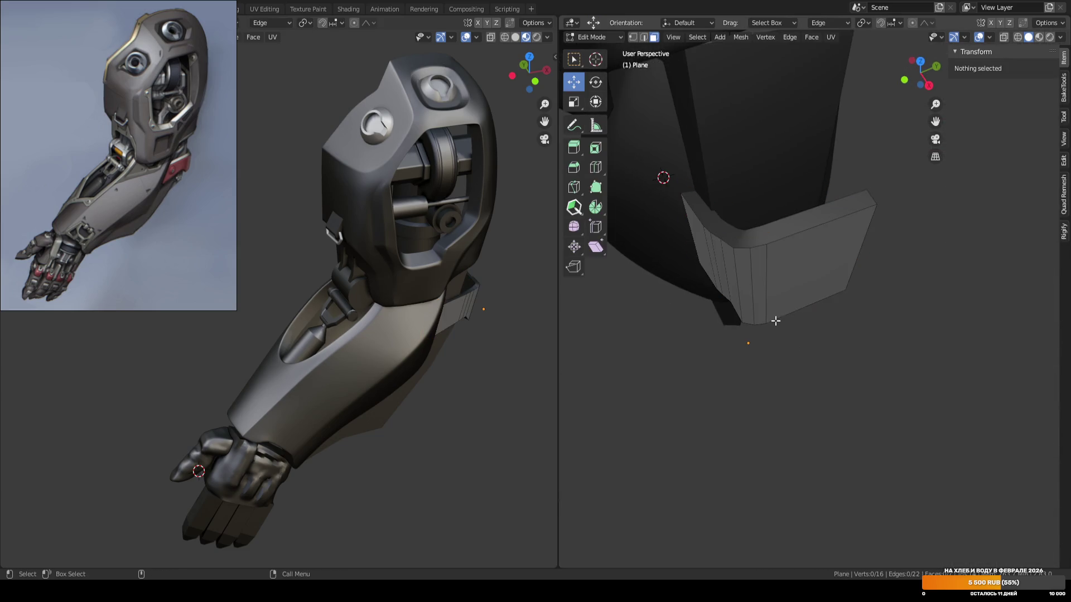
Move a vertical bracket edge along X with proportional falloff.
click(754, 290)
mouse_move(717, 306)
mouse_down()
mouse_move(678, 312)
mouse_move(701, 313)
mouse_up()
scroll(693, 311, down, 10)
scroll(697, 310, down, 5)
mouse_move(690, 353)
middle_down()
mouse_move(757, 170)
mouse_move(799, 229)
mouse_move(773, 212)
middle_up()
Pull another path of bracket edges outward with smooth falloff, then return to Object Mode in front view.
click(786, 214)
ctrl+click(793, 219)
click(793, 220)
key(w)
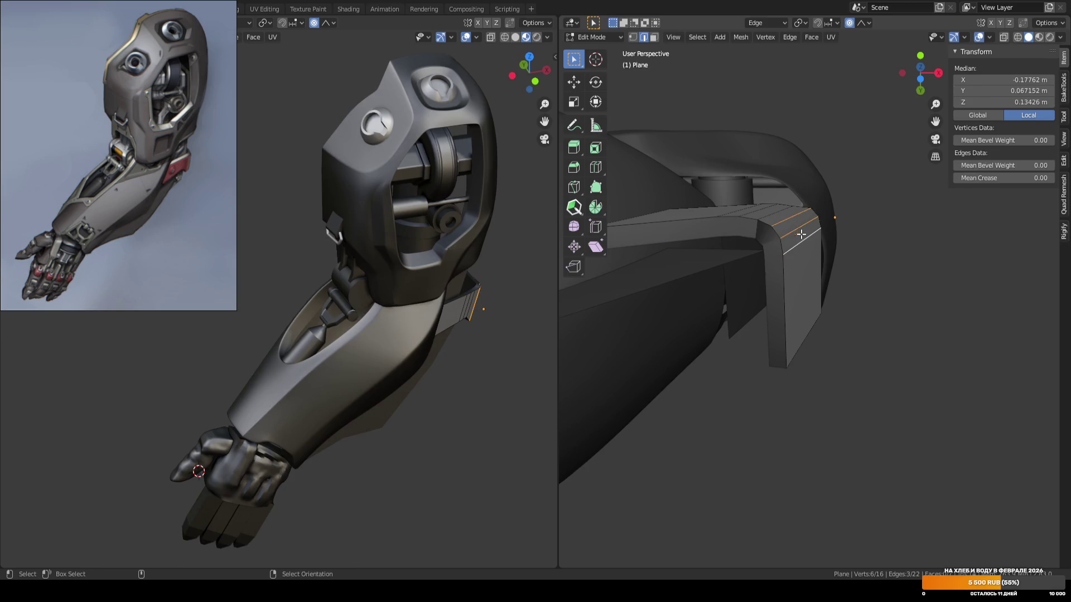
key(w)
drag(800, 200, 776, 187)
click(776, 213)
key(Tab)
key(KP_1)
scroll(890, 227, down, 4)
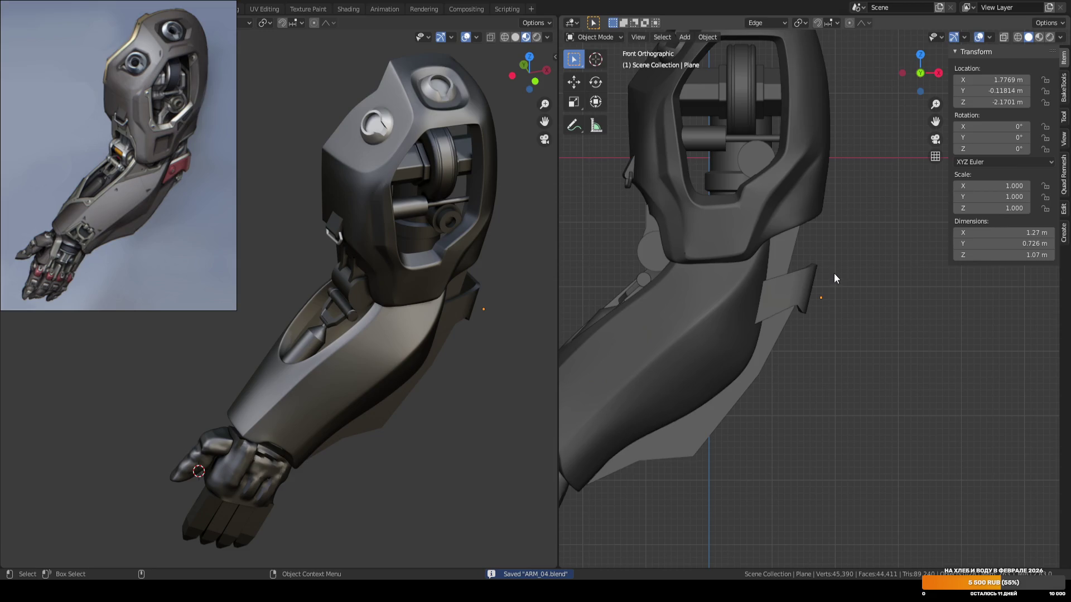
Edit the small elbow flap plate and push its edge right along X with the Move tool.
middle_drag(835, 275, 832, 220)
click(749, 200)
middle_drag(748, 199, 804, 207)
key(Tab)
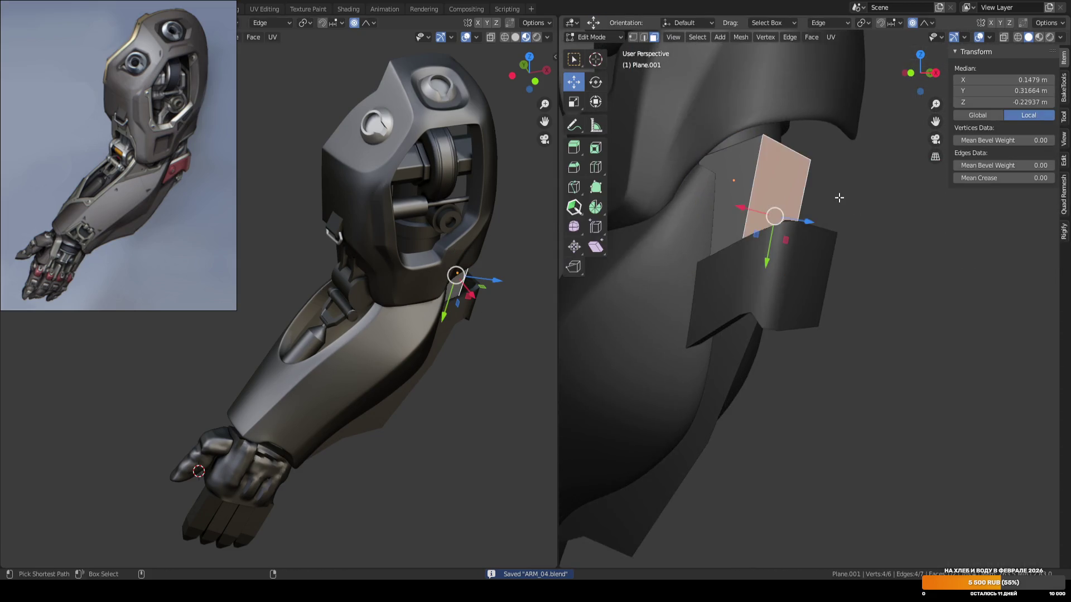
key(KP_1)
key(shift+space)
click(807, 184)
drag(809, 209, 841, 208)
middle_drag(841, 208, 813, 156)
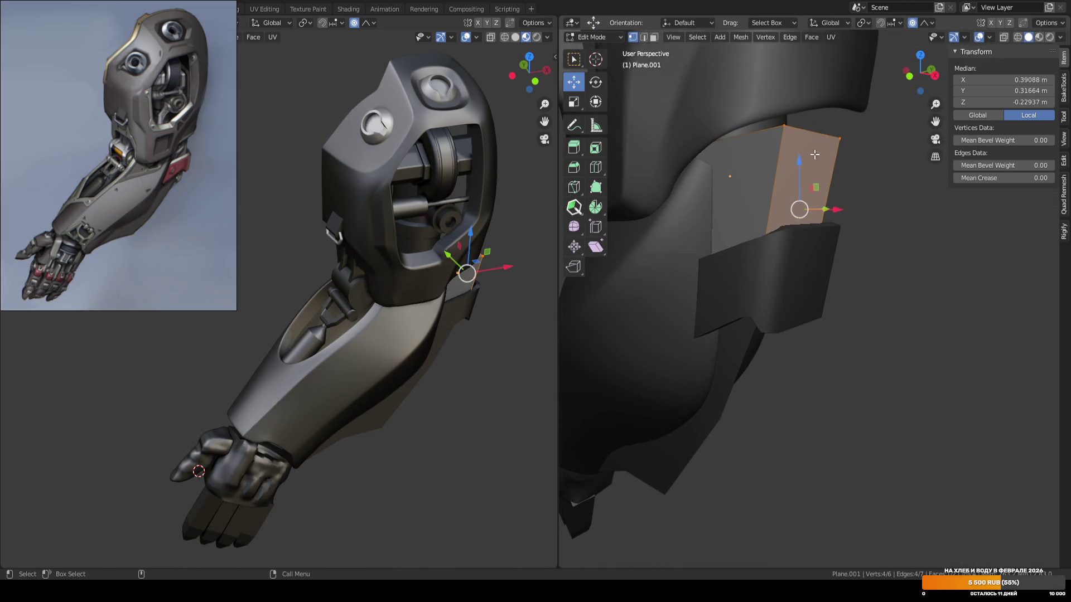
Raise the flap's top edge 0.16625 m with proportional falloff.
click(818, 130)
key(KP_1)
drag(828, 102, 821, 73)
middle_drag(821, 73, 803, 178)
Bevel the flap's bend edge with 4 segments and return to Object Mode.
click(796, 191)
key(ctrl+b)
scroll(837, 191, up, 3)
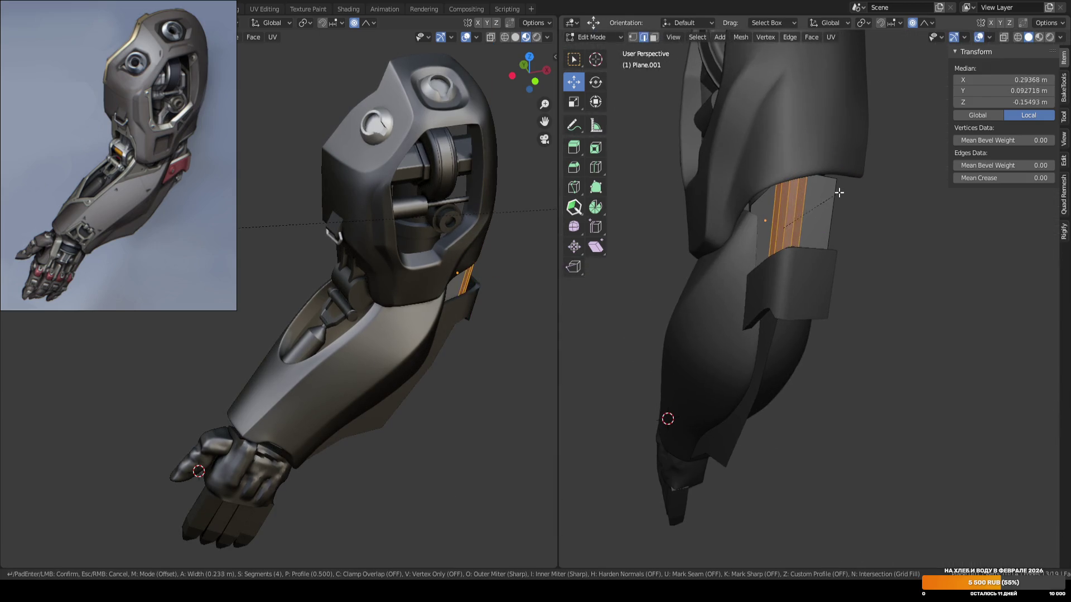
click(885, 236)
key(alt+a)
mouse_move(886, 236)
middle_down()
mouse_move(870, 168)
mouse_move(892, 237)
middle_up()
key(Tab)
key(KP_1)
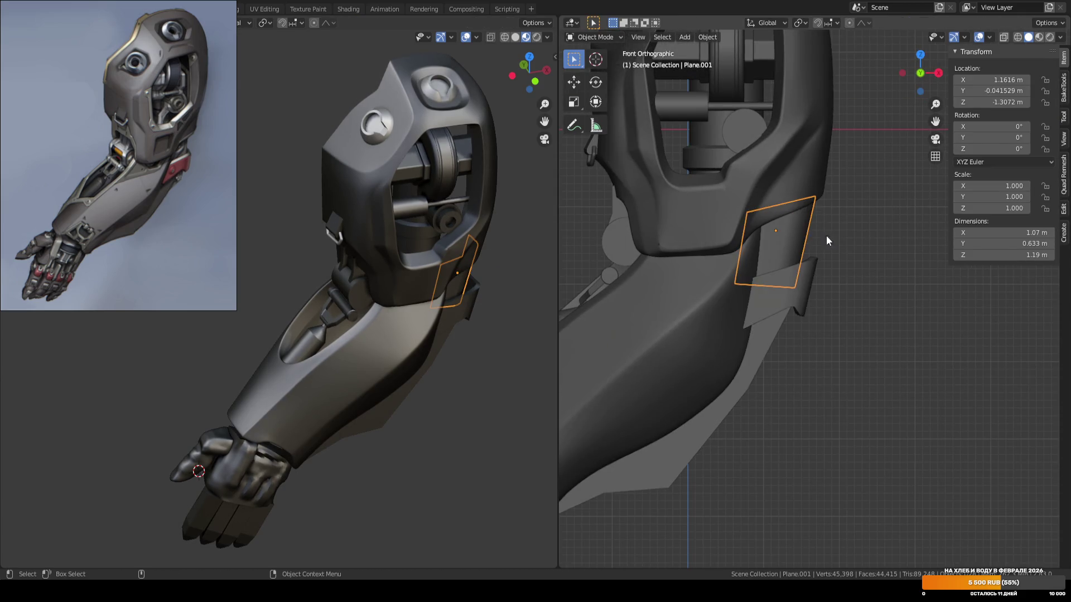
Save the file, then select the elbow flap plate and enter Edit Mode.
key(ctrl+s)
key(Home)
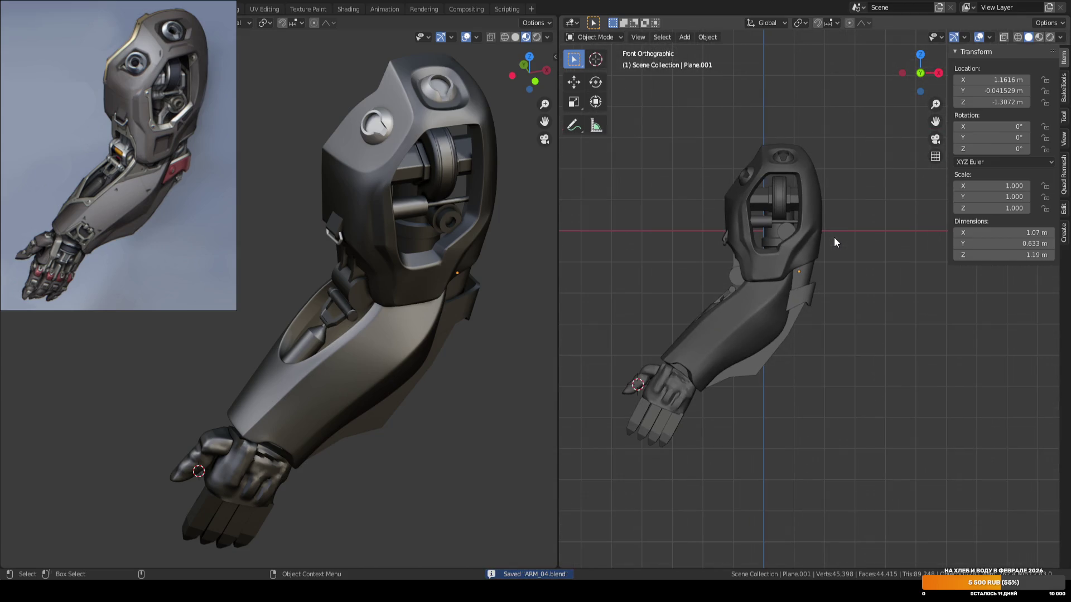
scroll(835, 237, up, 5)
click(834, 237)
mouse_move(835, 237)
middle_down()
mouse_move(744, 235)
mouse_move(745, 252)
middle_up()
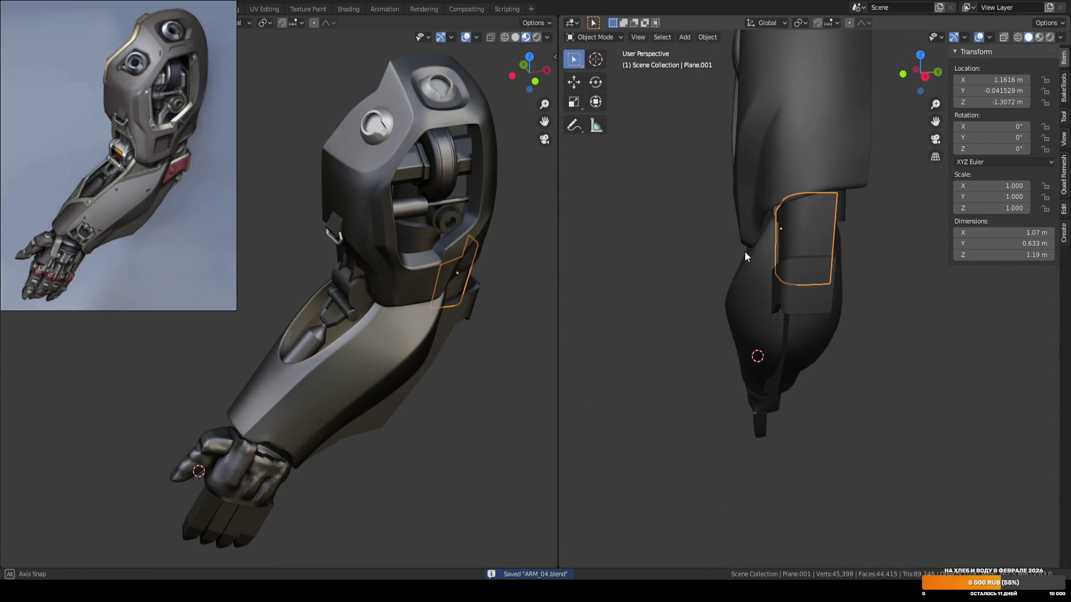
scroll(745, 250, up, 3)
key(Tab)
Nudge a flap edge along Y with proportional falloff, then save in Object Mode.
drag(796, 211, 791, 211)
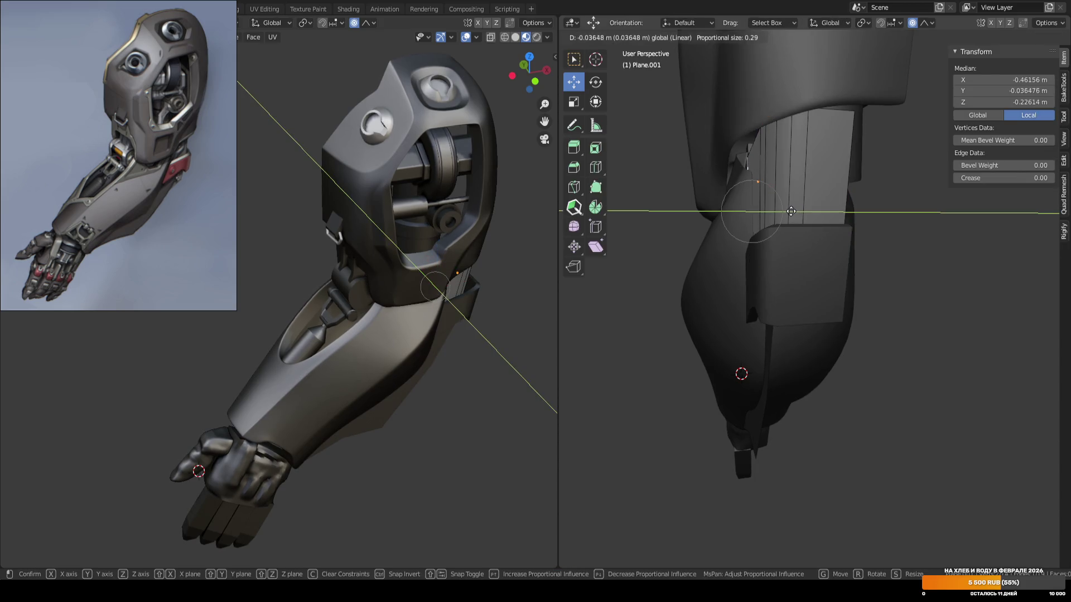
click(790, 211)
key(Tab)
scroll(791, 213, down, 5)
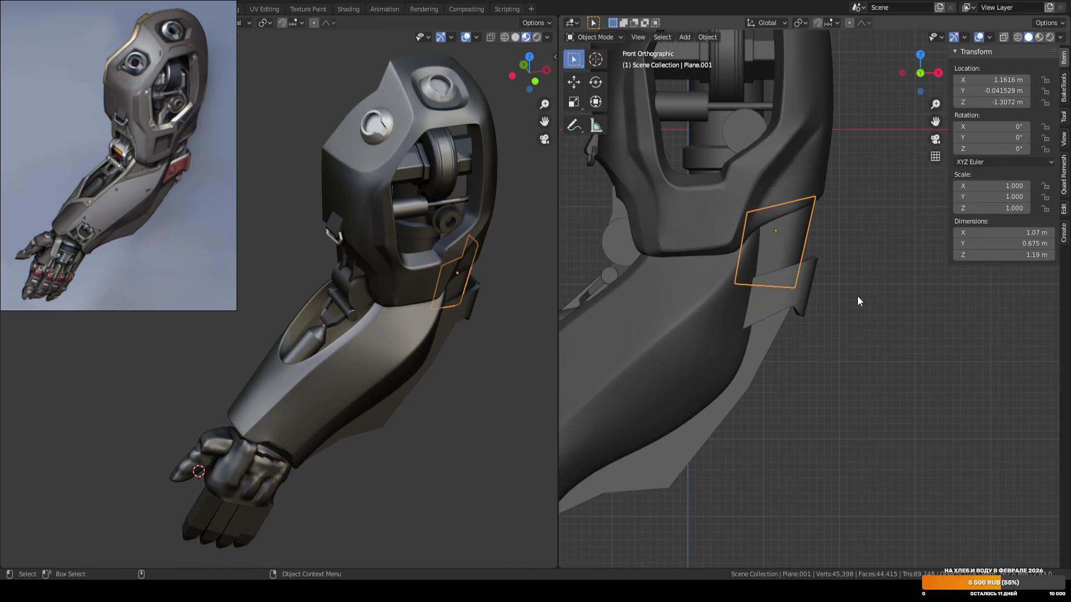
key(KP_1)
key(ctrl+s)
scroll(714, 269, down, 3)
scroll(745, 261, up, 4)
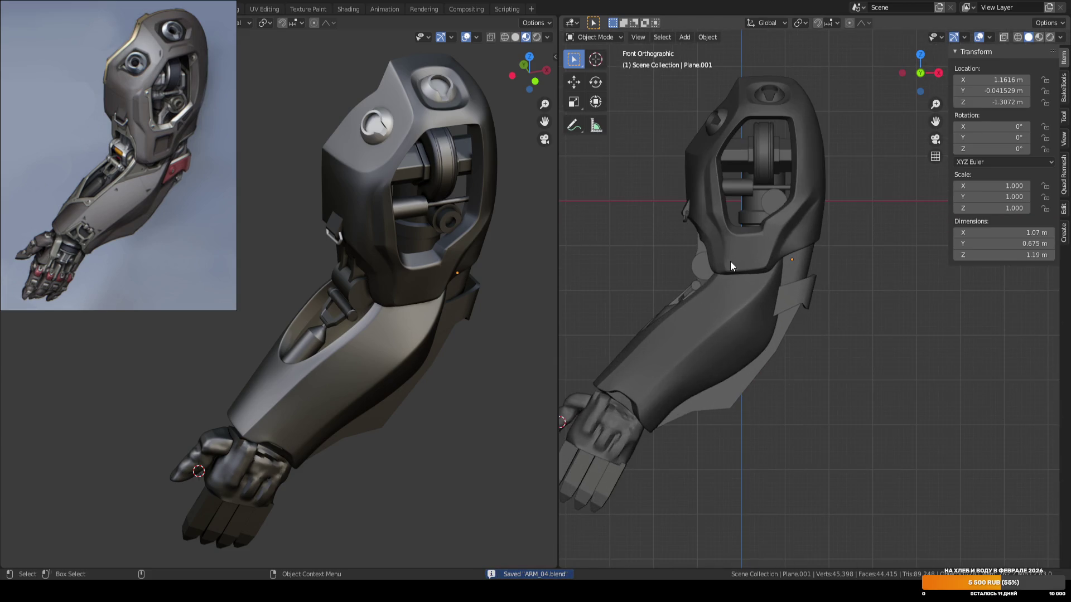
scroll(731, 266, down, 3)
Select the lower bracket plate and enter Edit Mode on it.
mouse_move(745, 255)
middle_down()
mouse_move(804, 283)
mouse_move(854, 245)
mouse_move(843, 300)
middle_up()
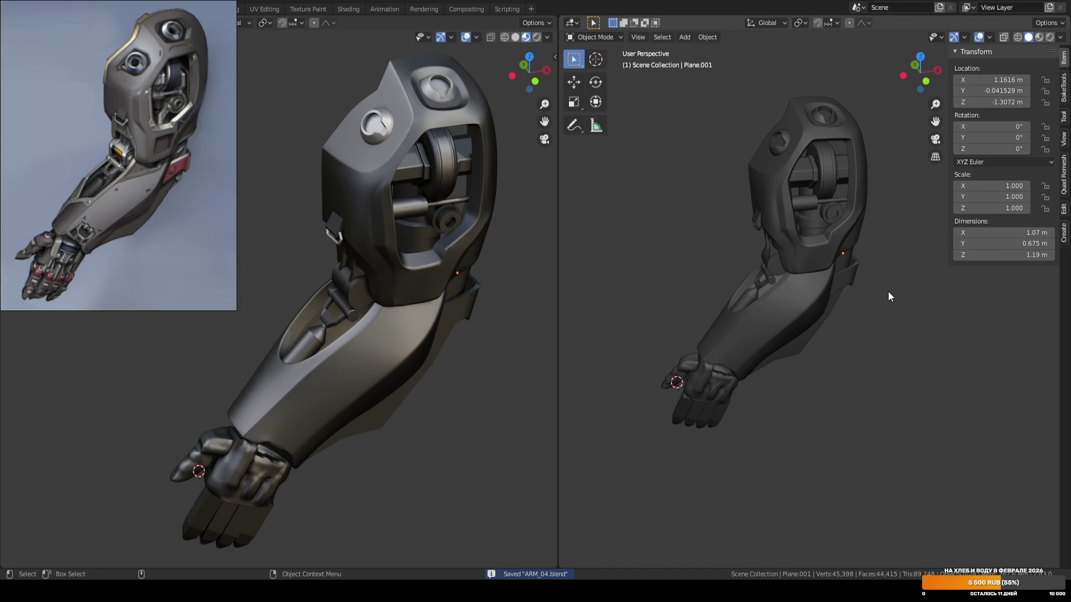
scroll(886, 288, up, 6)
mouse_move(863, 301)
middle_down()
mouse_move(740, 293)
mouse_move(738, 306)
mouse_move(814, 289)
mouse_move(757, 249)
mouse_move(777, 294)
mouse_move(781, 269)
mouse_move(824, 246)
middle_up()
click(741, 289)
key(Tab)
Edge-slide a bracket edge, then shift it along Y with smooth falloff.
click(780, 269)
key(g)
key(g)
click(842, 253)
key(g)
key(y)
click(818, 254)
mouse_move(819, 254)
middle_down()
mouse_move(836, 240)
mouse_move(843, 190)
middle_up()
drag(844, 190, 834, 188)
mouse_move(834, 188)
middle_down()
mouse_move(776, 246)
mouse_move(791, 284)
mouse_move(768, 283)
mouse_move(801, 257)
mouse_move(809, 276)
mouse_move(761, 274)
mouse_move(777, 259)
middle_up()
Slide a lower strip edge and move another bracket edge with smooth falloff.
click(802, 258)
key(g)
key(g)
click(811, 277)
click(778, 256)
key(g)
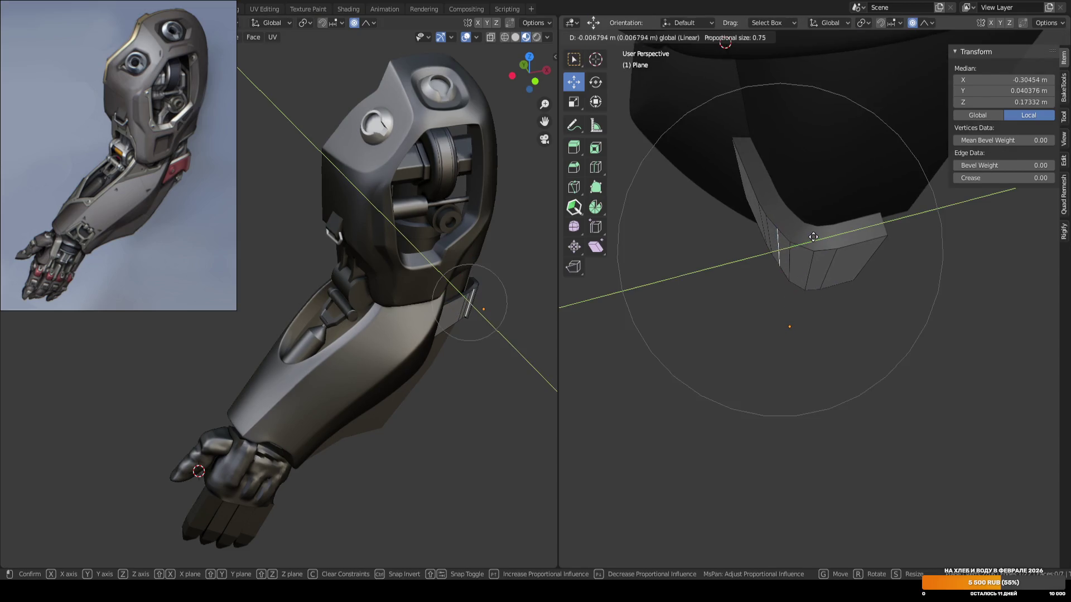
click(780, 239)
Return to Object Mode, save ARM_04.blend in front view, and select the upper shell.
key(Tab)
key(KP_Decimal)
key(KP_1)
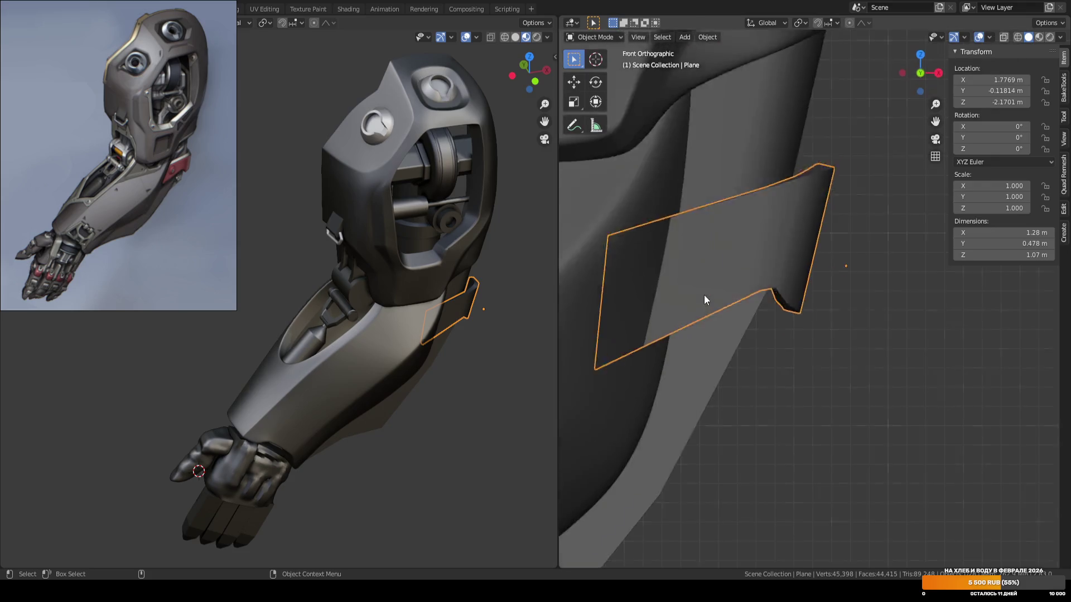
key(KP_1)
scroll(828, 303, down, 4)
key(ctrl+s)
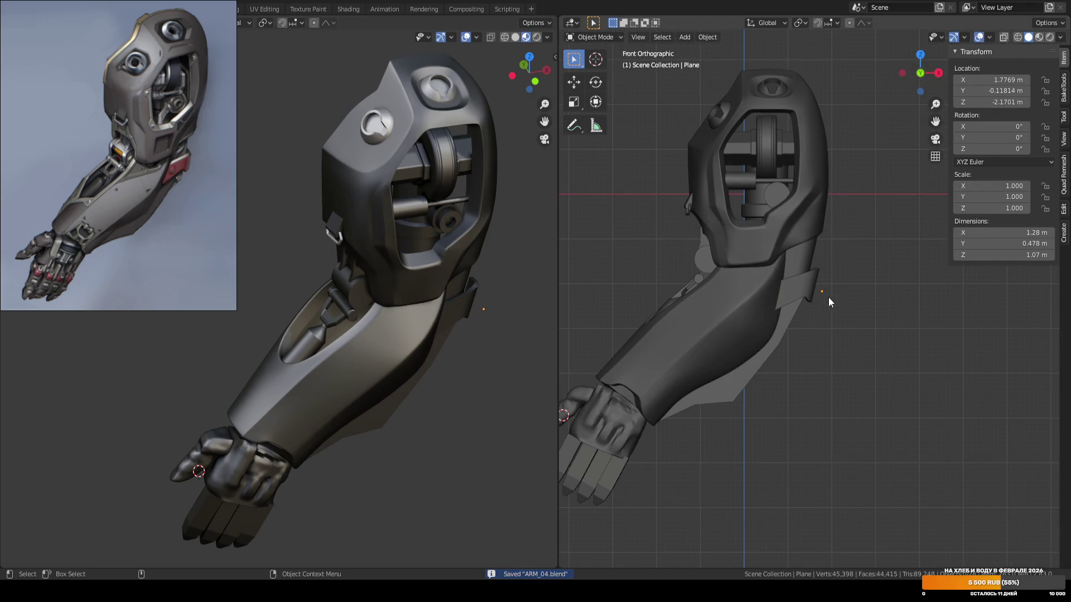
scroll(807, 275, up, 4)
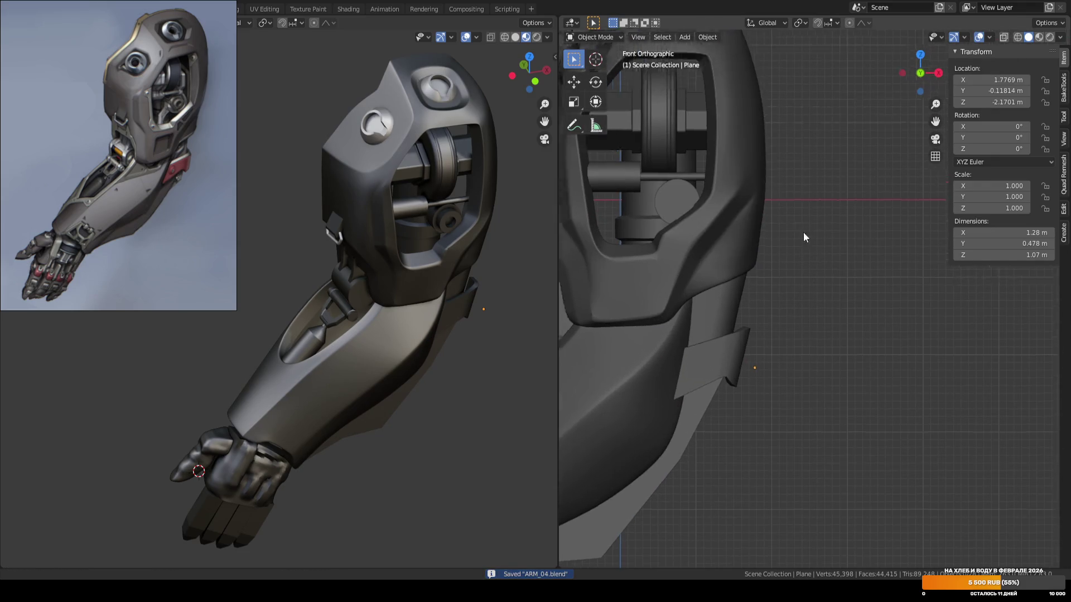
scroll(801, 229, down, 2)
click(778, 289)
In Edit Mode, raise a vertex on the upper shell's right edge slightly.
key(Tab)
scroll(834, 276, up, 2)
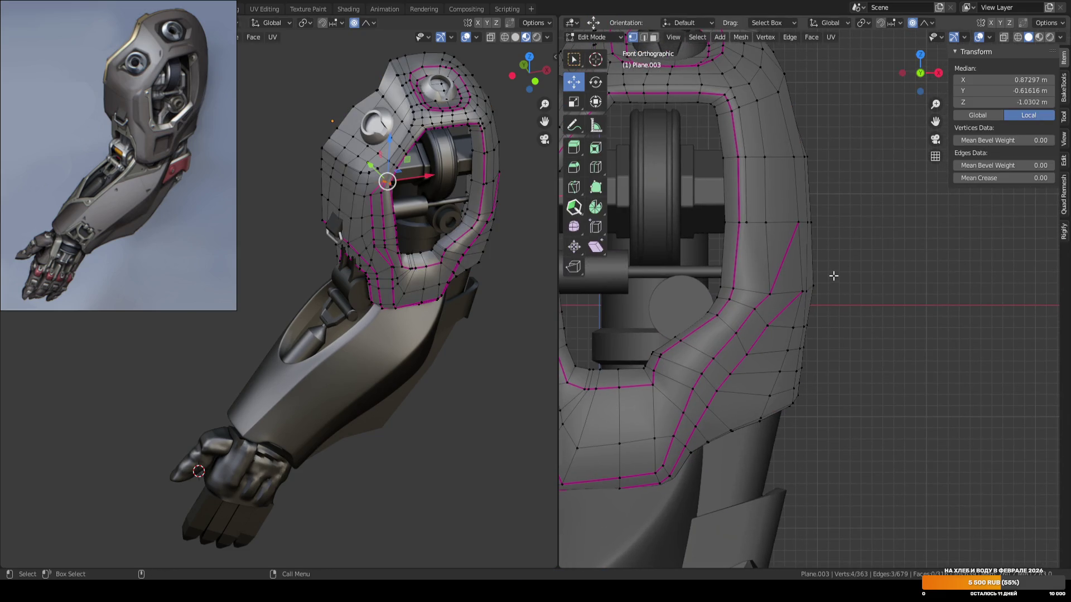
click(828, 262)
click(803, 289)
scroll(868, 281, up, 2)
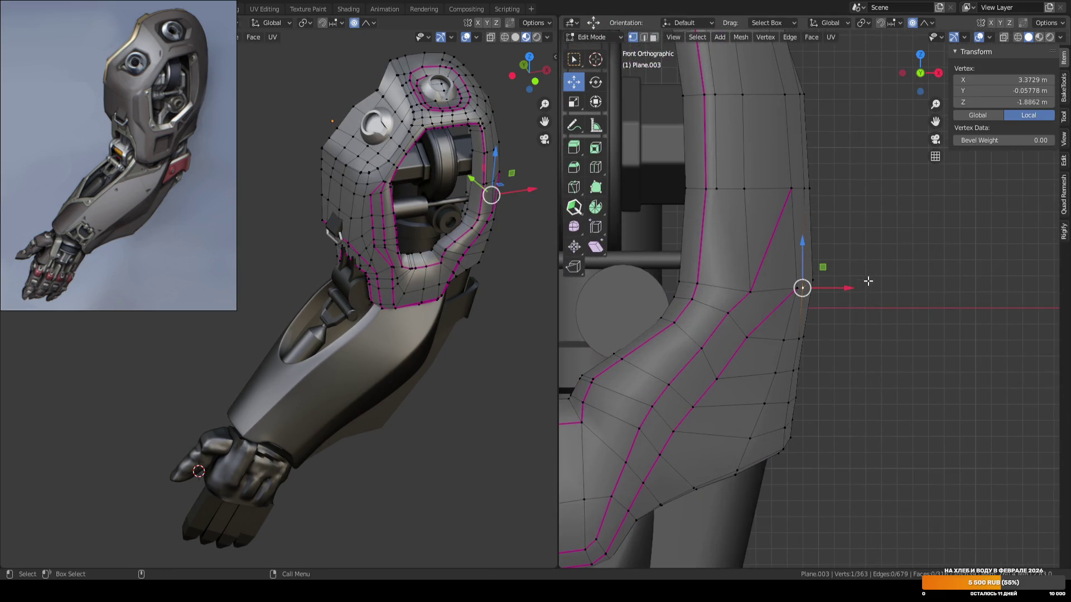
drag(844, 288, 836, 285)
drag(802, 252, 798, 254)
key(ctrl+z)
key(ctrl+z)
key(ctrl+z)
click(797, 287)
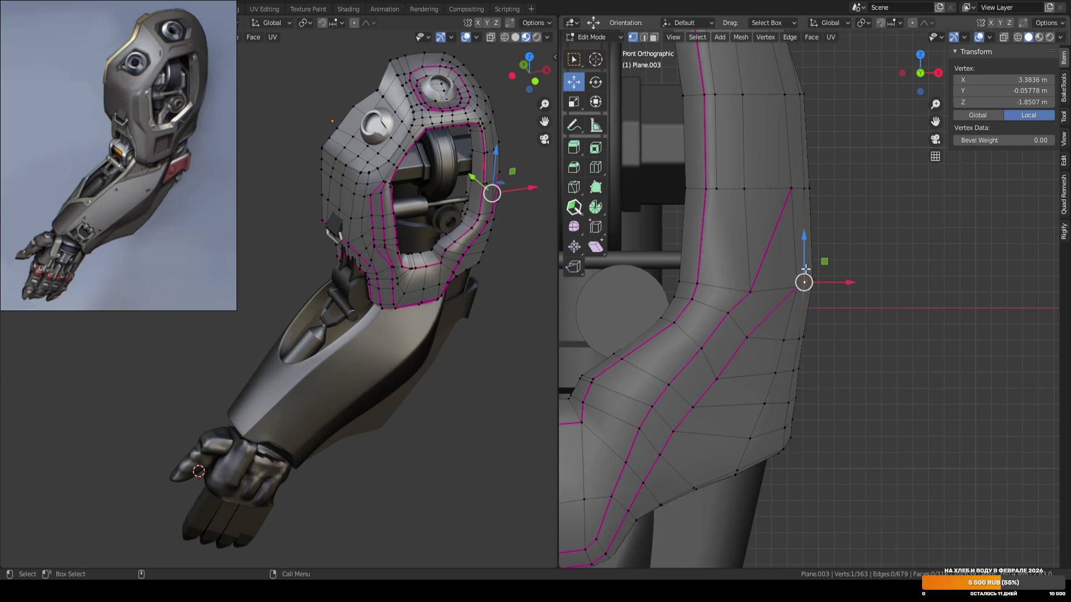
Rotate the strip of vertices along the shell edge by 2.51°.
click(869, 229)
scroll(868, 228, down, 1)
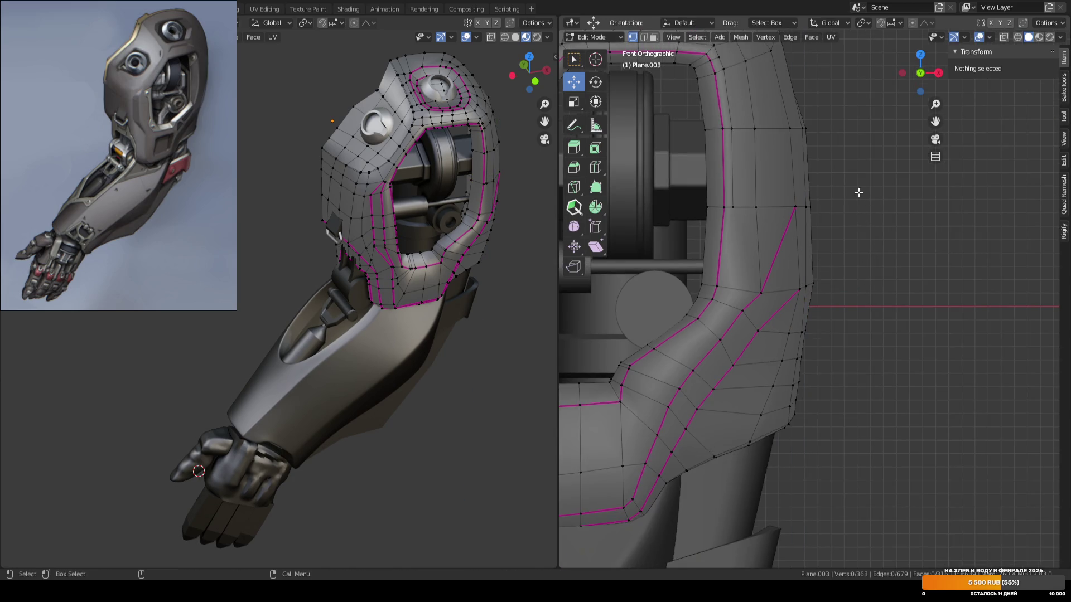
drag(857, 188, 778, 307)
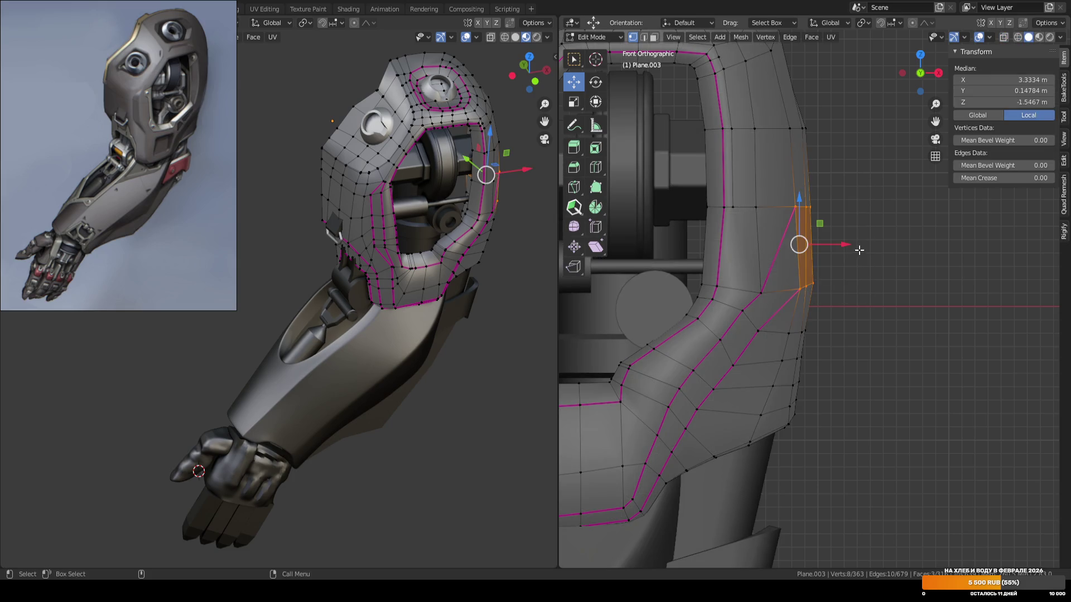
key(r)
click(881, 243)
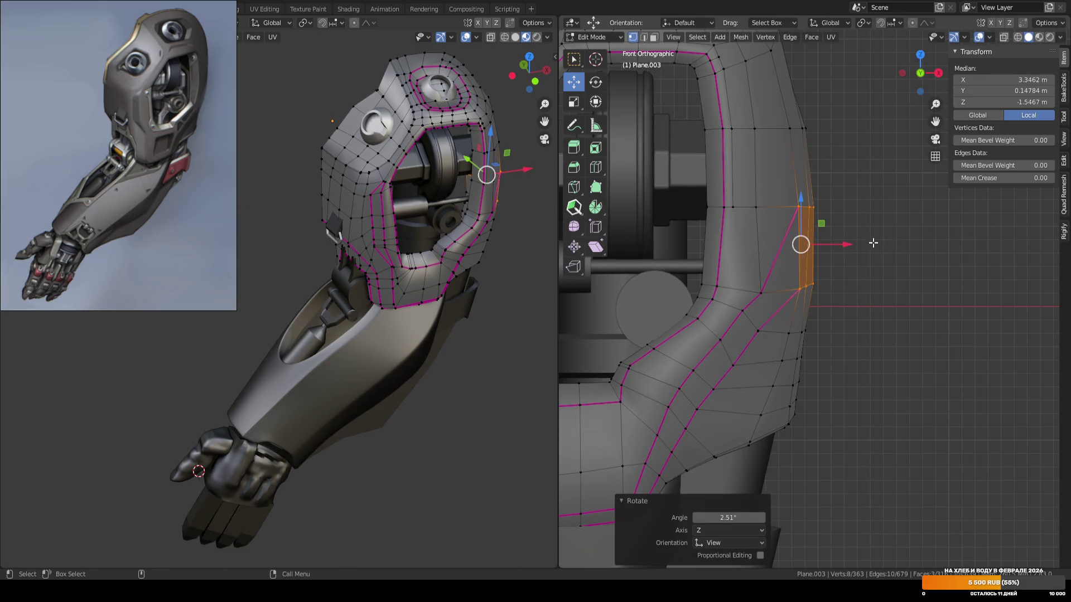
click(848, 267)
Shift four shell-edge vertices slightly along X using see-through selection.
scroll(848, 267, down, 1)
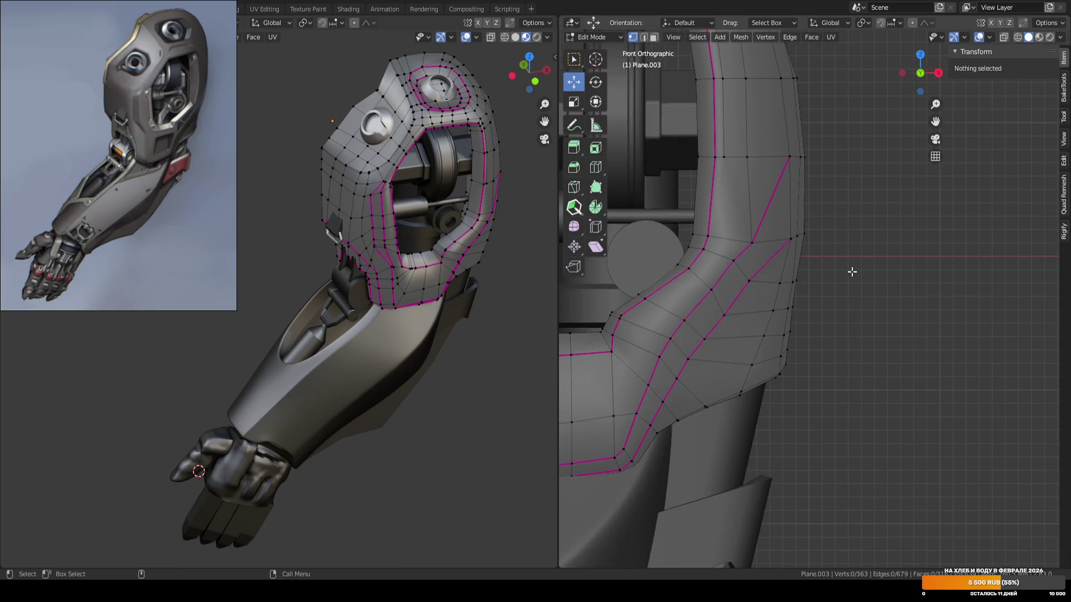
key(alt+z)
key(b)
drag(831, 274, 772, 295)
key(alt+z)
drag(831, 279, 844, 284)
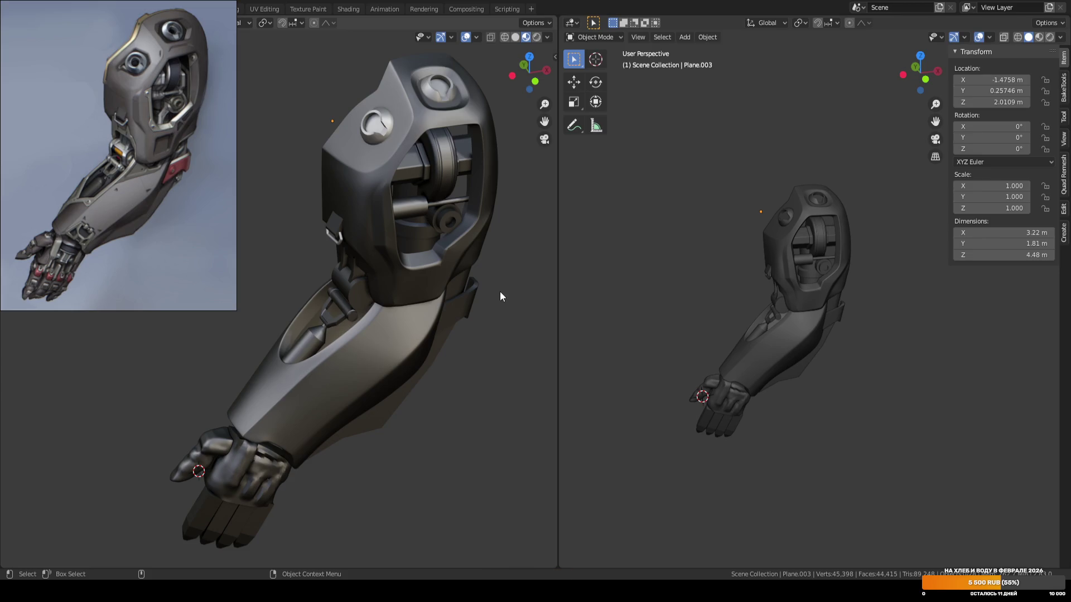
Slide an edge strip of the first bracket plate along X, widen the plate along Y, and shift it along Y.
mouse_move(838, 316)
middle_down()
mouse_move(752, 305)
mouse_move(725, 279)
mouse_move(751, 262)
mouse_move(778, 300)
mouse_move(715, 290)
mouse_move(736, 277)
mouse_move(827, 280)
mouse_move(848, 261)
middle_up()
key(ctrl+z)
key(3)
click(792, 276)
drag(905, 220, 917, 222)
mouse_move(889, 225)
middle_down()
mouse_move(820, 227)
mouse_move(865, 219)
middle_up()
key(a)
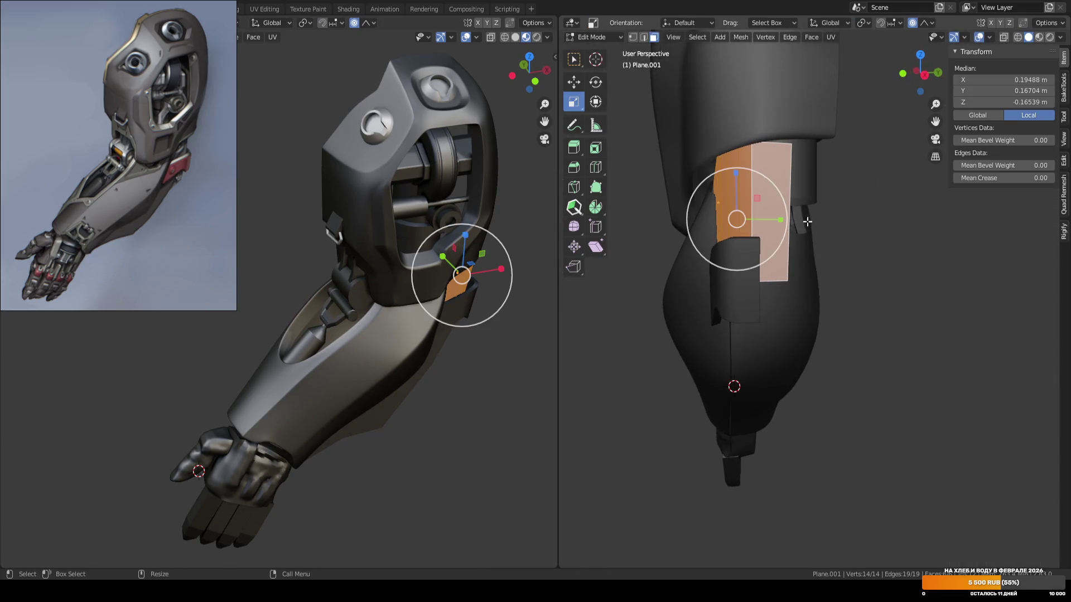
mouse_move(780, 219)
mouse_down()
mouse_move(804, 226)
mouse_move(769, 212)
mouse_up()
key(Tab)
key(KP_Decimal)
middle_drag(796, 251, 758, 279)
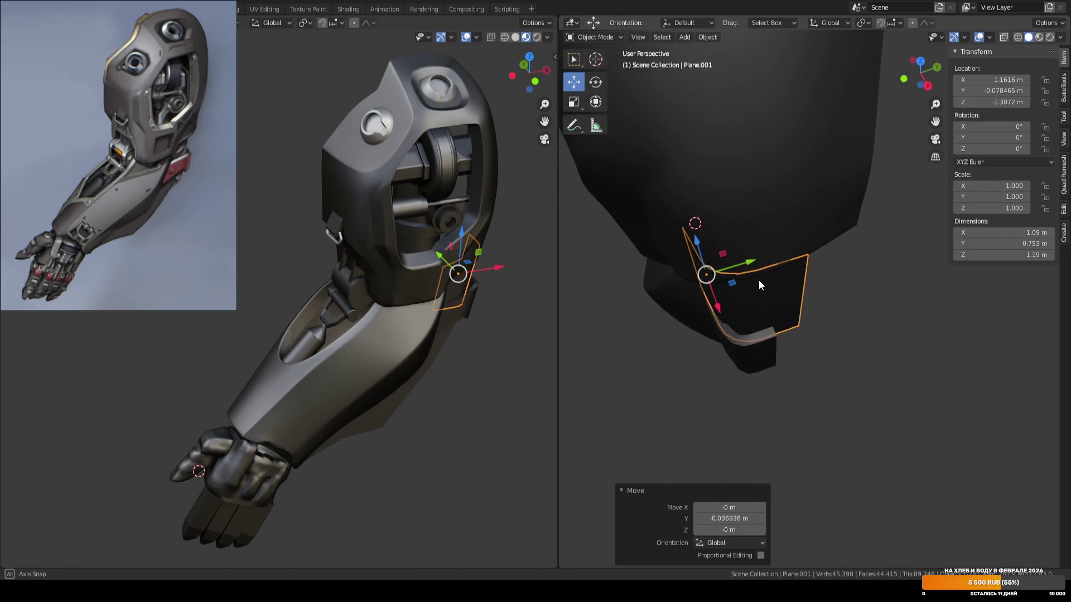
drag(738, 267, 746, 244)
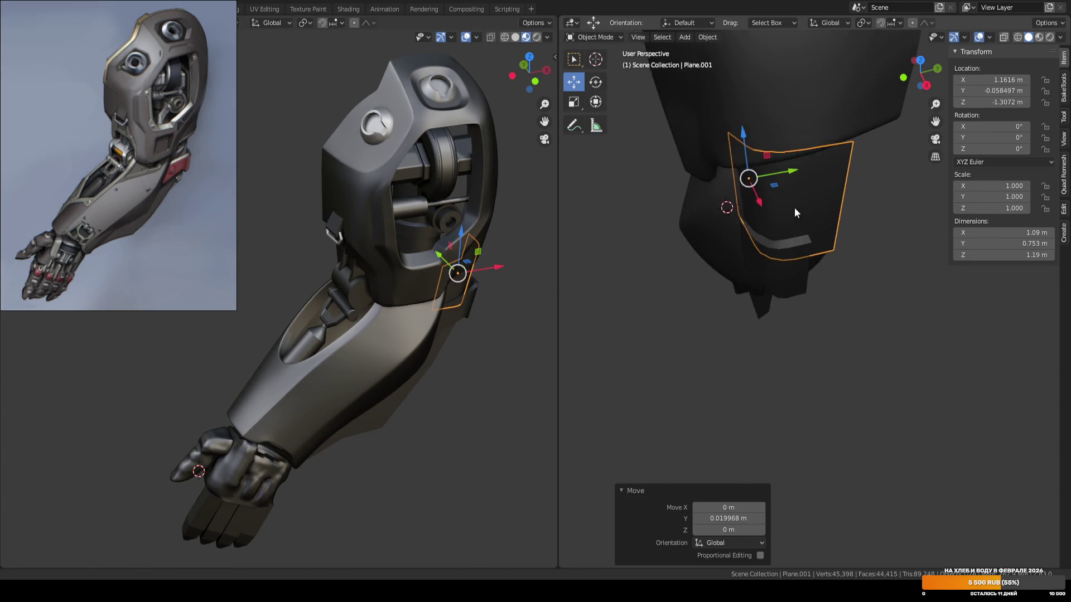
Move the second bracket plate's left face along Y with smooth falloff, then save ARM_04.blend.
middle_drag(794, 210, 758, 256)
key(Tab)
click(729, 221)
key(g)
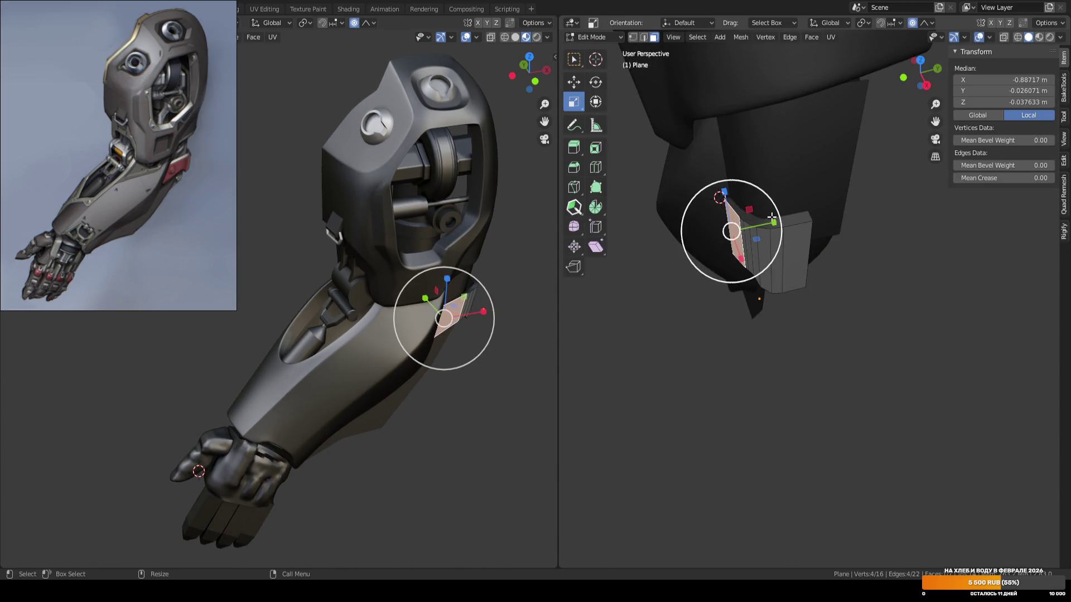
key(y)
click(769, 223)
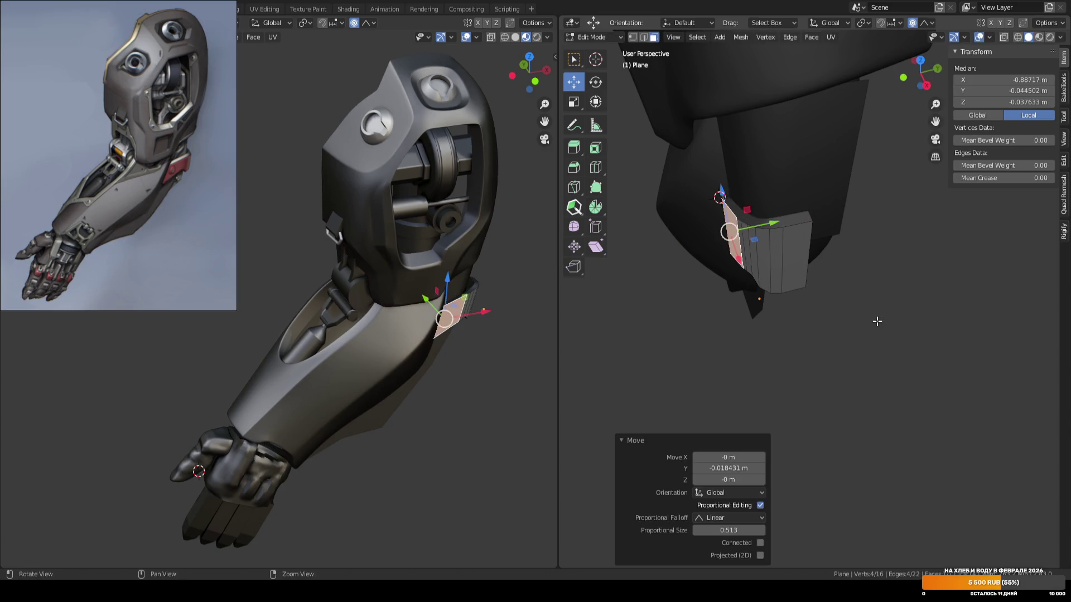
key(Tab)
key(KP_1)
key(ctrl+s)
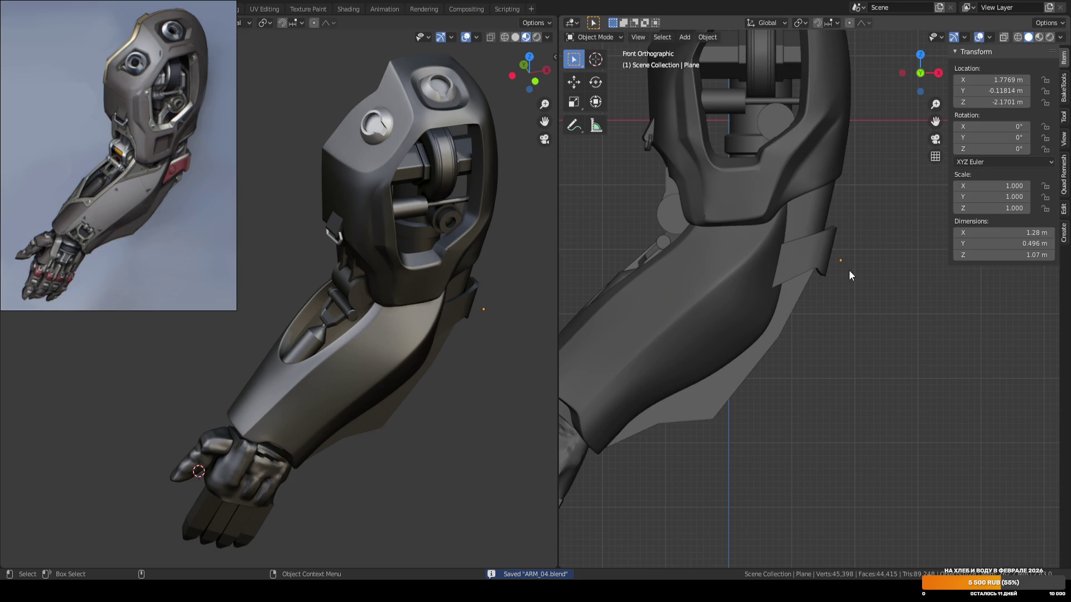
Bend the lower fin plate by rotating its bottom vertices -14.7° and moving them, then save.
scroll(845, 270, up, 2)
click(765, 214)
key(Tab)
click(808, 256)
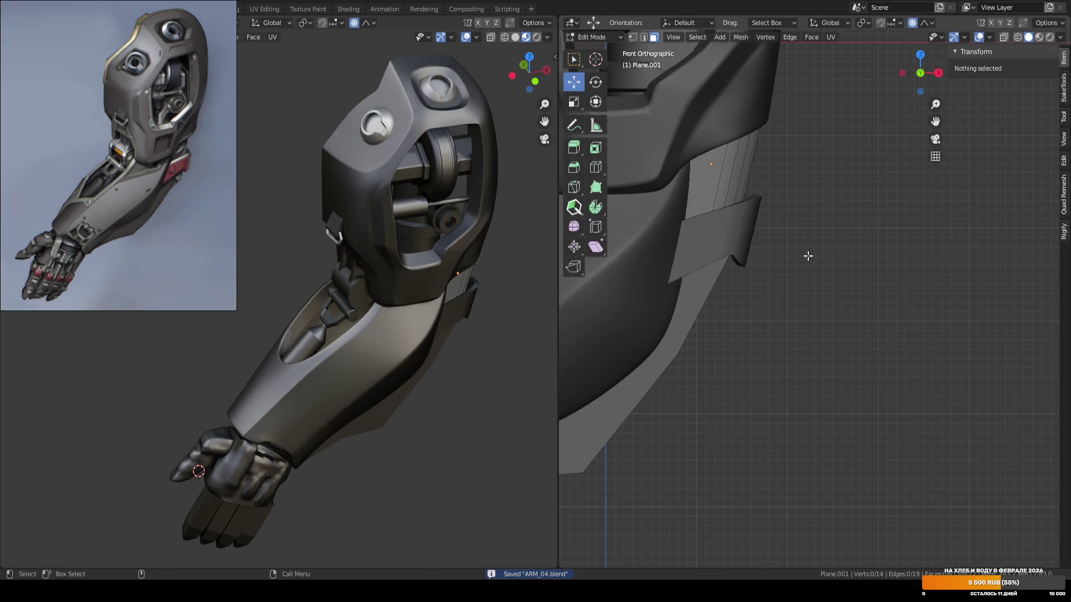
key(shift+z)
key(1)
drag(689, 282, 864, 230)
key(r)
click(869, 209)
key(g)
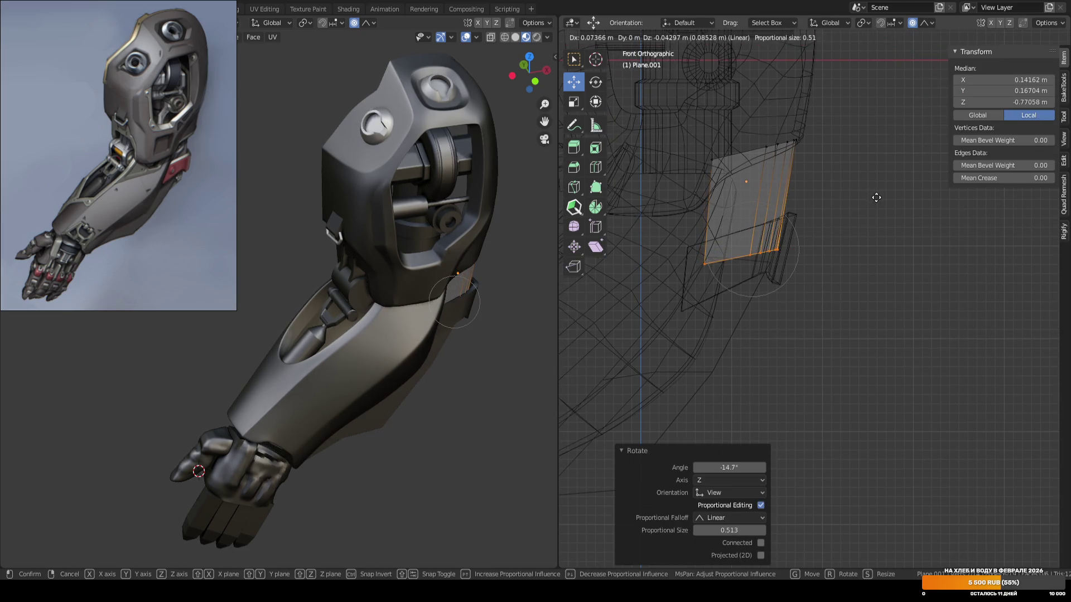
click(877, 197)
key(Tab)
key(shift+z)
key(ctrl+s)
Shift the fin plate's right-hand faces slightly in see-through front view, then save.
mouse_move(854, 199)
middle_down()
mouse_move(817, 222)
mouse_move(768, 298)
mouse_move(848, 267)
mouse_move(825, 283)
middle_up()
click(825, 282)
middle_drag(835, 245, 873, 230)
key(Tab)
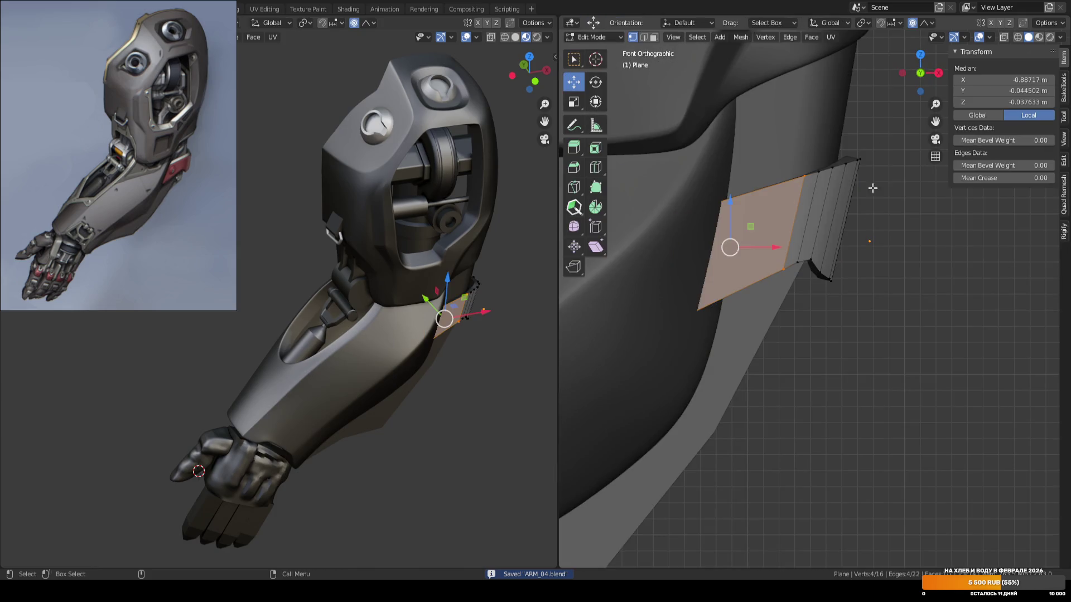
key(alt+a)
key(3)
key(alt+z)
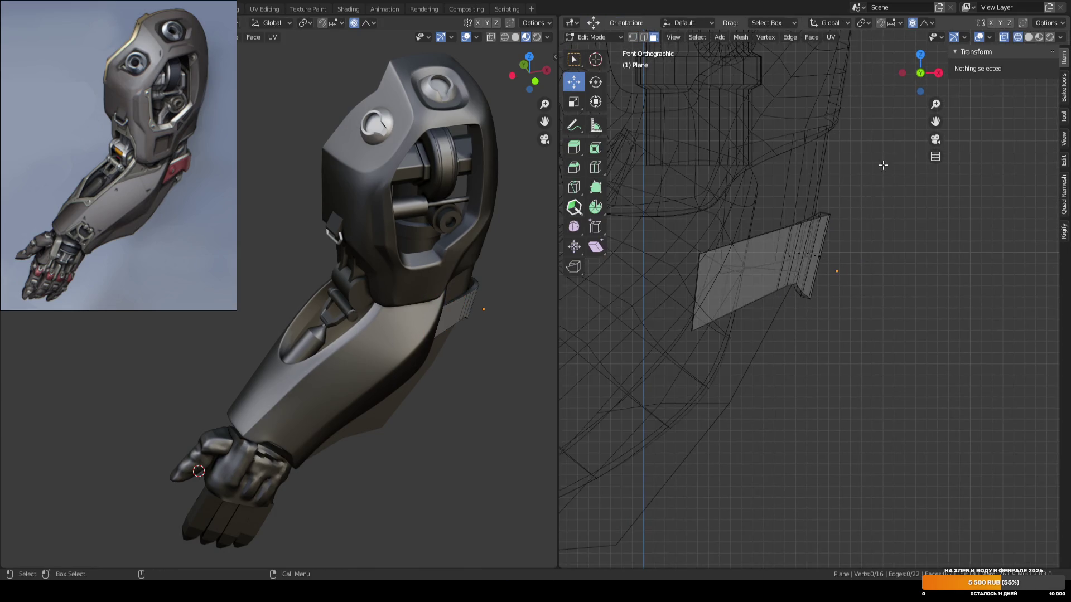
drag(882, 162, 789, 330)
key(g)
click(865, 295)
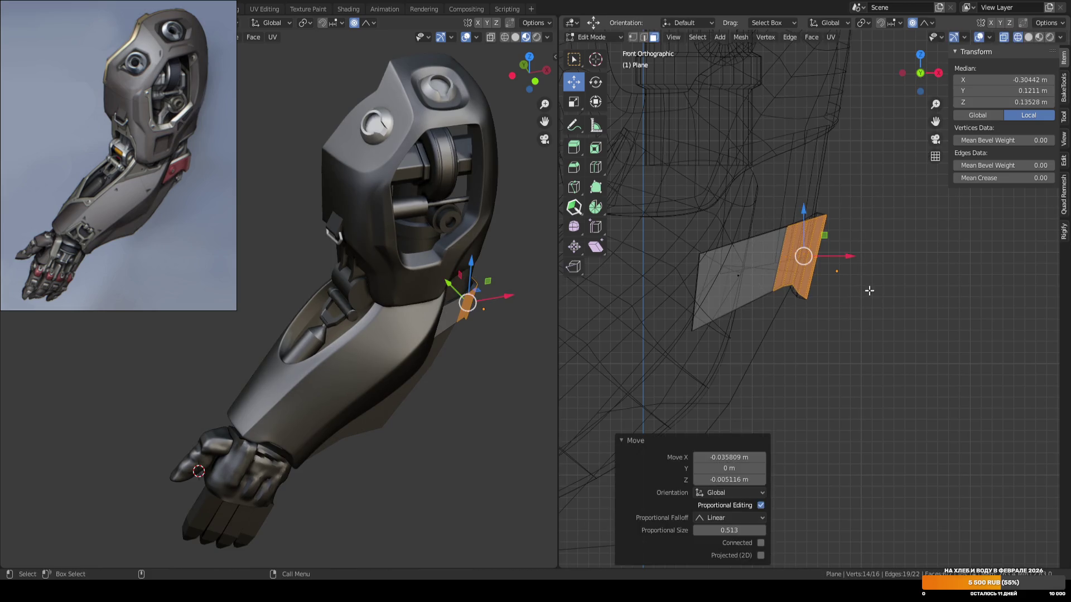
key(Tab)
key(alt+z)
mouse_move(873, 283)
middle_down()
mouse_move(855, 236)
mouse_move(825, 264)
middle_up()
key(ctrl+s)
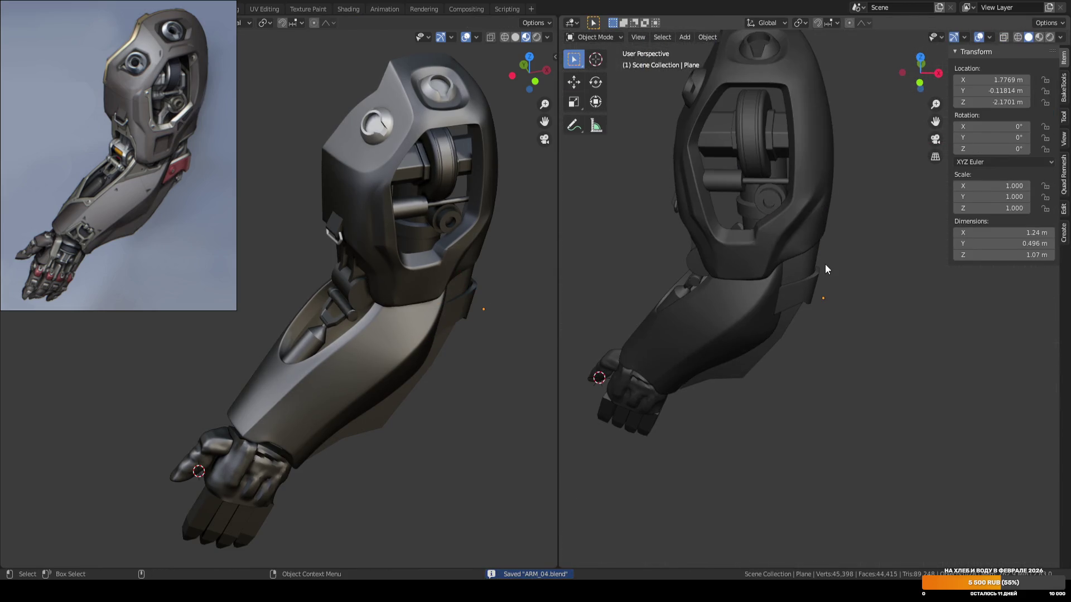
Move a single fin-plate vertex with smooth proportional falloff and save ARM_04.blend.
scroll(825, 270, up, 3)
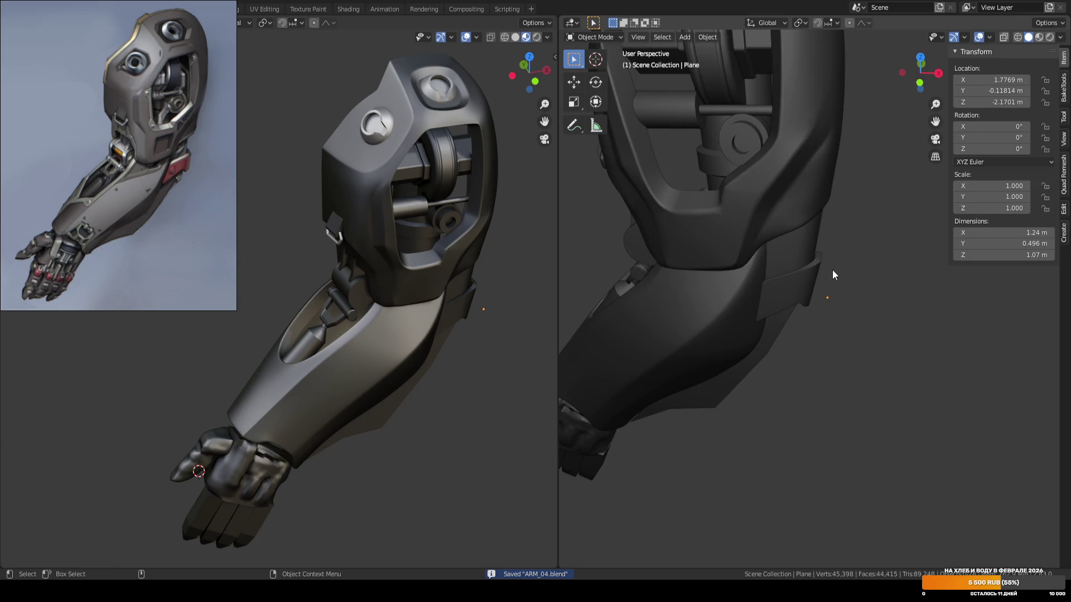
key(KP_1)
scroll(822, 294, up, 1)
key(Tab)
click(712, 325)
key(KP_Decimal)
key(g)
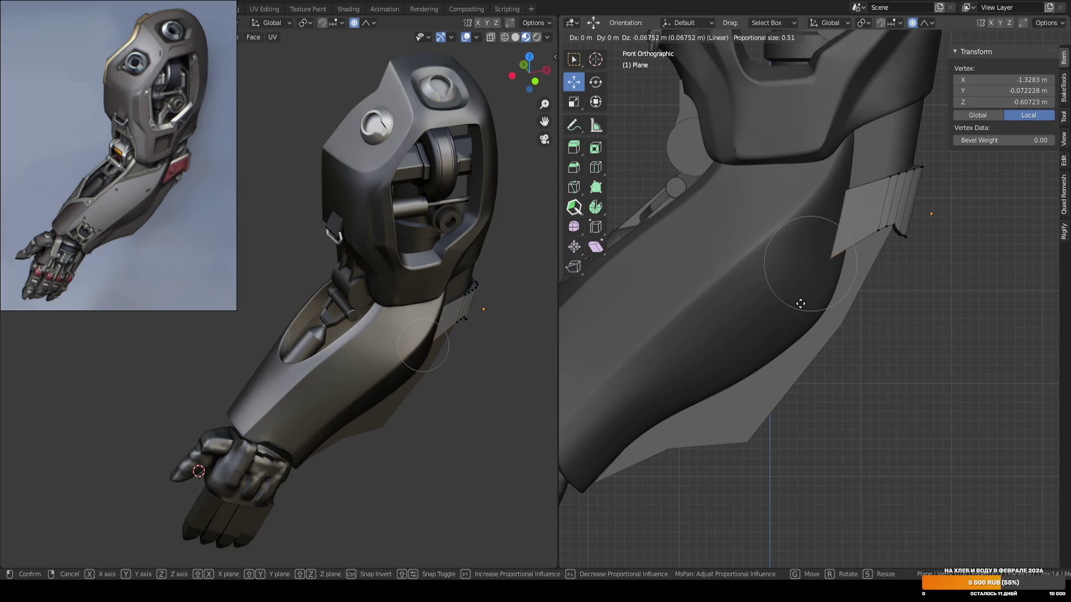
click(800, 304)
key(Tab)
key(ctrl+s)
scroll(881, 317, down, 5)
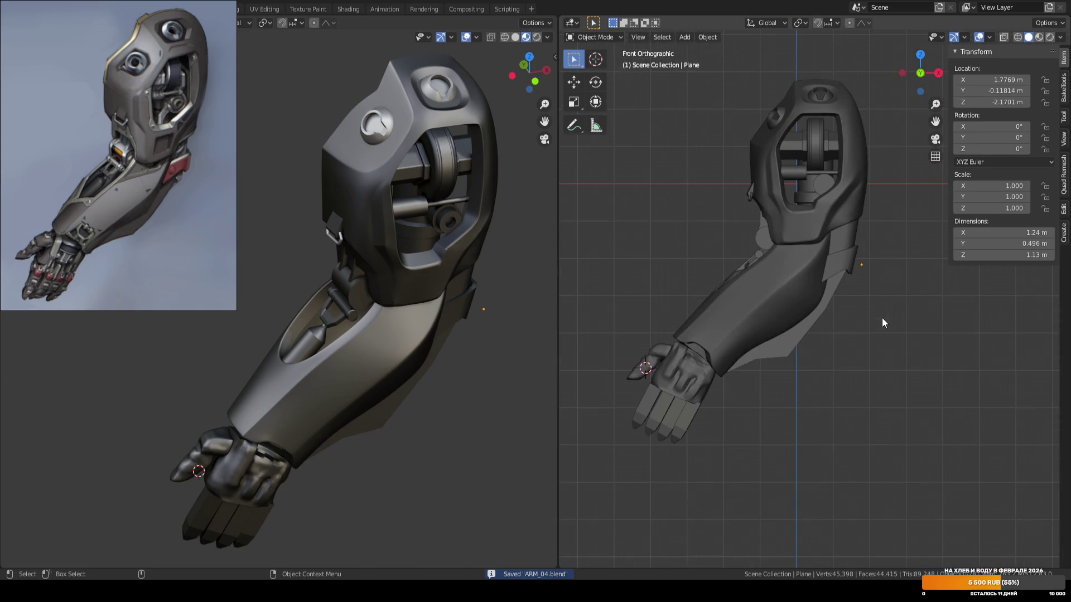
mouse_move(819, 312)
middle_down()
mouse_move(792, 258)
mouse_move(814, 337)
mouse_move(861, 319)
middle_up()
key(shift+alt+z)
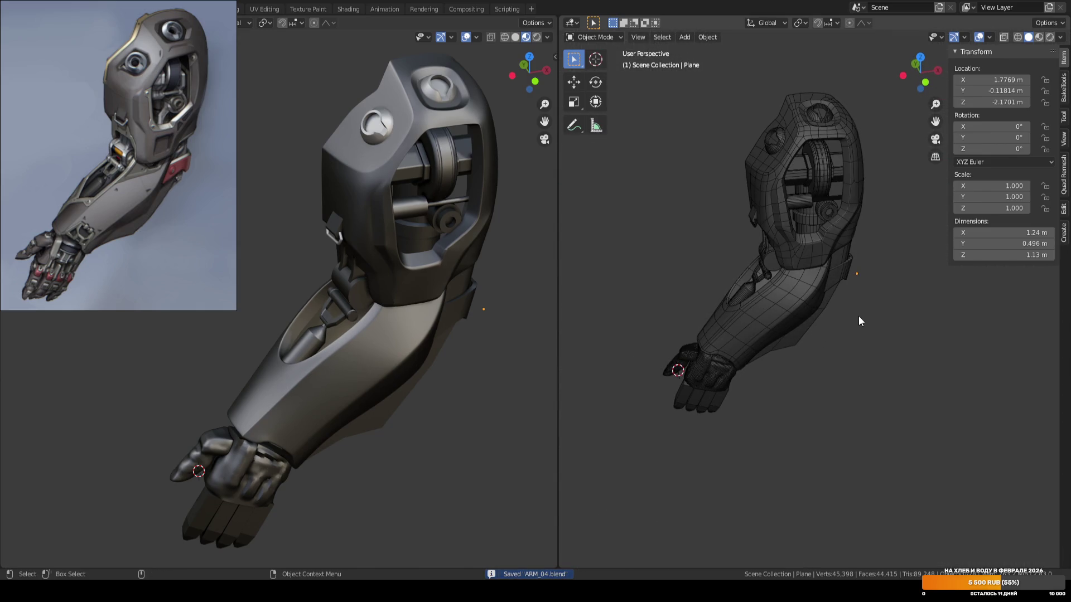
scroll(858, 318, up, 2)
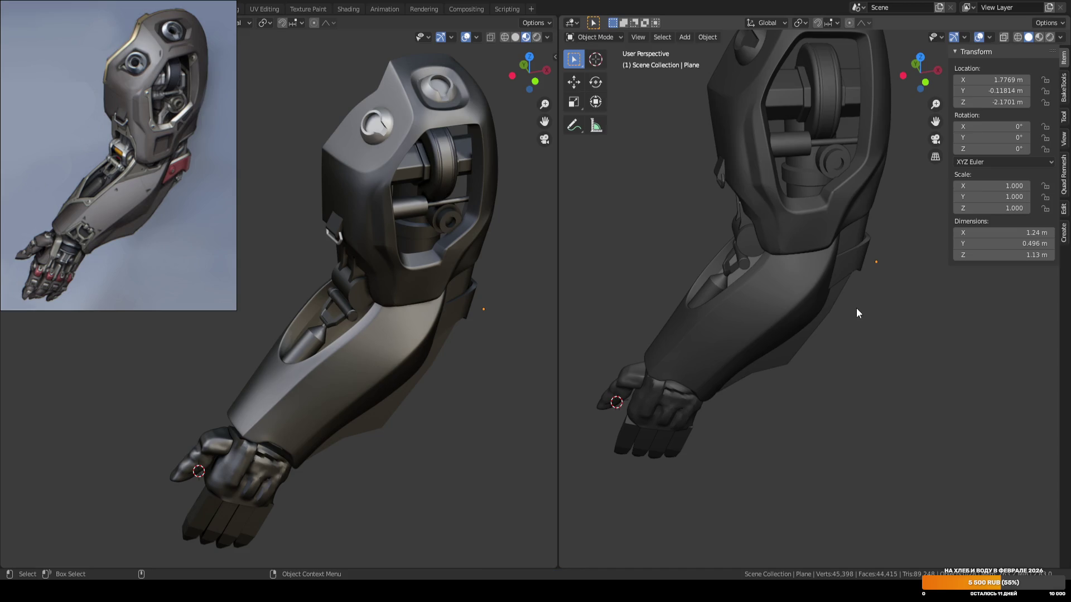
scroll(856, 307, down, 4)
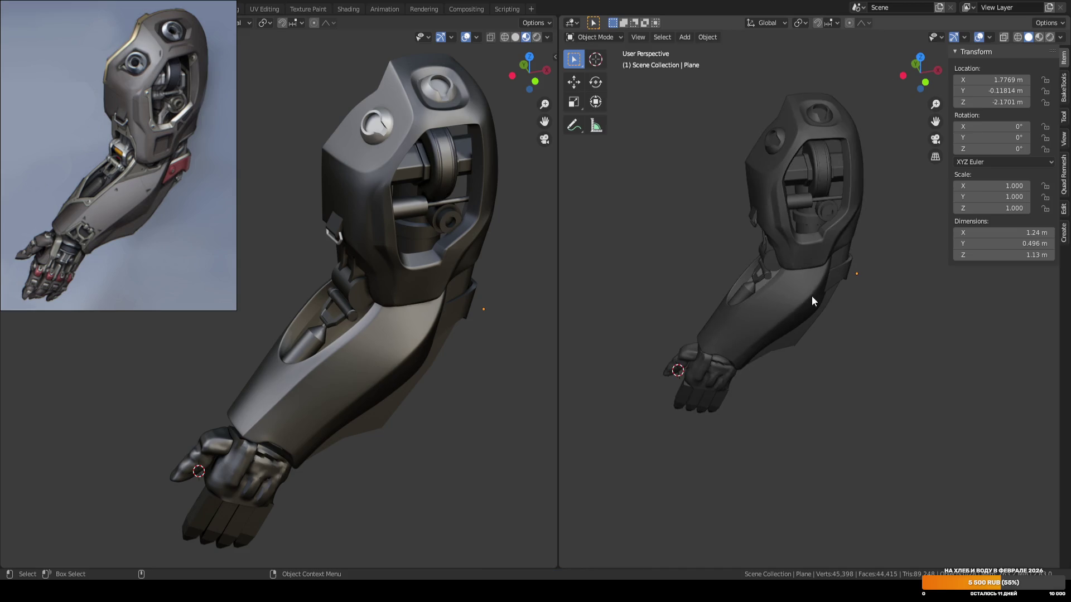
key(ctrl+s)
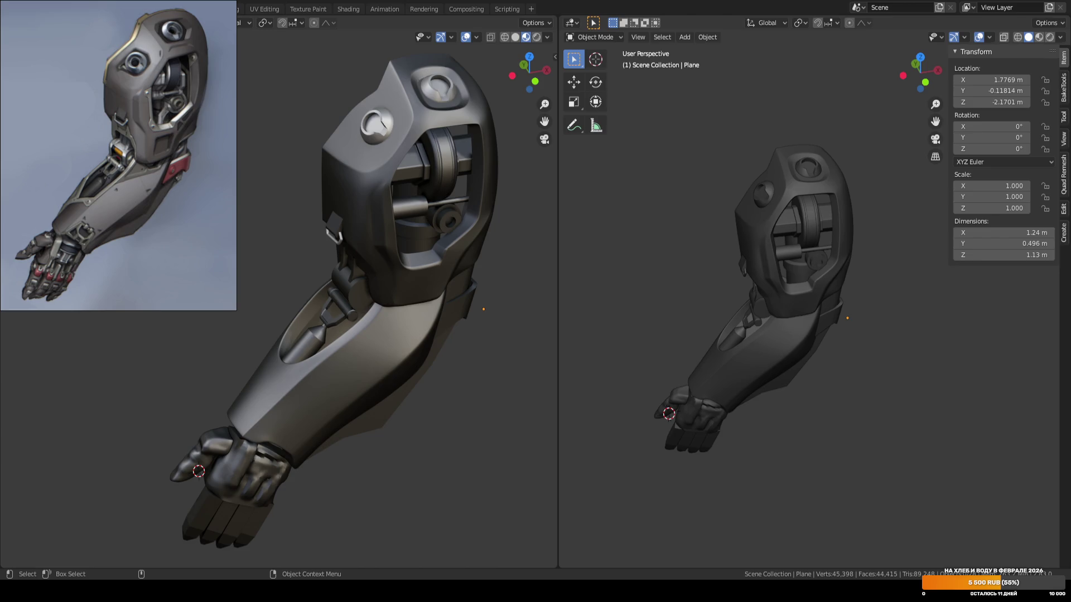
key(ctrl+s)
mouse_move(678, 332)
middle_down()
mouse_move(690, 297)
mouse_move(747, 287)
mouse_move(734, 314)
middle_up()
click(734, 313)
click(491, 347)
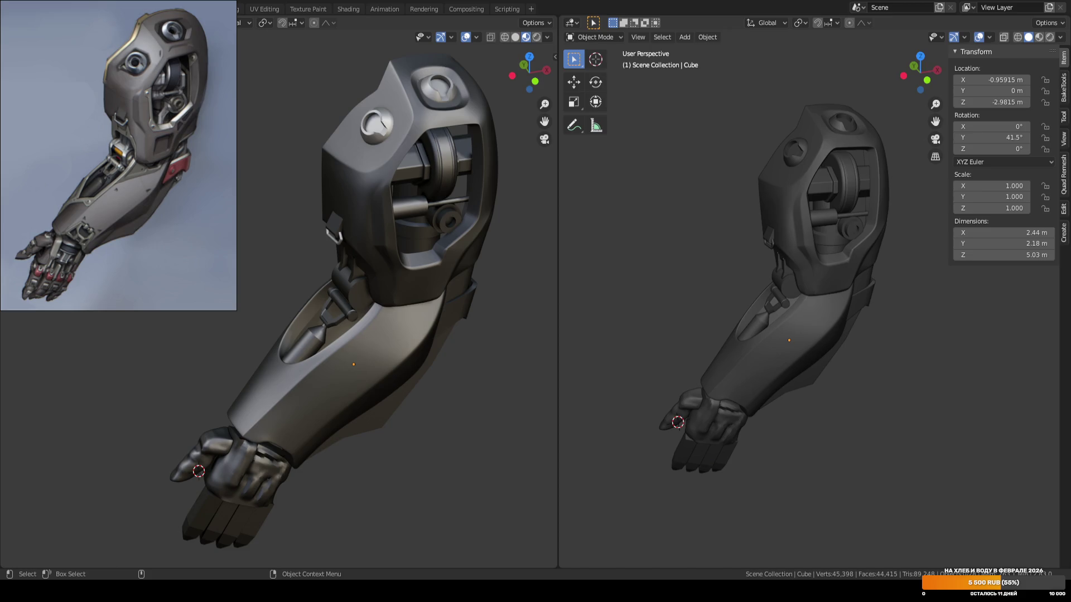
key(ctrl+s)
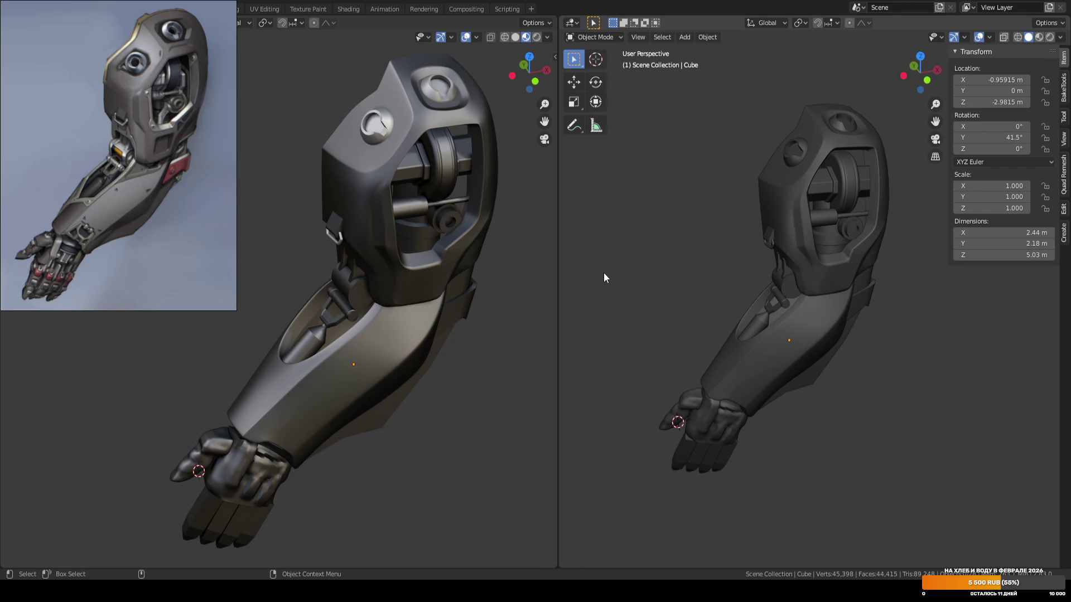
middle_drag(604, 274, 656, 279)
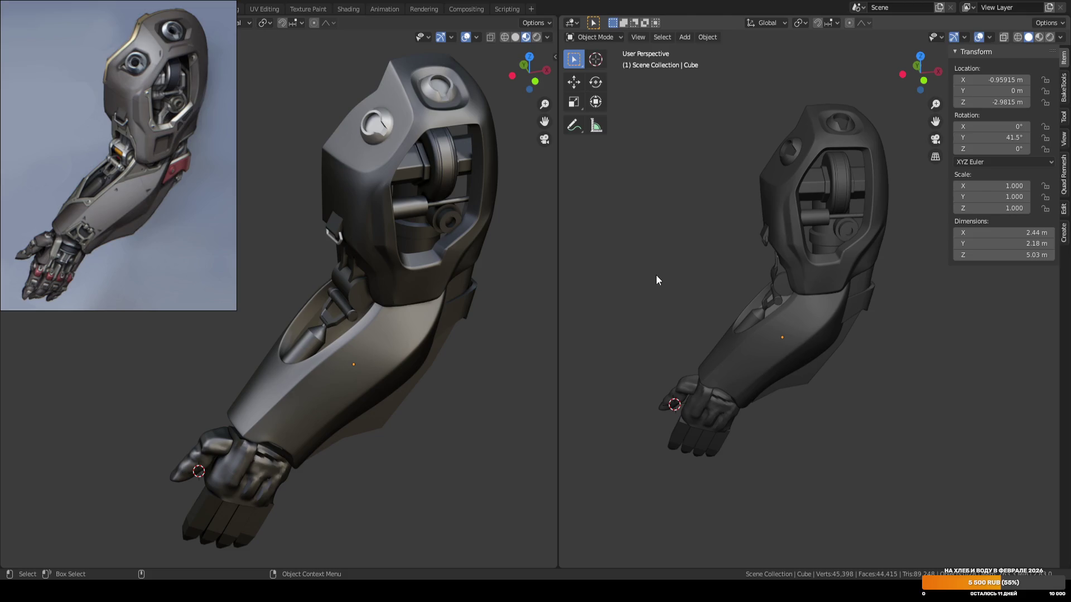
key(F3)
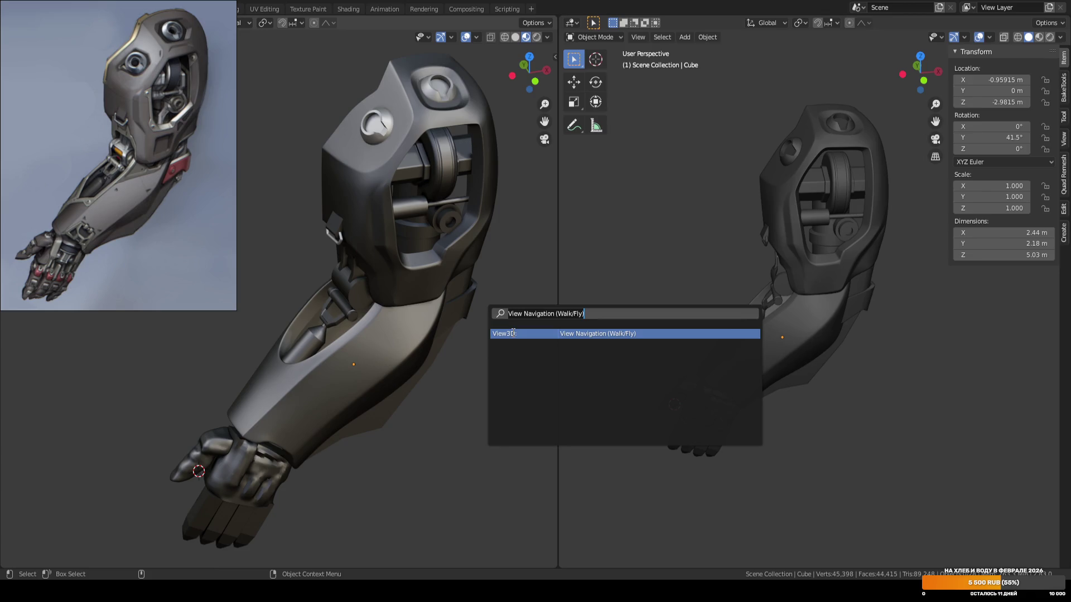
key(Return)
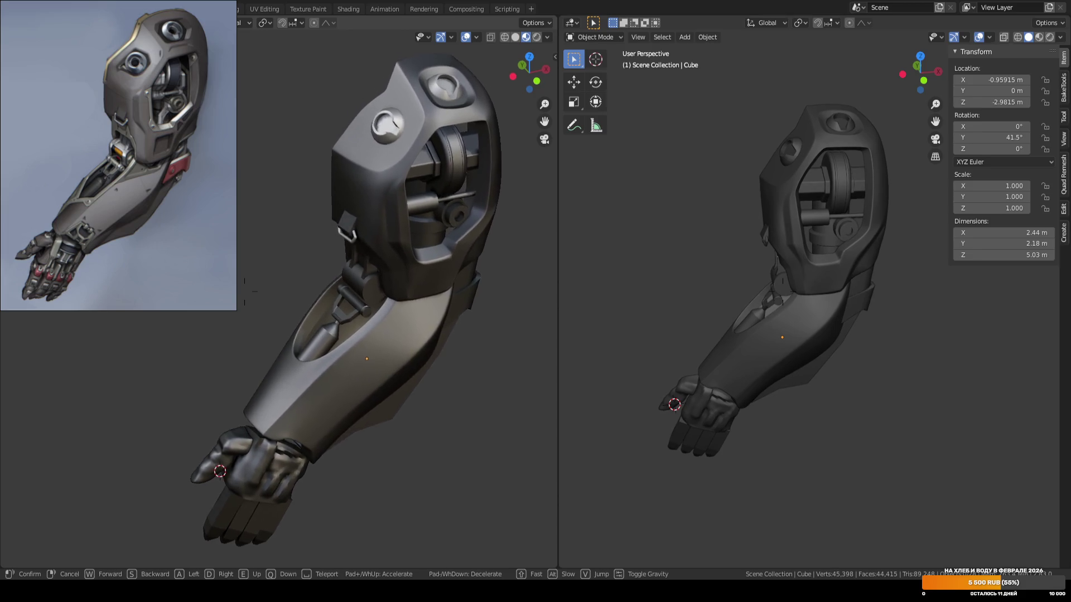
click(279, 299)
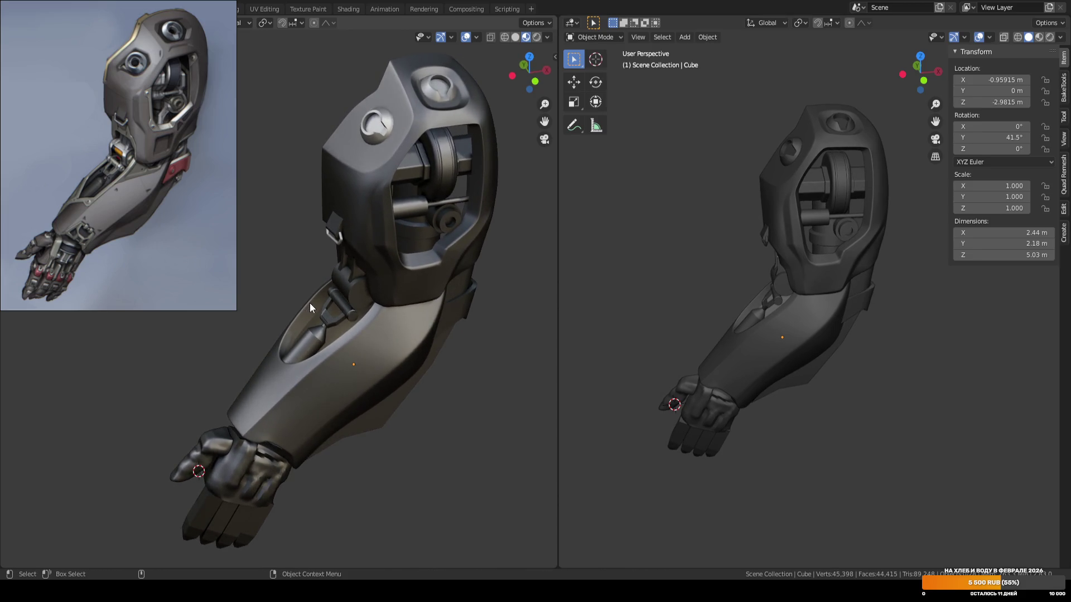
key(F3)
key(Return)
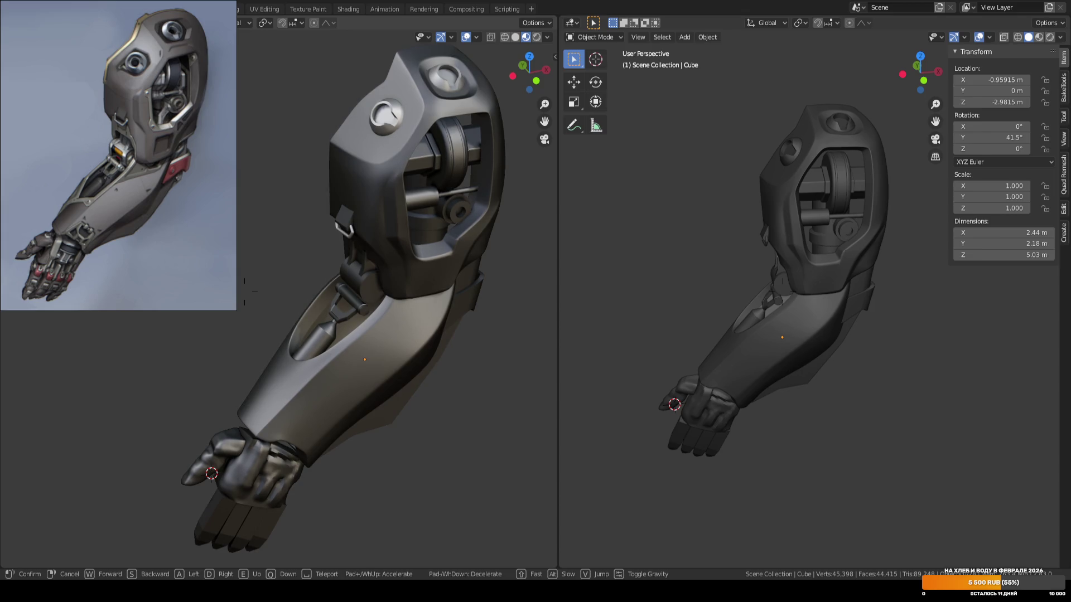
click(537, 297)
key(ctrl+s)
scroll(692, 323, up, 5)
Set Local orientation and move the small bracket plate's faces along its local X.
mouse_move(692, 324)
middle_down()
mouse_move(716, 316)
mouse_move(700, 310)
mouse_move(770, 304)
mouse_move(825, 275)
middle_up()
click(688, 310)
key(Tab)
click(716, 296)
right_click(804, 282)
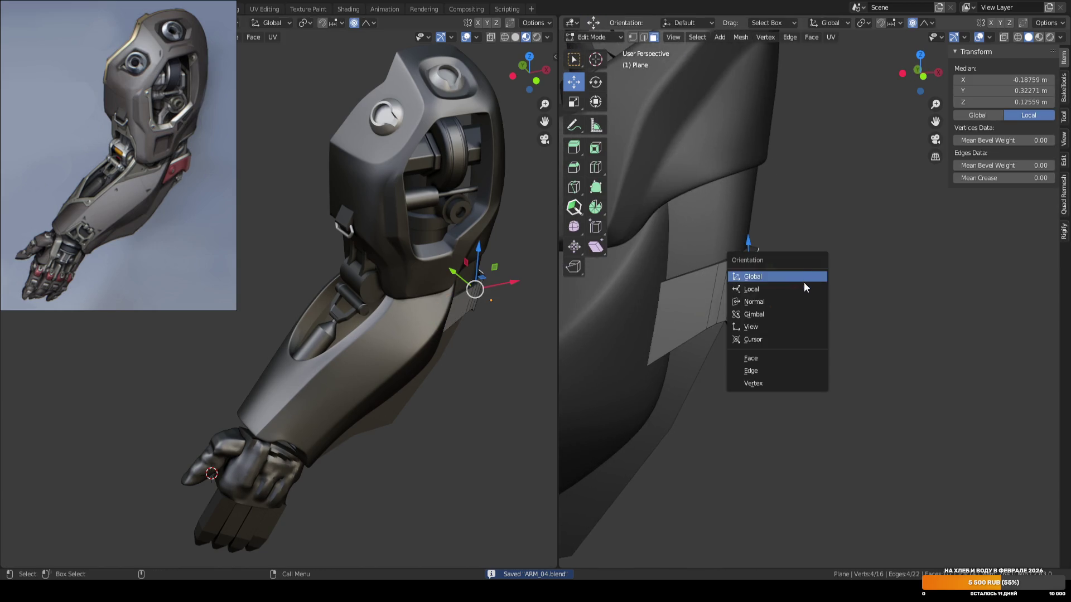
key(Escape)
key(comma)
click(786, 298)
key(g)
key(x)
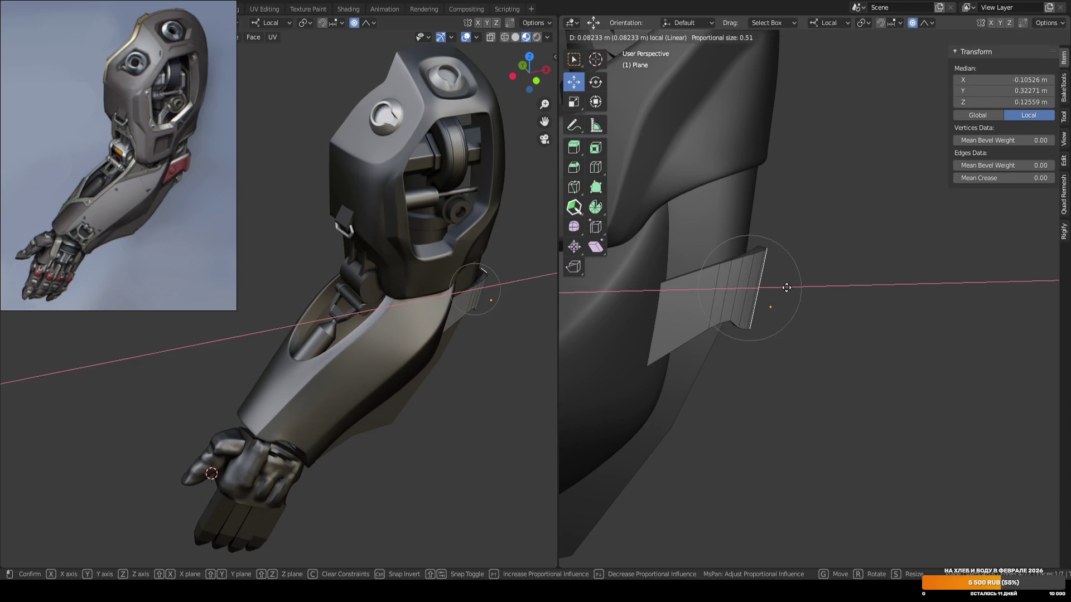
click(795, 287)
Pull the plate's outer end edge 0.08233 m along X with linear falloff, then save.
mouse_move(825, 218)
middle_down()
mouse_move(796, 235)
mouse_move(770, 230)
mouse_move(781, 232)
middle_up()
click(773, 226)
key(g)
key(x)
click(802, 223)
scroll(838, 228, down, 4)
key(KP_1)
key(ctrl+s)
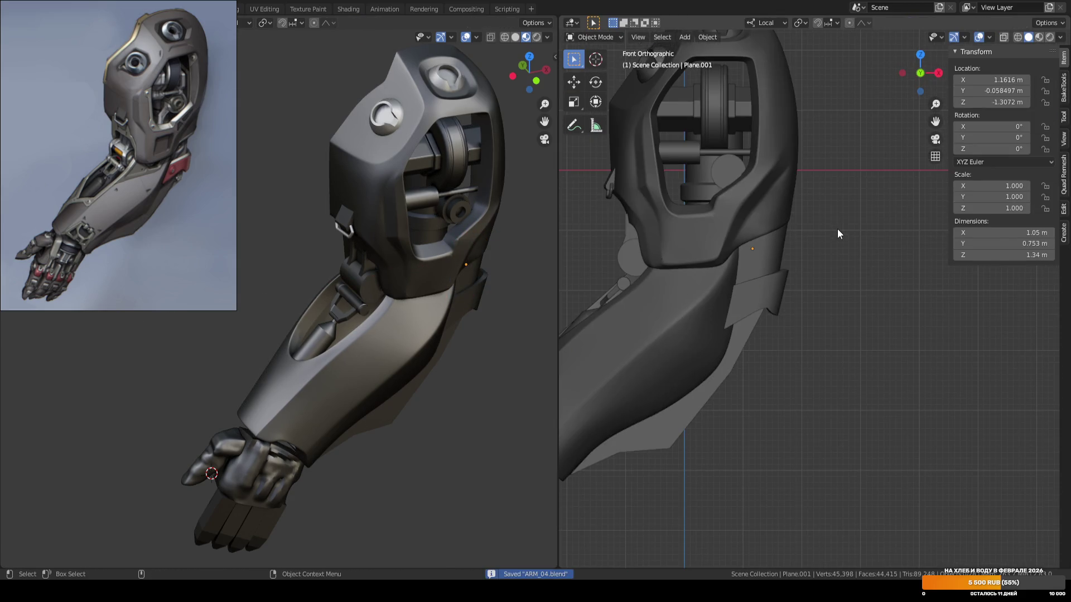
key(Tab)
scroll(838, 228, up, 1)
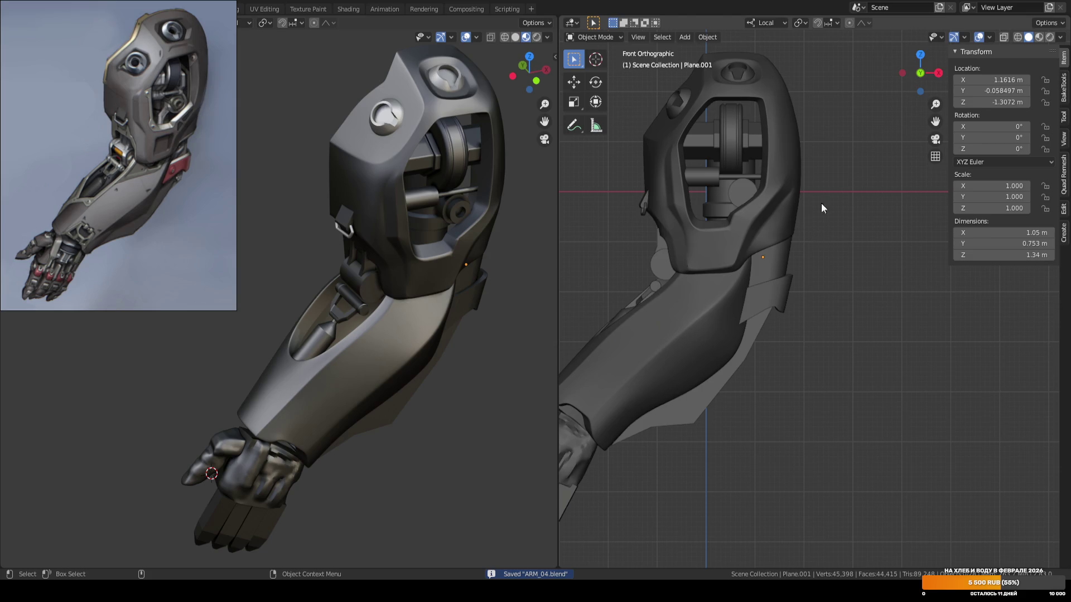
scroll(820, 212, up, 3)
click(764, 243)
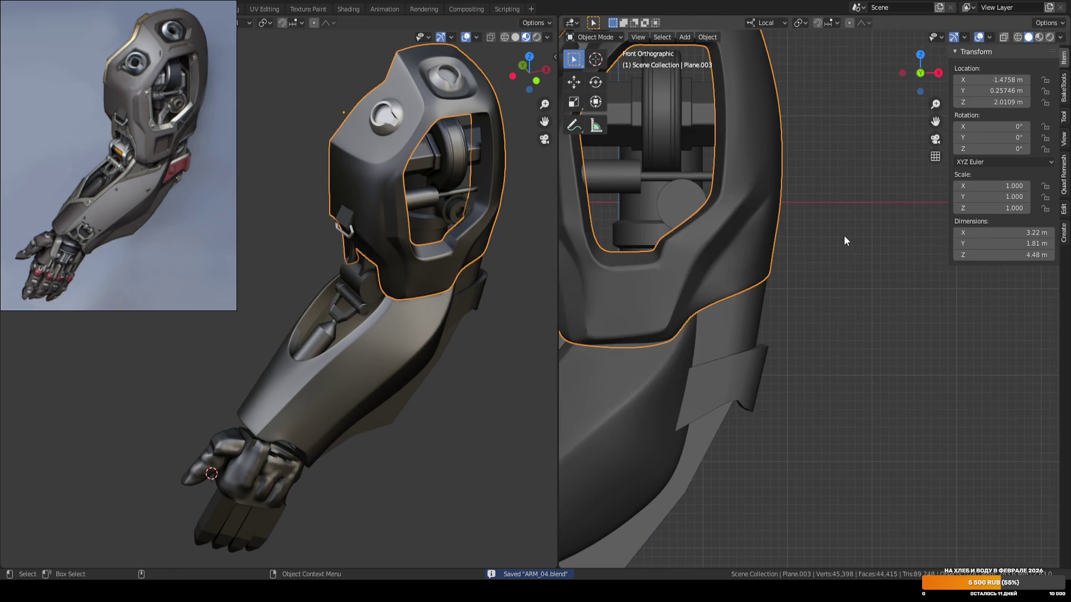
Select a column of faces down the outer side of the upper shoulder shell.
key(Tab)
mouse_move(831, 234)
middle_down()
mouse_move(852, 166)
mouse_move(803, 292)
middle_up()
click(850, 120)
middle_drag(850, 120, 856, 240)
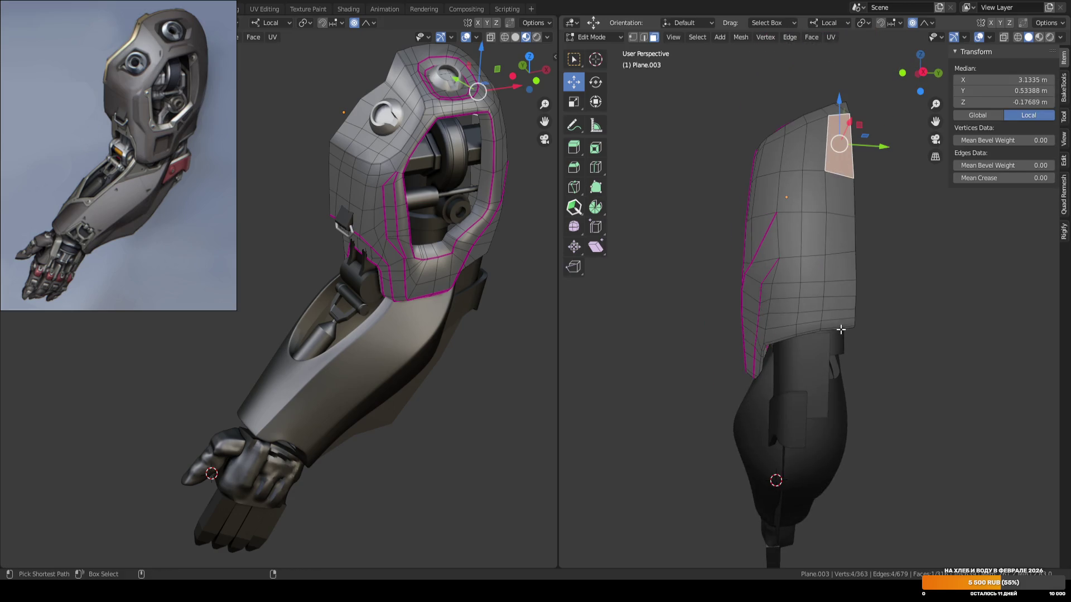
ctrl+click(842, 327)
key(ctrl+KP_3)
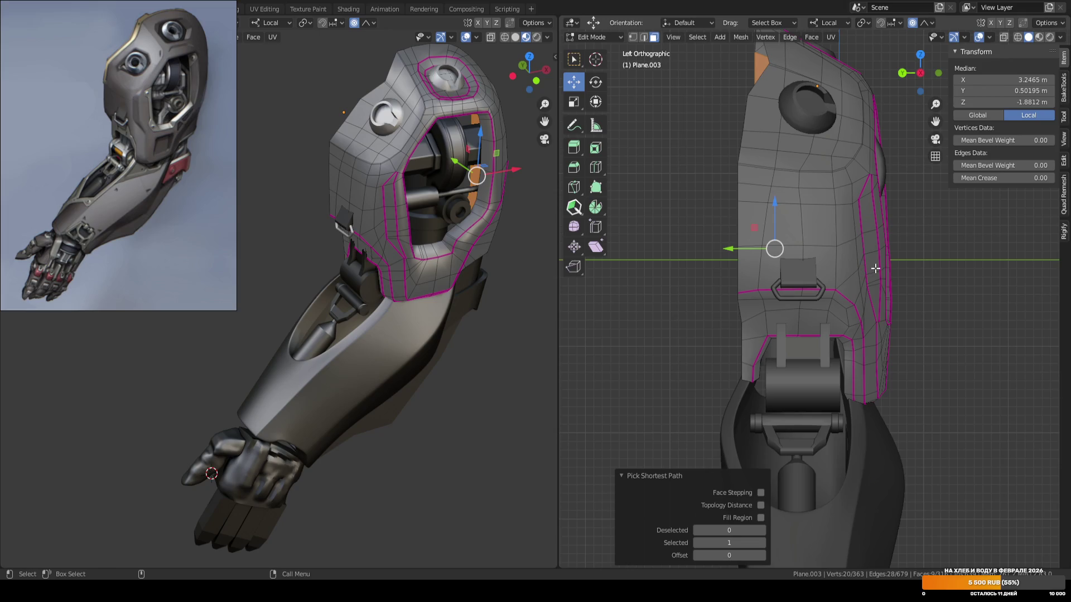
key(KP_1)
scroll(873, 268, down, 1)
Push the face column about 0.047 m along X with enlarged linear falloff, then save ARM_04.blend.
key(g)
key(x)
scroll(794, 259, down, 6)
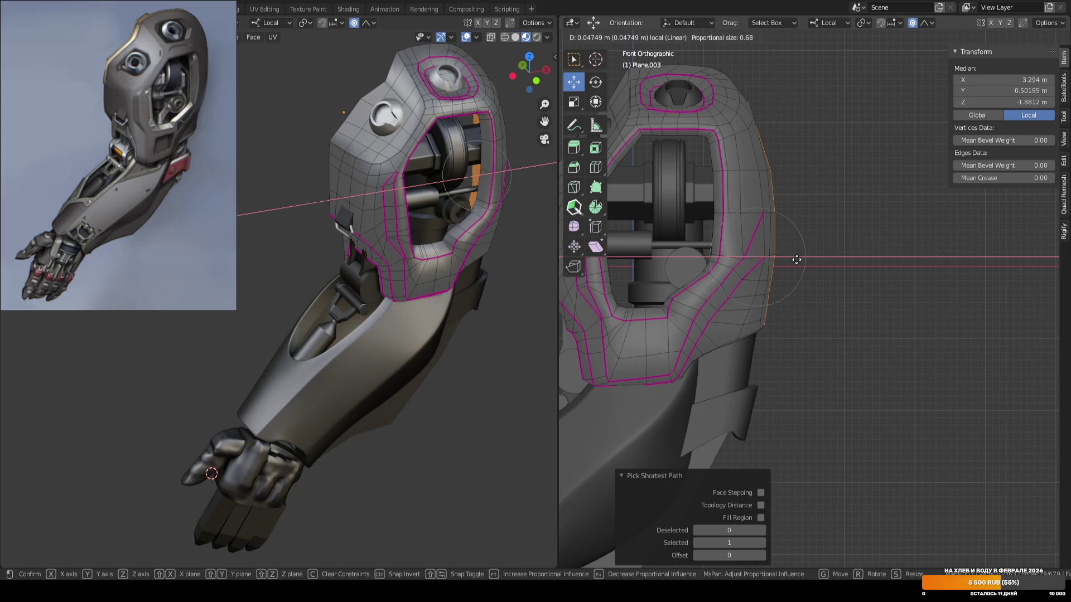
click(796, 259)
click(899, 259)
key(Tab)
scroll(877, 260, down, 3)
key(ctrl+s)
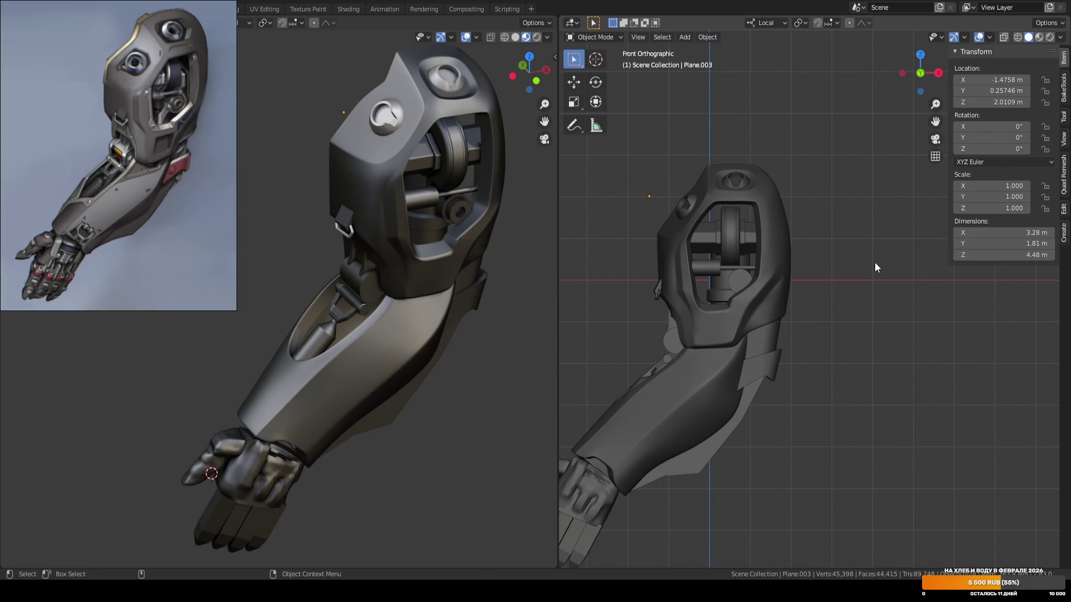
scroll(791, 350, up, 5)
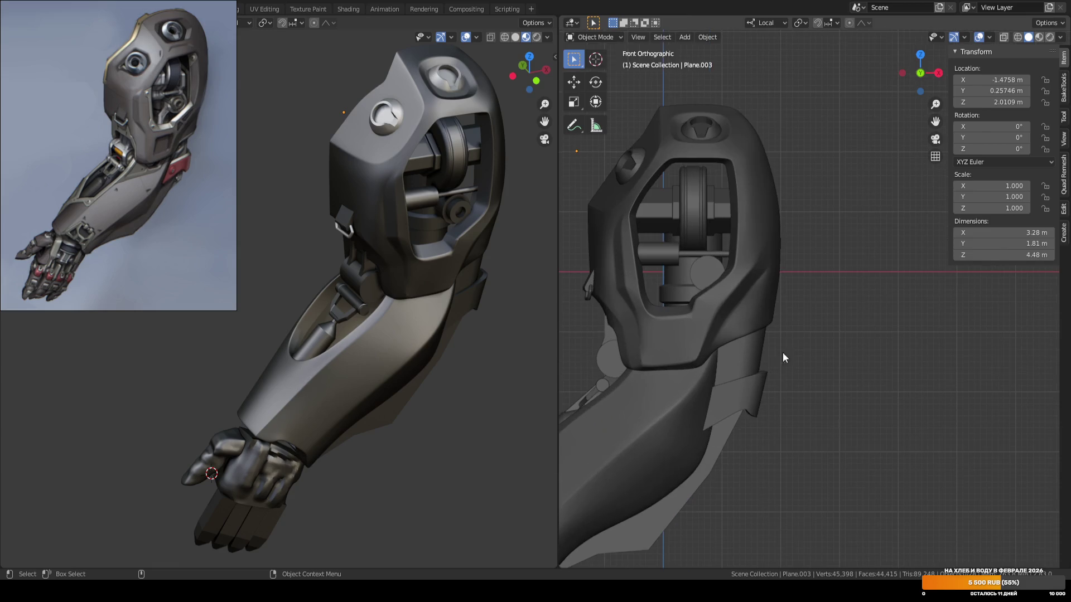
Shift a path of forearm casing vertices along global X with linear falloff (-0.077, then +0.027 m) and save.
key(1)
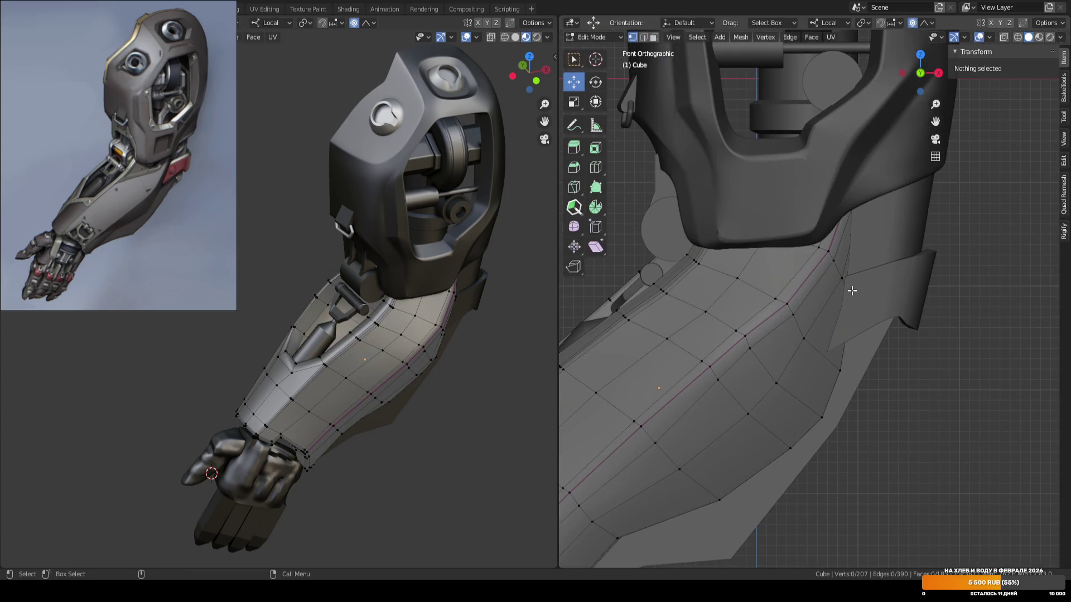
click(815, 247)
ctrl+click(856, 294)
key(comma)
click(873, 270)
drag(875, 267, 864, 268)
scroll(871, 267, down, 9)
scroll(866, 269, up, 1)
key(Tab)
key(ctrl+s)
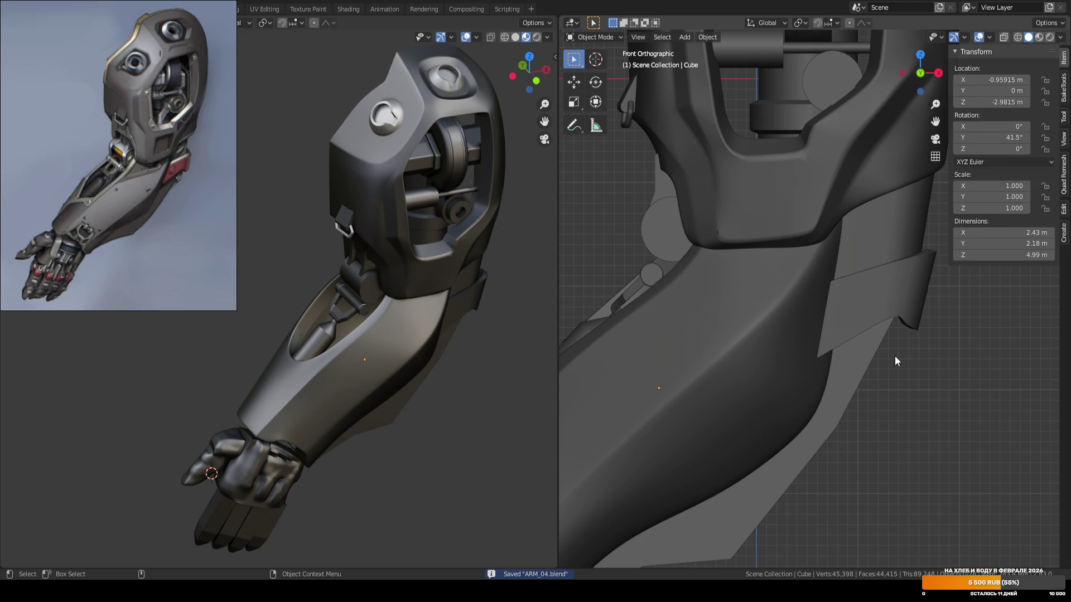
scroll(804, 235, down, 2)
click(794, 243)
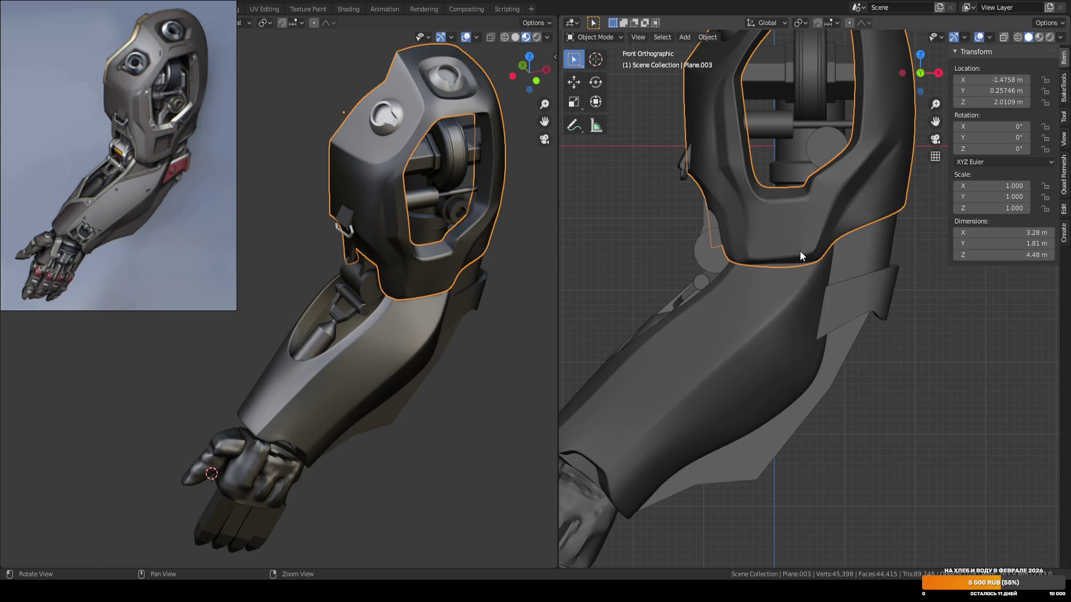
Move a strip of the shoulder shell's lower-rim faces along X with proportional size 0.826.
scroll(800, 255, up, 5)
key(Tab)
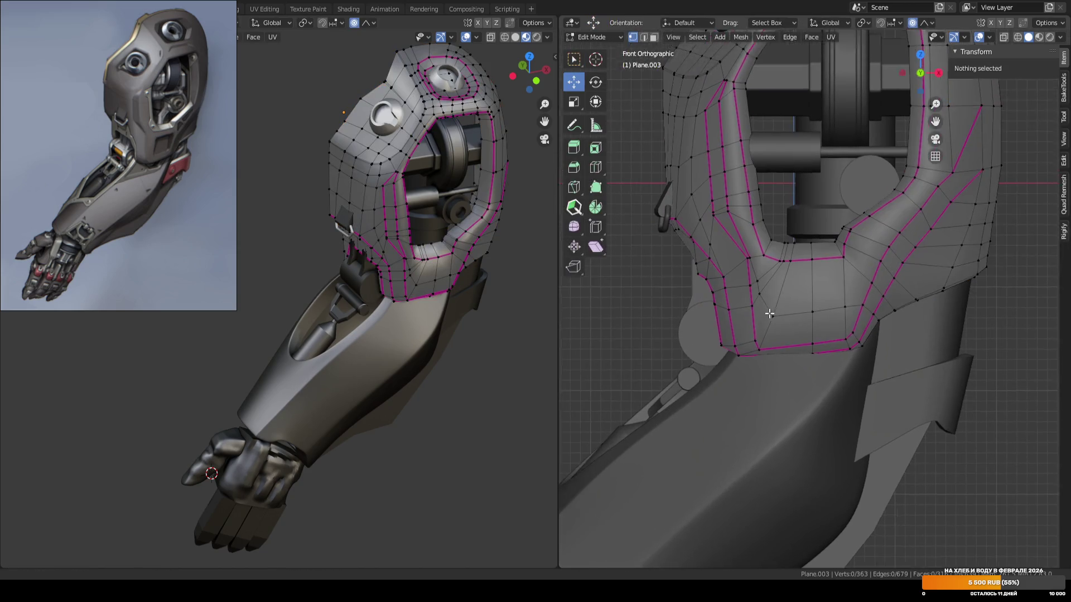
click(681, 279)
ctrl+click(701, 373)
key(g)
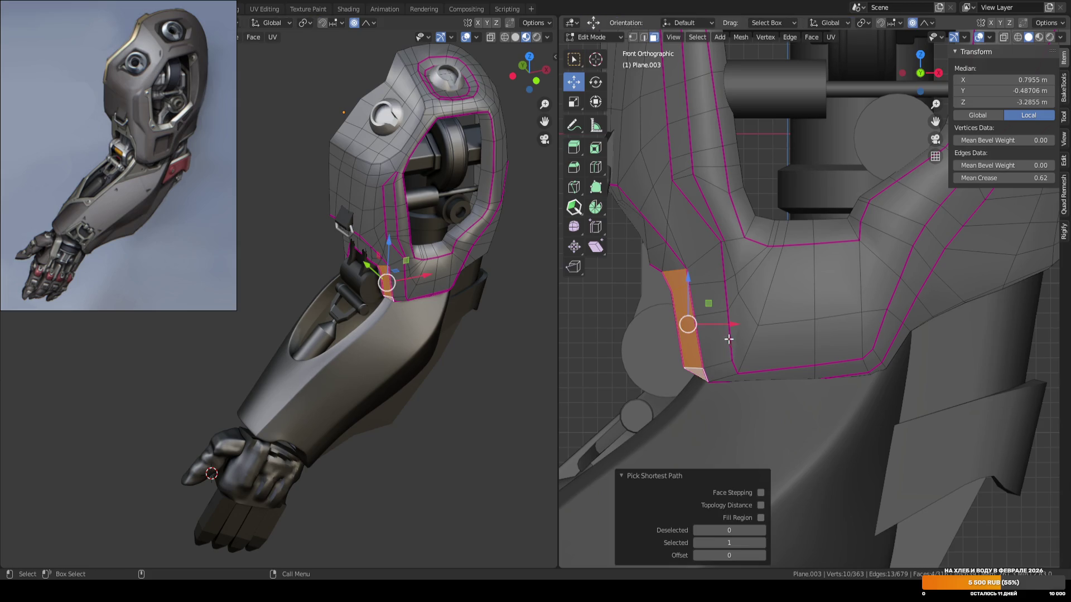
key(x)
scroll(731, 325, up, 5)
click(748, 325)
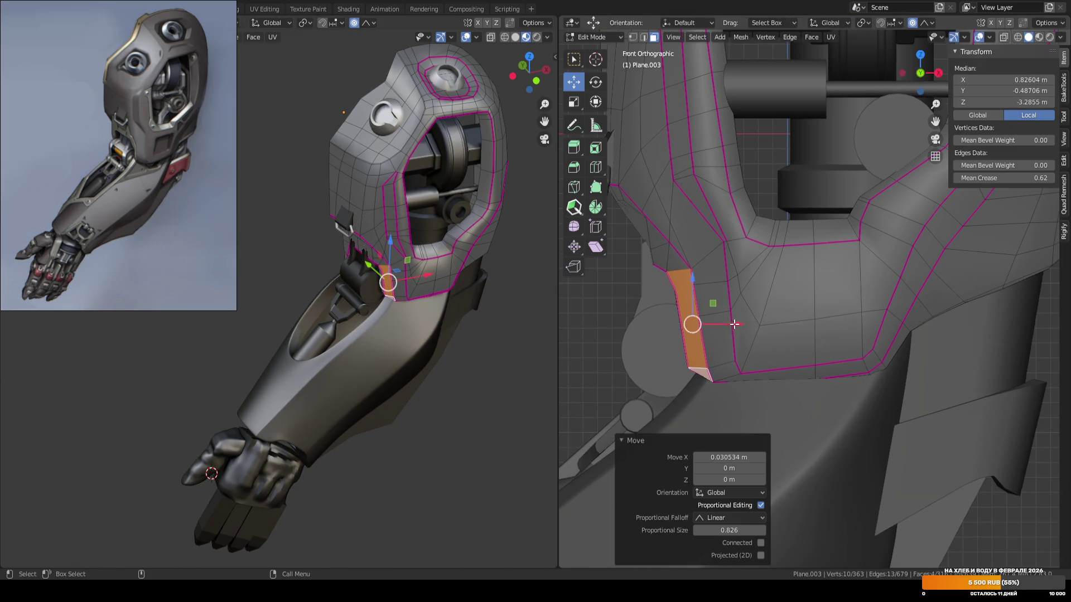
Select a diagonal strip of rim faces on the right side and save the file.
shift+middle_drag(842, 321, 769, 313)
click(803, 273)
ctrl+click(771, 342)
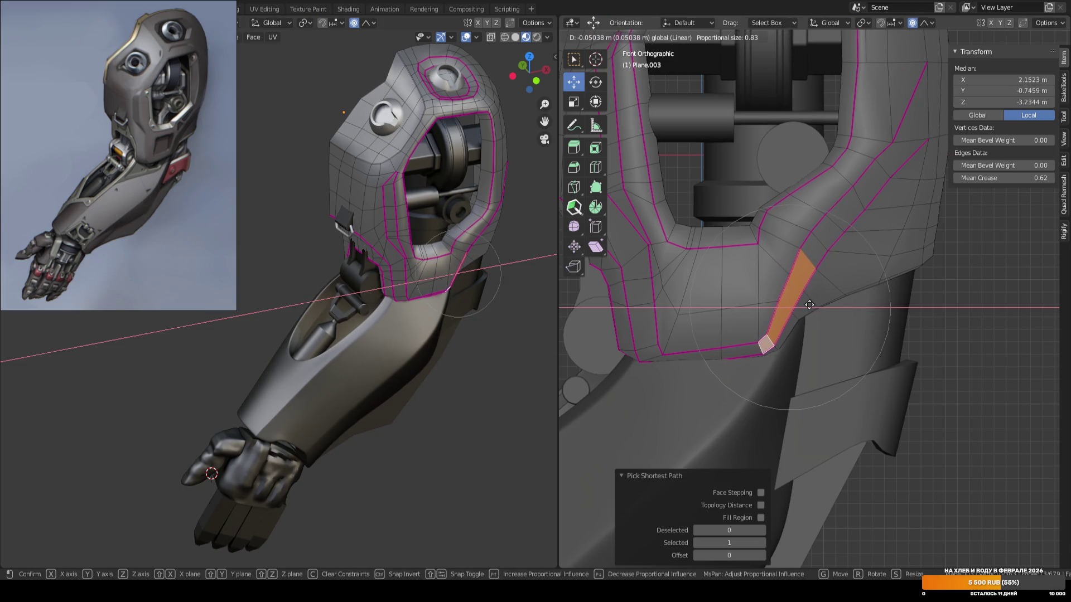
key(Tab)
click(981, 377)
key(ctrl+s)
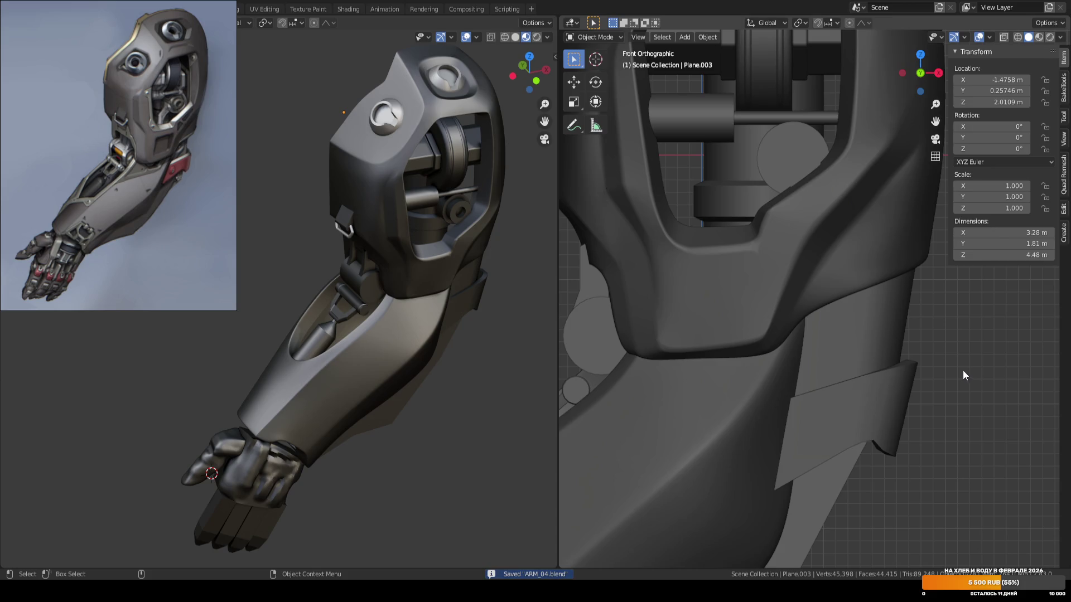
Nudge another strip of lower-rim faces slightly and save ARM_04.blend.
key(Tab)
key(1)
click(800, 249)
key(3)
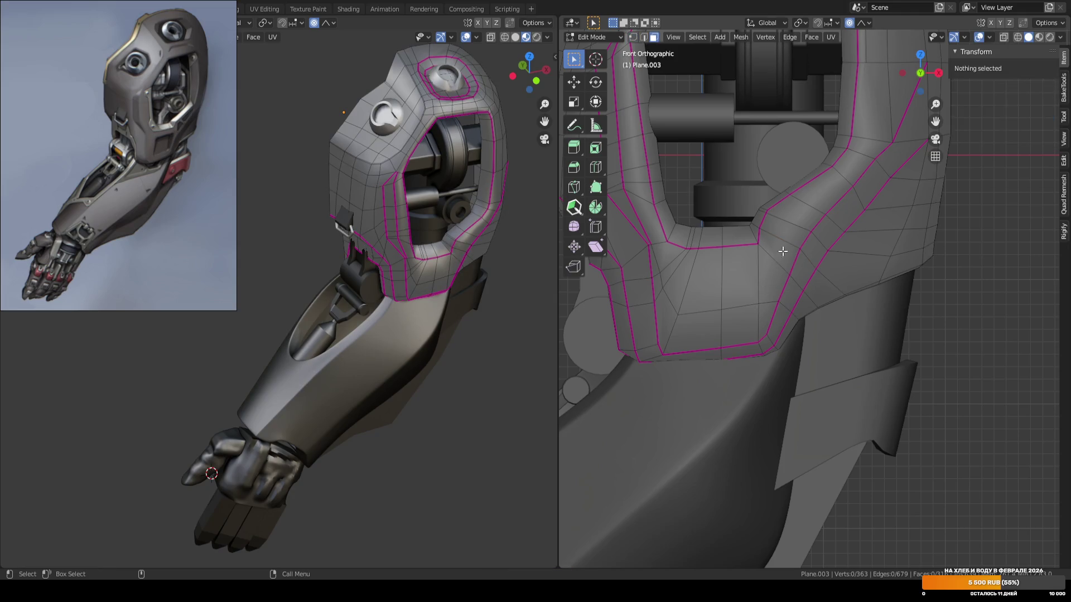
click(782, 249)
ctrl+click(768, 323)
key(shift+space)
key(g)
mouse_move(808, 287)
mouse_down()
mouse_move(820, 286)
mouse_move(810, 286)
mouse_up()
key(Tab)
key(ctrl+s)
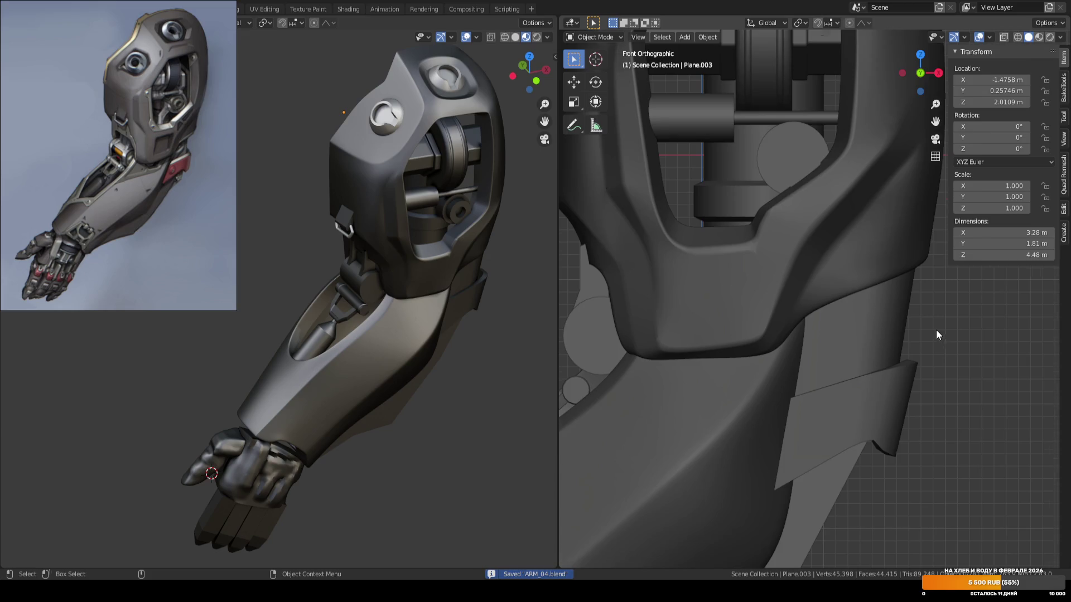
scroll(935, 330, down, 4)
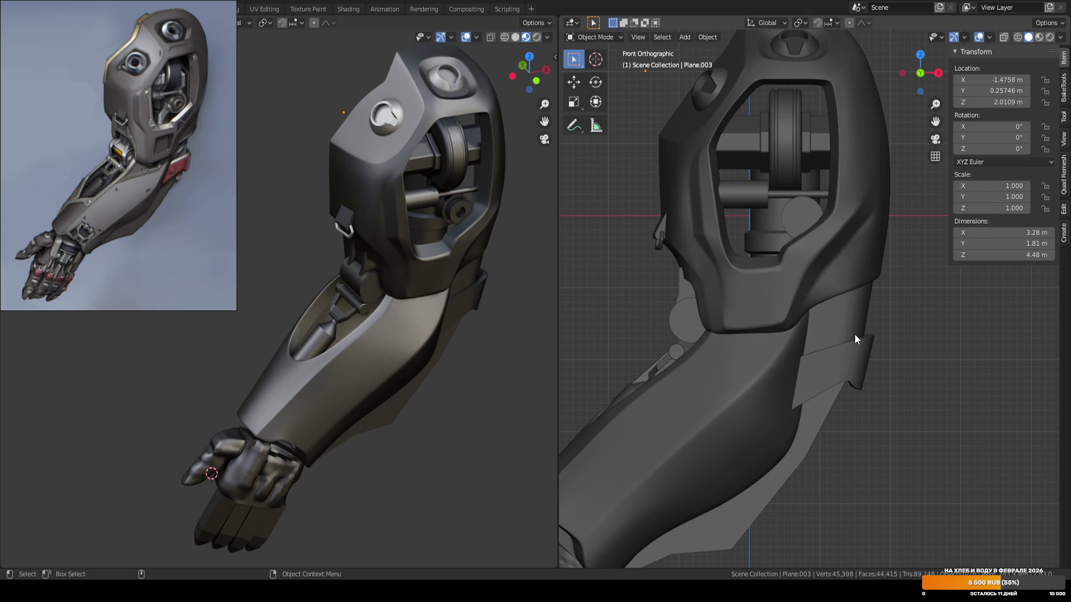
click(829, 363)
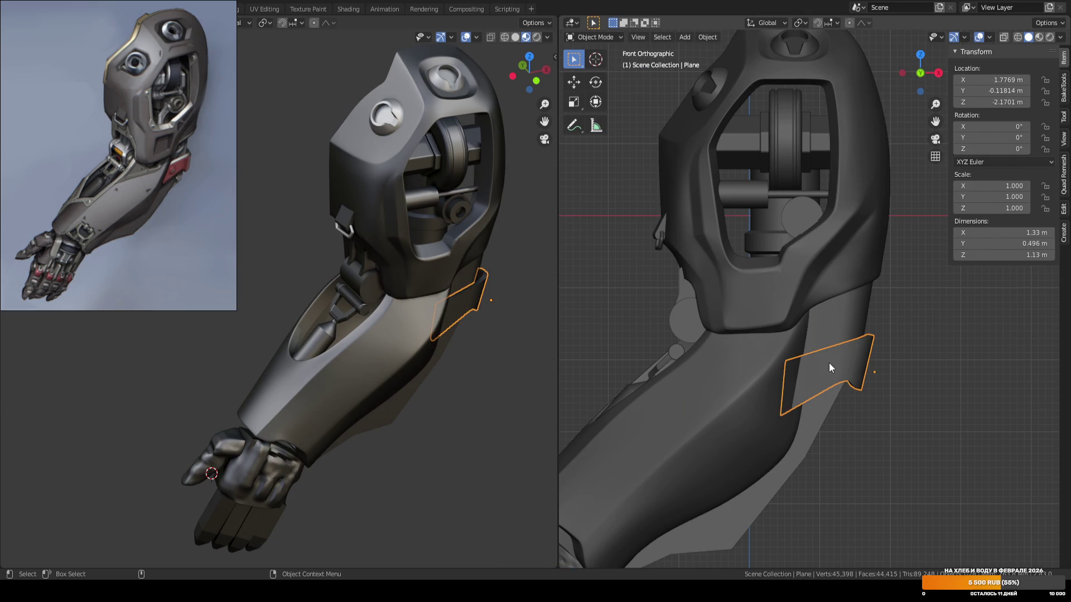
In edit mode, select the bracket plate's end edge.
key(Tab)
mouse_move(829, 362)
middle_down()
mouse_move(741, 428)
mouse_move(801, 319)
mouse_move(759, 289)
middle_up()
click(768, 357)
key(e)
key(Escape)
key(2)
click(753, 279)
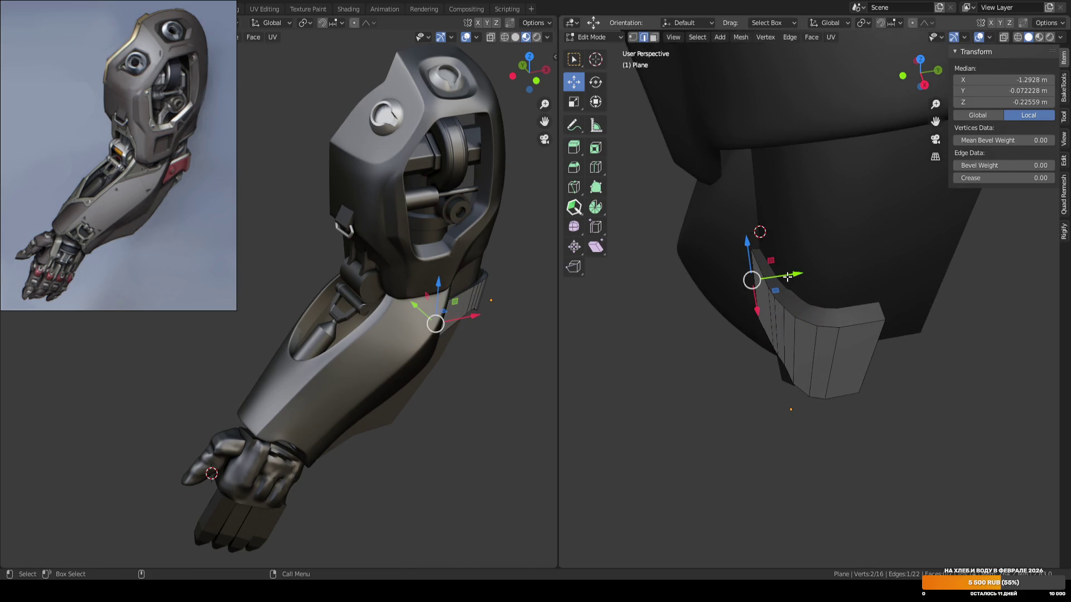
Bend the end edge along Y with proportional editing so it curls around the arm.
key(o)
drag(796, 275, 792, 271)
key(KP_3)
Return to object mode in front view and save the file.
key(Tab)
key(KP_1)
scroll(874, 337, down, 6)
key(ctrl+s)
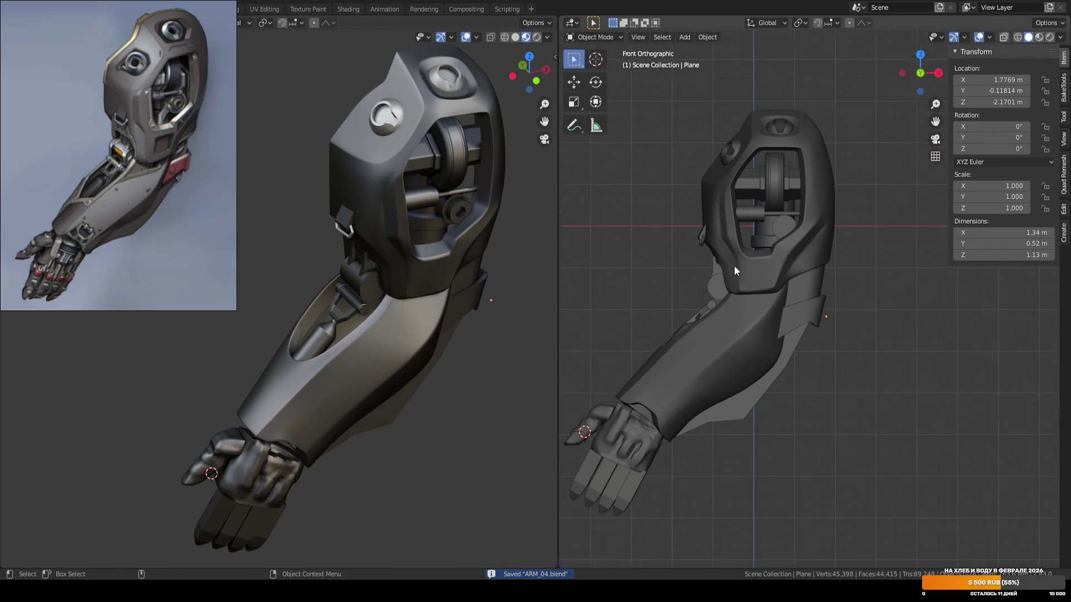
scroll(734, 265, up, 1)
scroll(748, 265, down, 1)
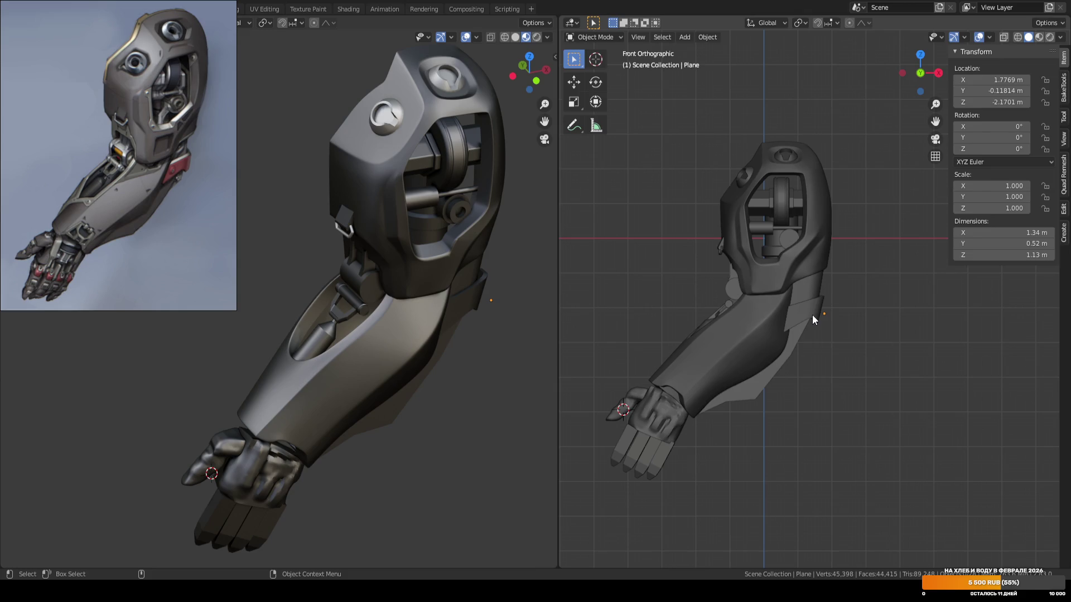
key(ctrl+s)
scroll(647, 271, down, 3)
middle_drag(653, 280, 697, 313)
key(a)
scroll(848, 407, up, 3)
mouse_move(821, 347)
middle_down()
mouse_move(821, 370)
mouse_move(831, 365)
middle_up()
click(814, 372)
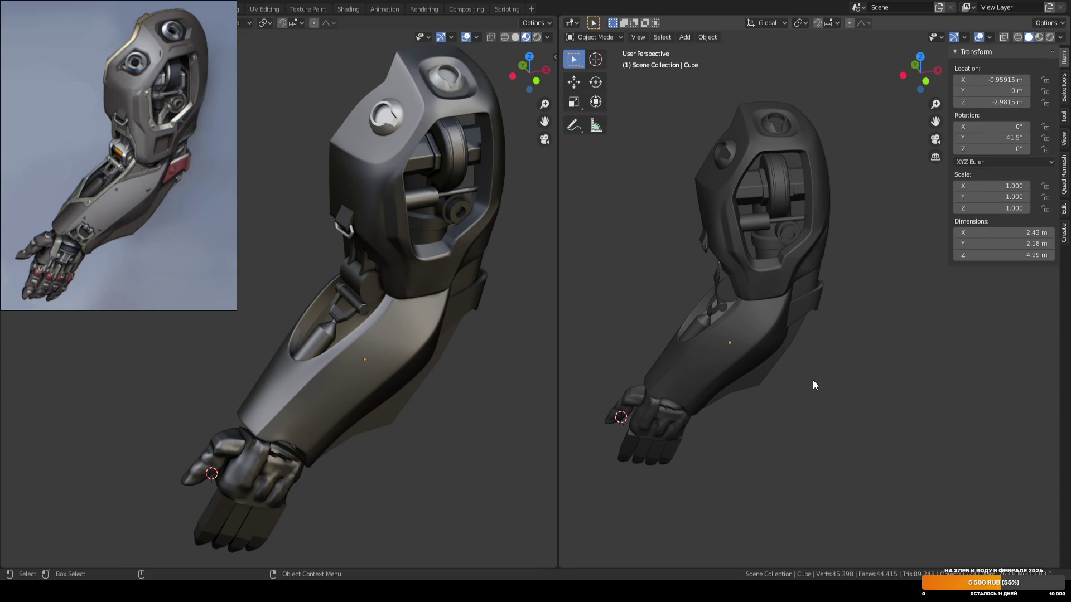
mouse_move(785, 349)
middle_down()
mouse_move(808, 372)
mouse_move(821, 363)
mouse_move(832, 371)
mouse_move(728, 350)
mouse_move(842, 376)
mouse_move(745, 372)
mouse_move(791, 357)
mouse_move(778, 330)
mouse_move(798, 307)
mouse_move(862, 341)
middle_up()
Toggle the wireframe overlay and orbit the arm to inspect the open shoulder cavity.
key(shift+z)
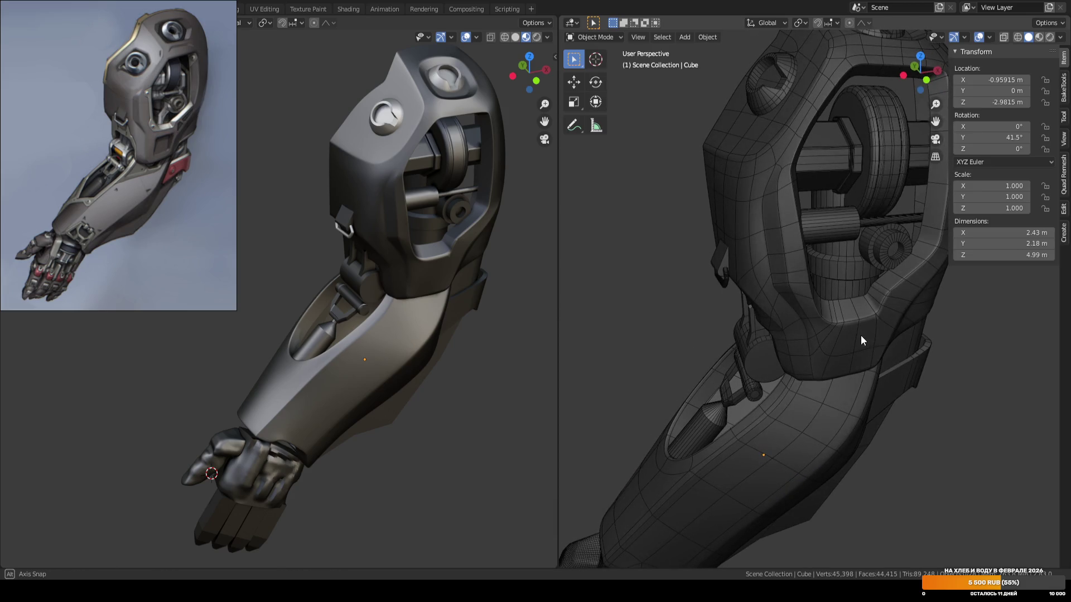
scroll(861, 336, down, 5)
key(ctrl+s)
mouse_move(695, 336)
middle_down()
mouse_move(715, 336)
mouse_move(714, 358)
mouse_move(769, 345)
middle_up()
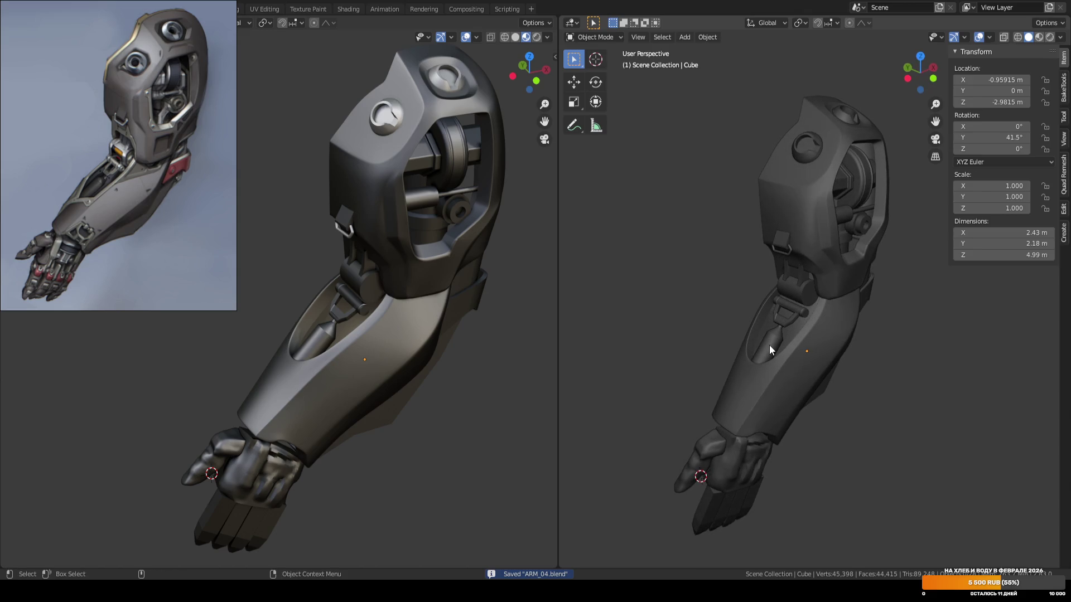
mouse_move(830, 332)
middle_down()
mouse_move(782, 340)
mouse_move(764, 381)
middle_up()
scroll(767, 380, up, 3)
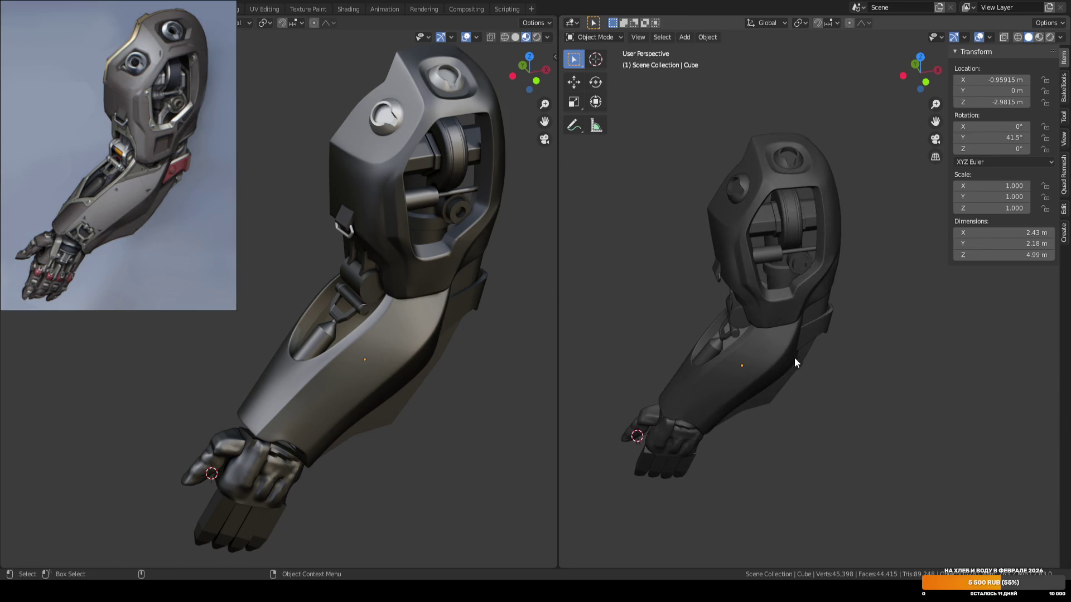
key(ctrl+s)
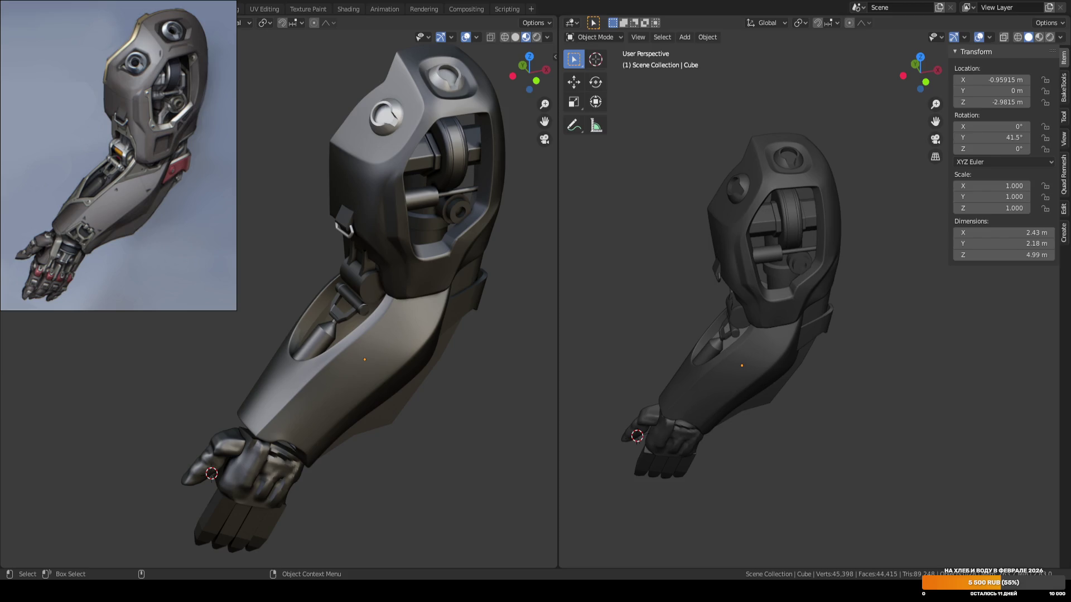
Save ARM_04.blend, go to front view, and select the upper shoulder shell (Plane.003).
key(ctrl+s)
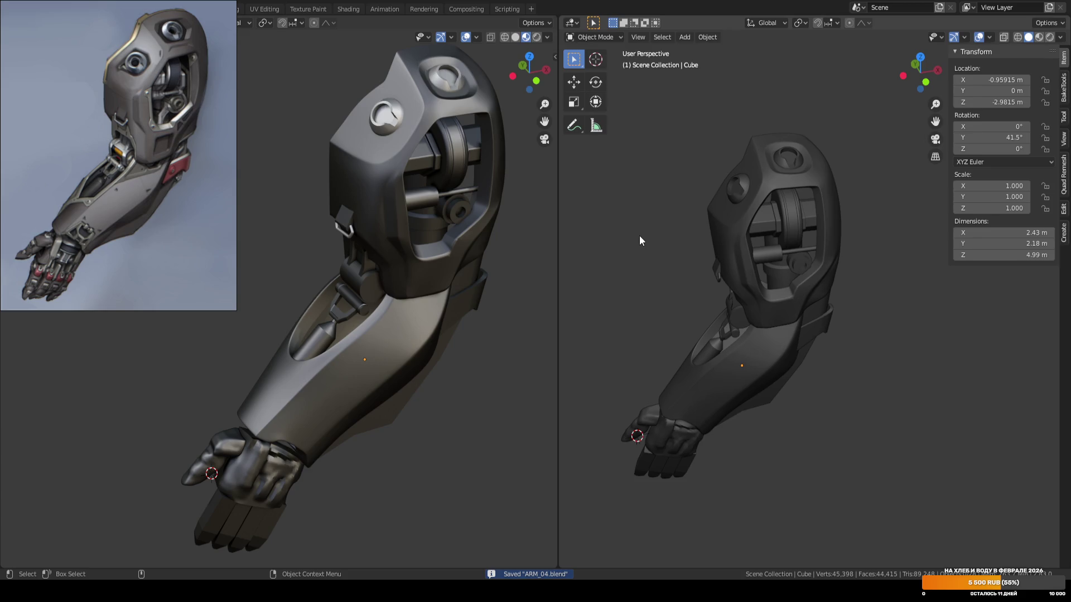
mouse_move(640, 237)
middle_down()
mouse_move(651, 249)
mouse_move(693, 236)
mouse_move(697, 225)
middle_up()
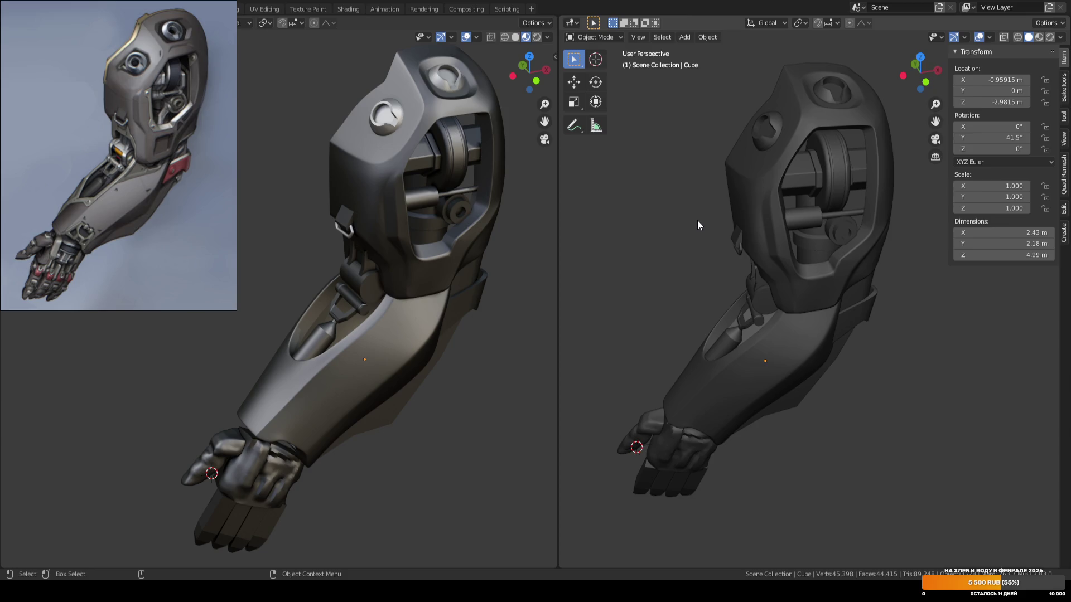
key(KP_1)
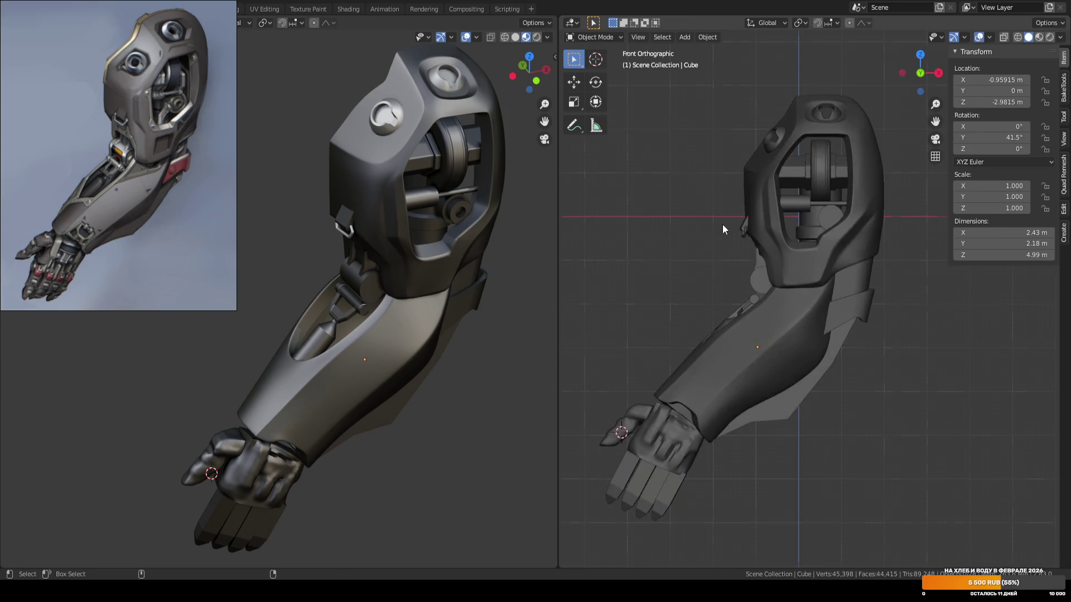
scroll(805, 260, up, 4)
scroll(786, 241, up, 2)
click(786, 234)
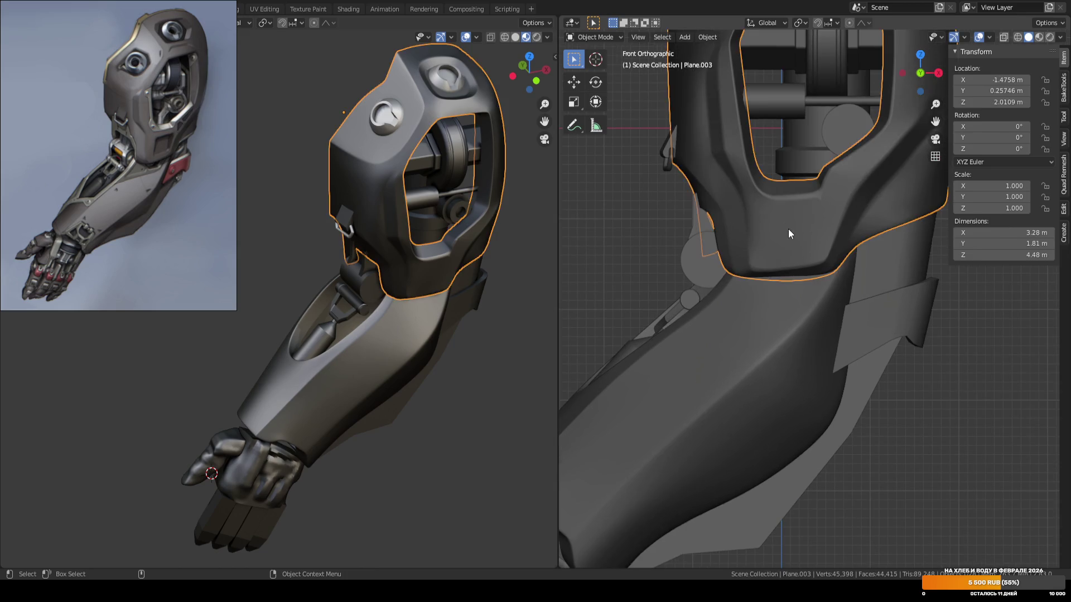
Lower one vertex on the shell's lower edge by about 0.007 m along Z.
key(Tab)
scroll(778, 263, up, 1)
key(1)
click(679, 285)
scroll(736, 267, down, 1)
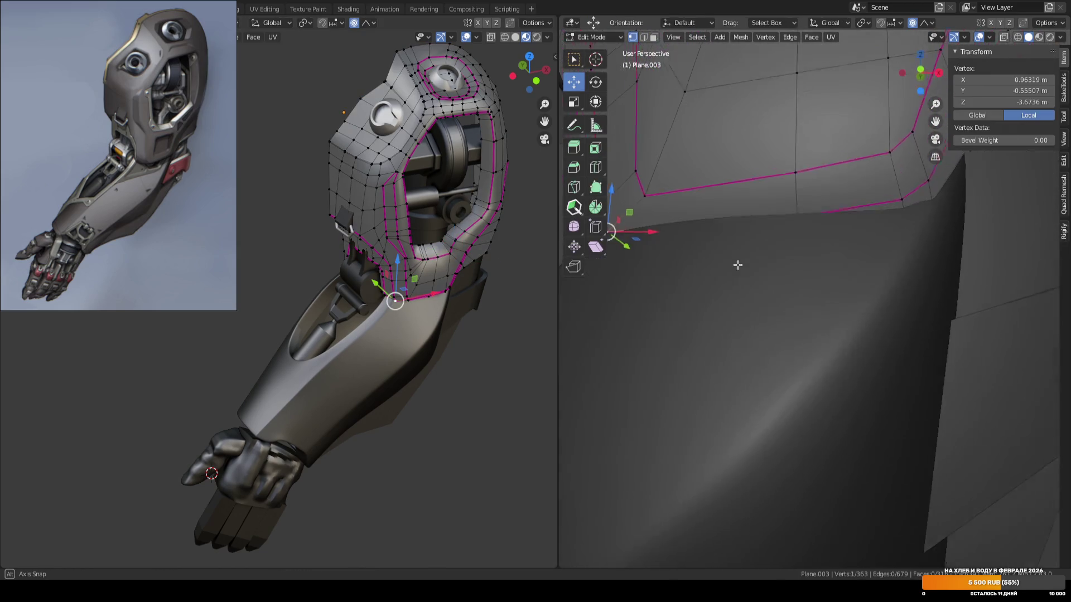
key(g)
key(z)
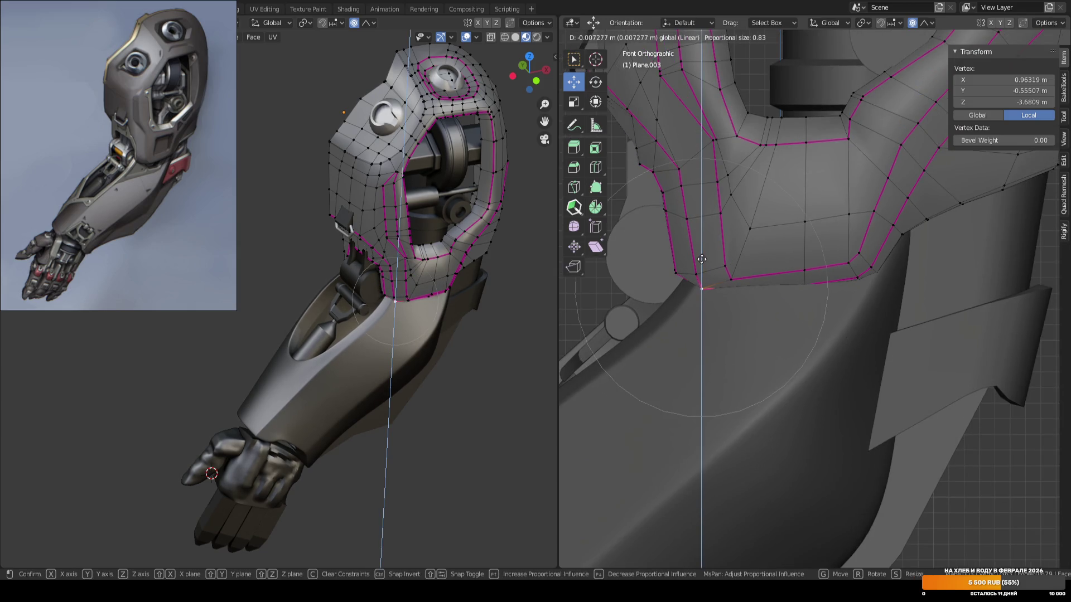
click(702, 257)
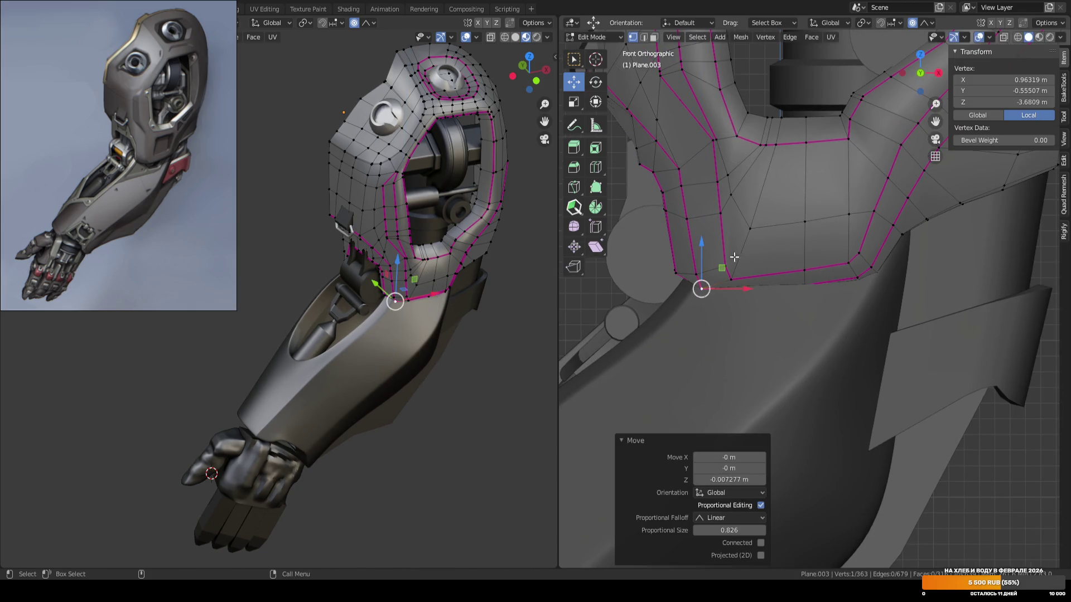
Slide a neighbouring lower-edge vertex along its edge, then select the next vertex.
click(739, 201)
key(g)
key(g)
click(746, 212)
click(750, 228)
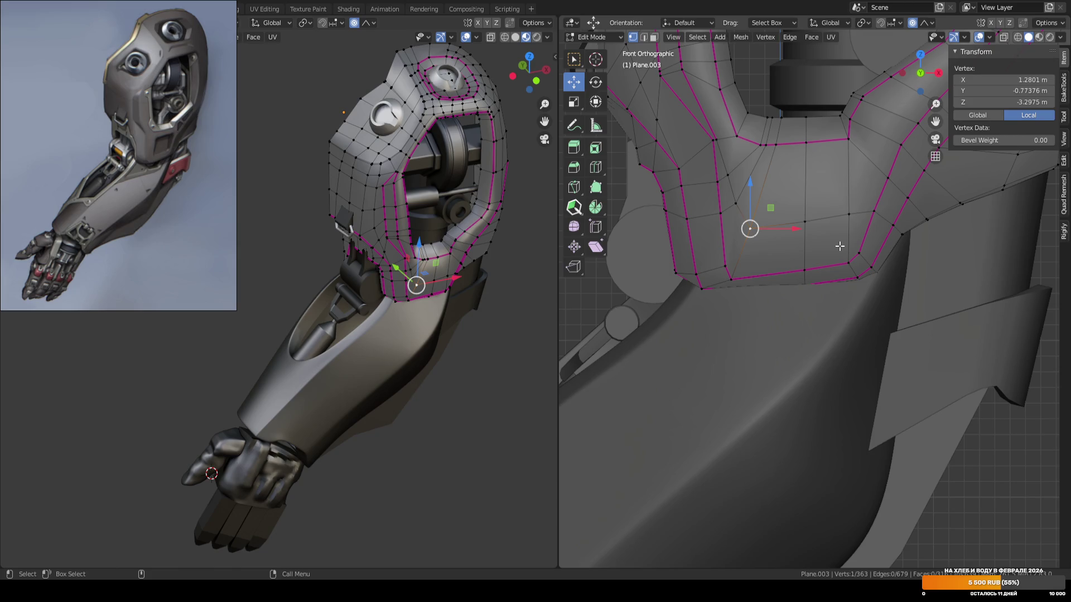
scroll(793, 254, up, 1)
Knife a three-point cut across the shell's lower front panel.
key(k)
click(721, 257)
click(802, 246)
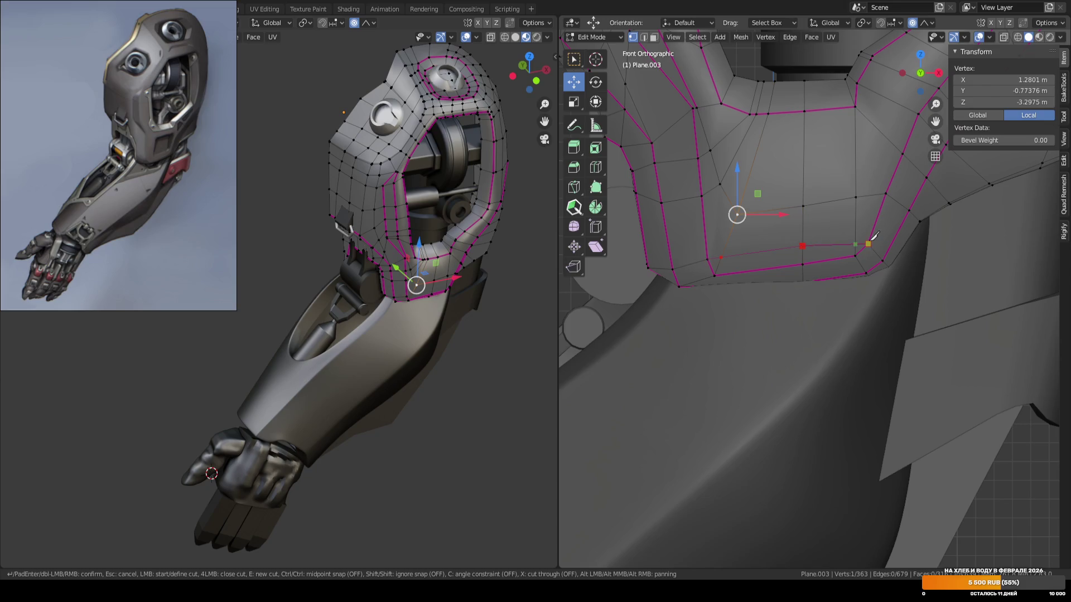
click(871, 225)
key(Return)
Select a vertex on the new cut, then save the file from object mode.
key(2)
key(w)
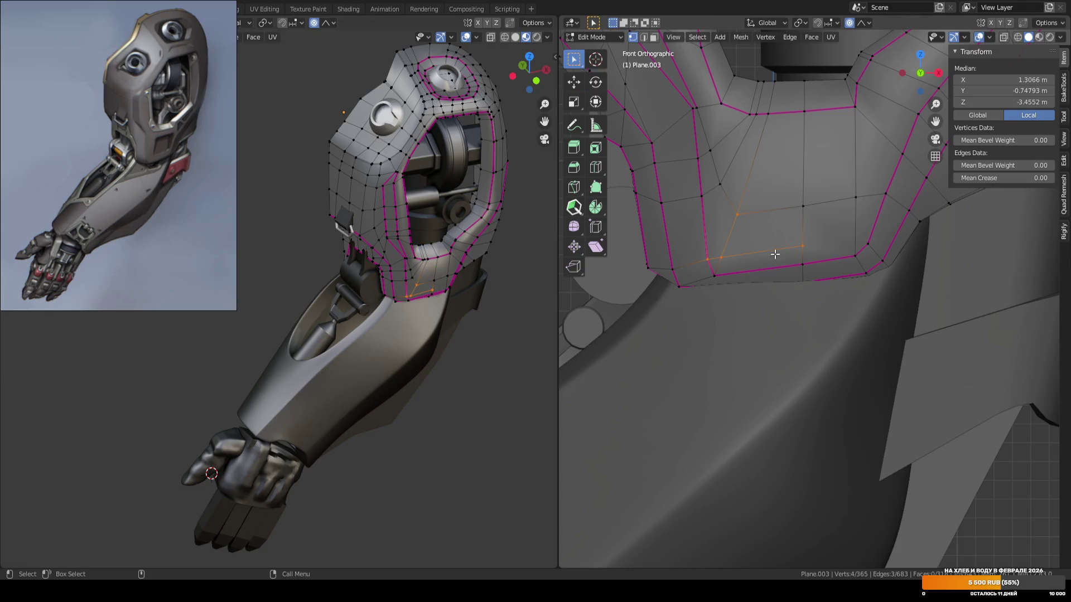
key(1)
click(804, 245)
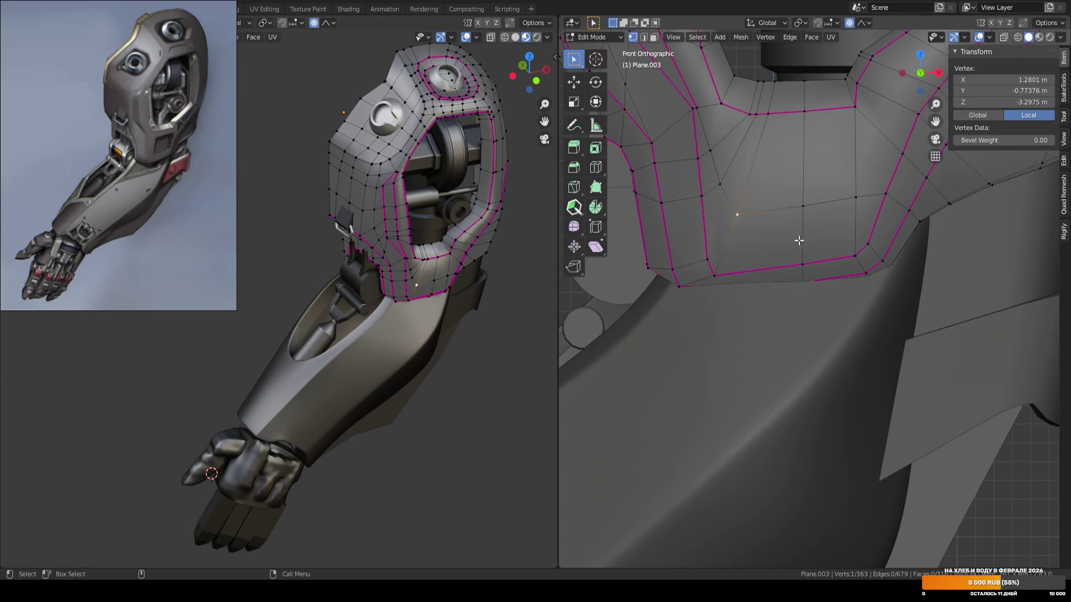
scroll(798, 241, down, 2)
key(Tab)
key(ctrl+s)
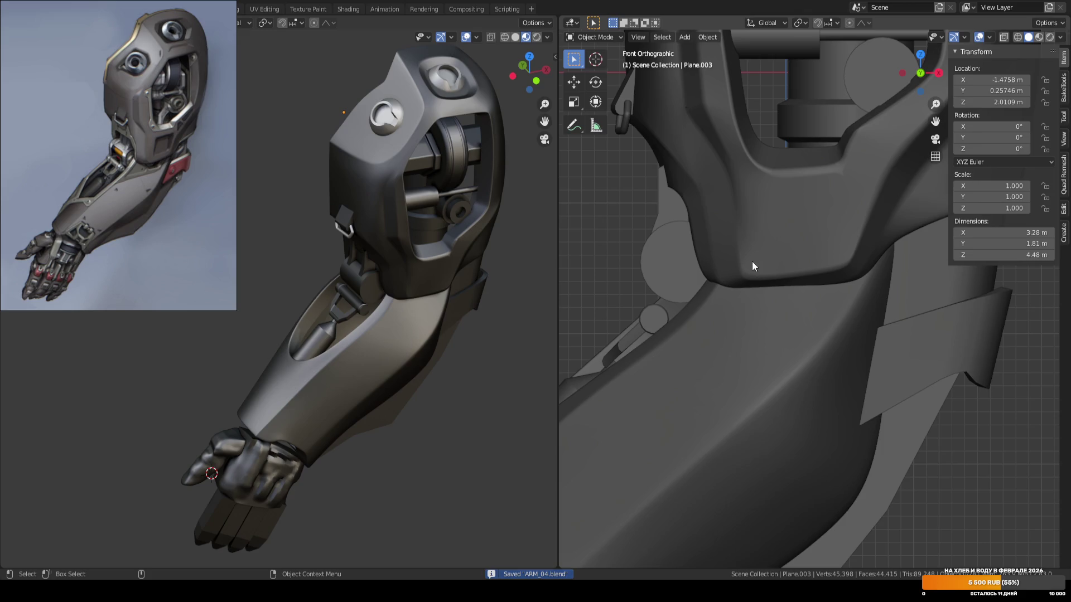
Try sliding the cut's vertex along its edge, then undo the slide.
key(Tab)
scroll(793, 234, up, 1)
ctrl+scroll(782, 235, up, 2)
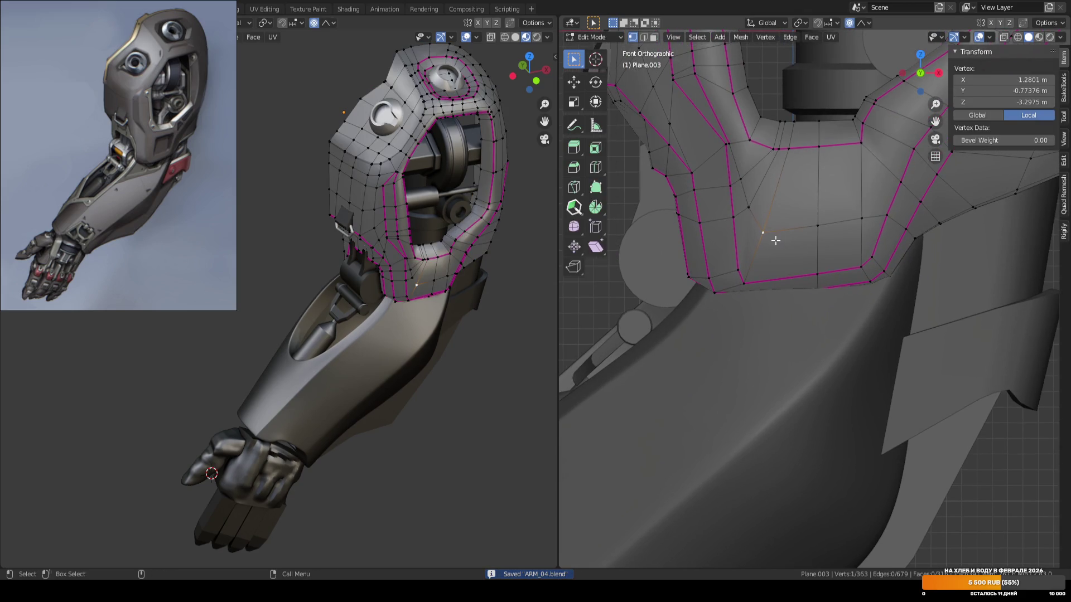
key(g)
key(g)
click(749, 272)
key(ctrl+z)
Isolate the shoulder shell in Local View and re-enter edit mode.
key(3)
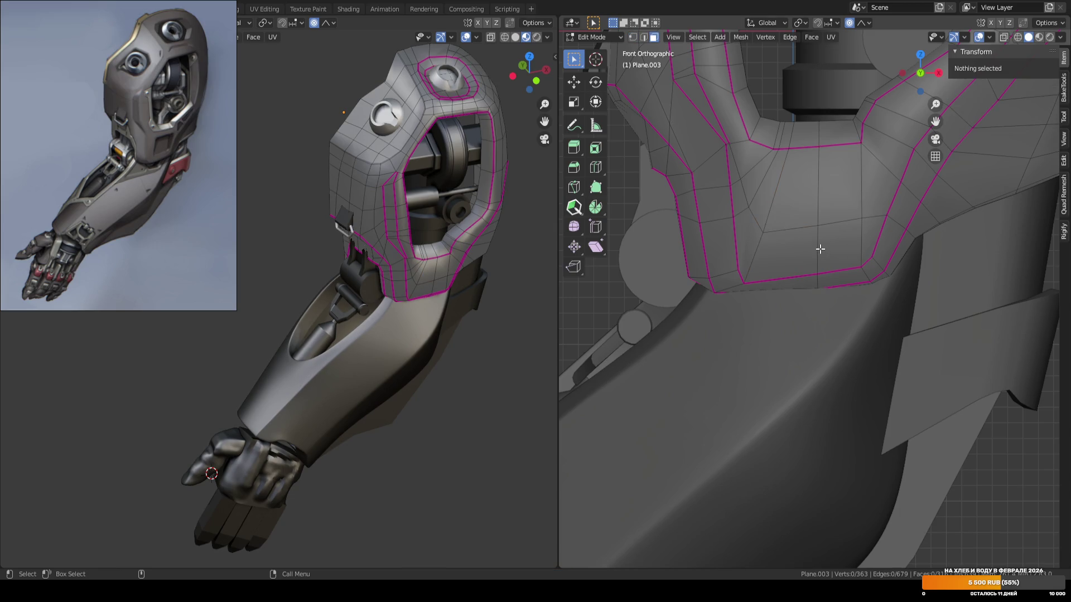
shift+middle_drag(784, 258, 779, 261)
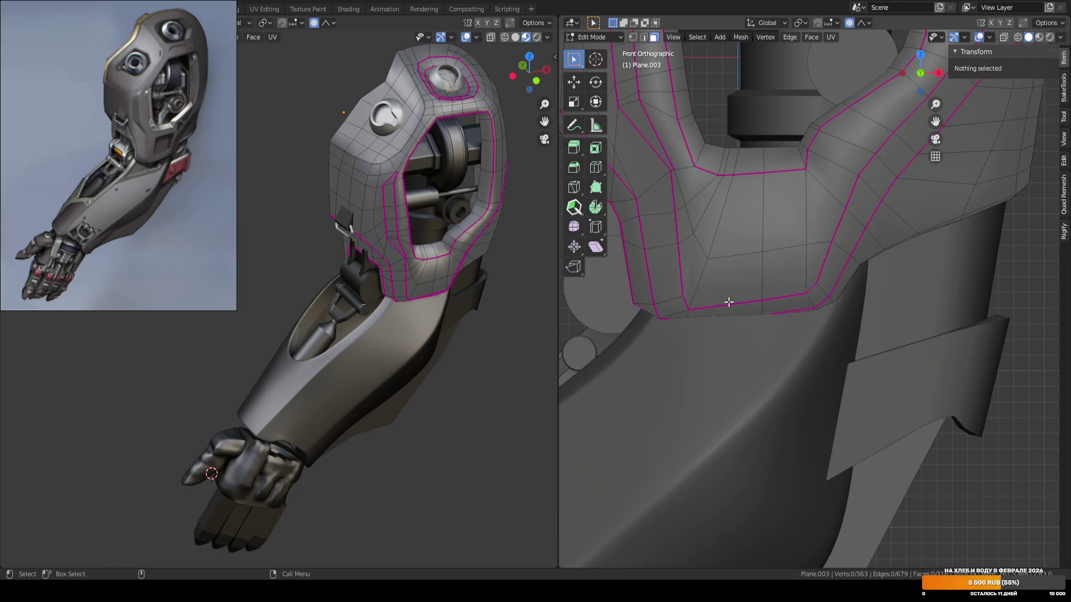
key(Tab)
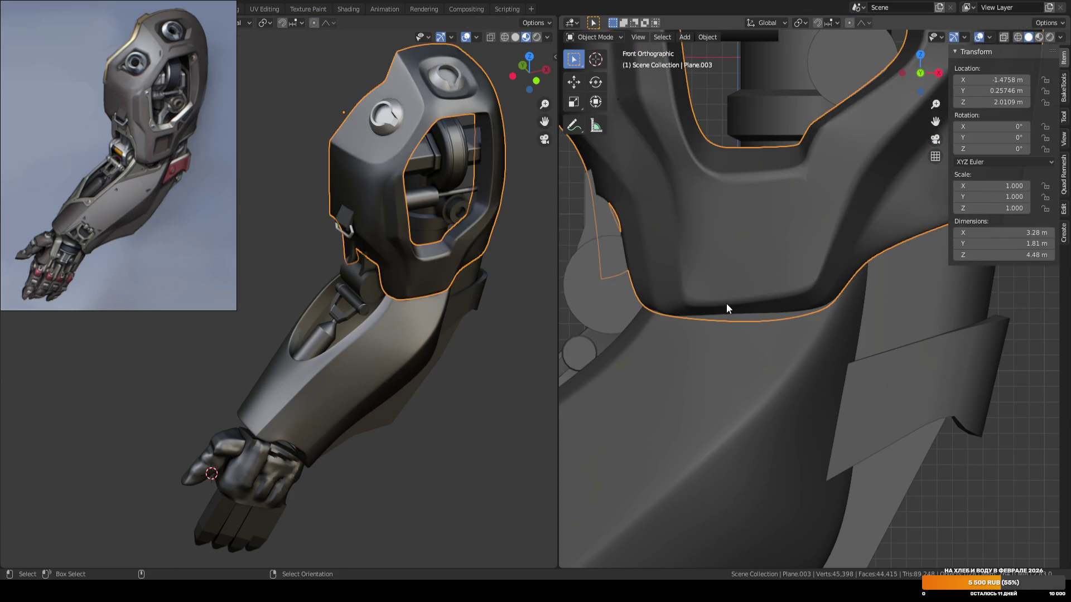
key(KP_Divide)
key(Tab)
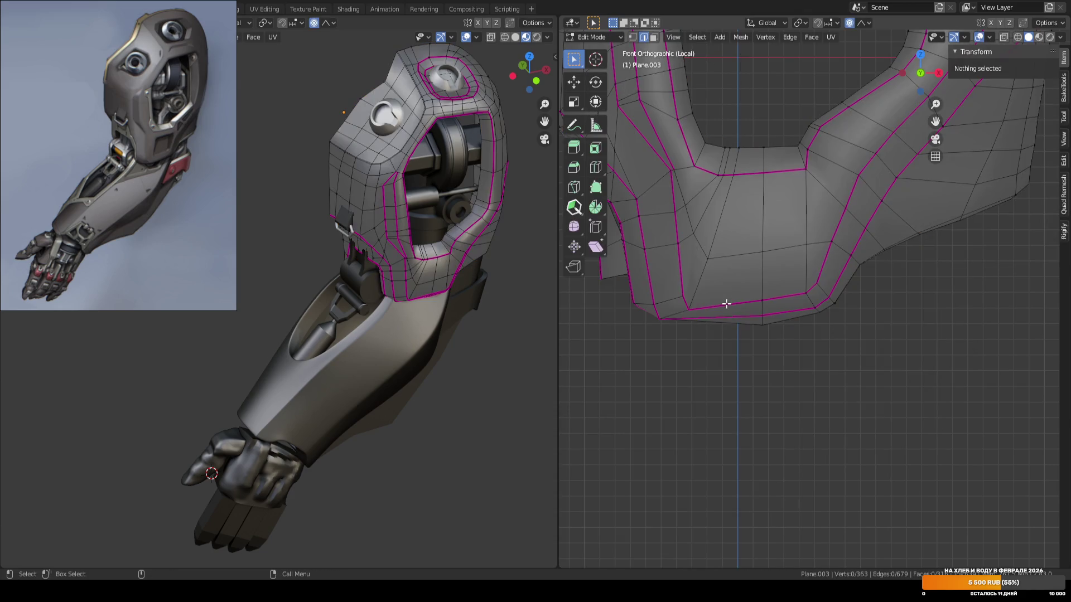
Select an edge on the shell's lower front panel and add a knife cut.
scroll(781, 294, up, 2)
mouse_move(791, 299)
middle_down()
mouse_move(755, 307)
mouse_move(760, 280)
mouse_move(777, 279)
mouse_move(786, 261)
mouse_move(776, 258)
mouse_move(772, 280)
mouse_move(765, 230)
middle_up()
key(2)
click(767, 262)
key(k)
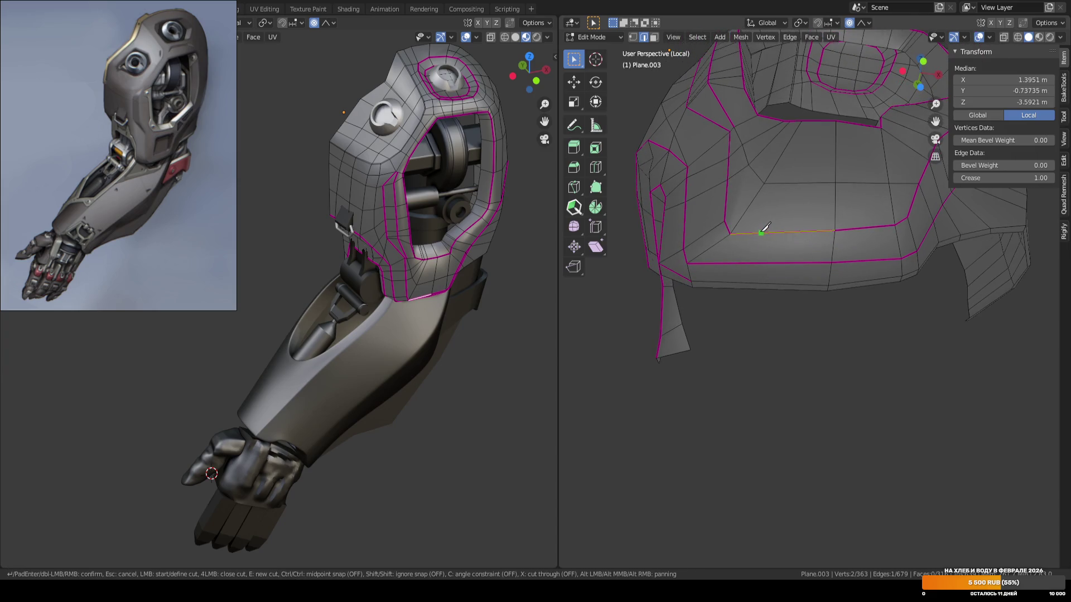
key(Return)
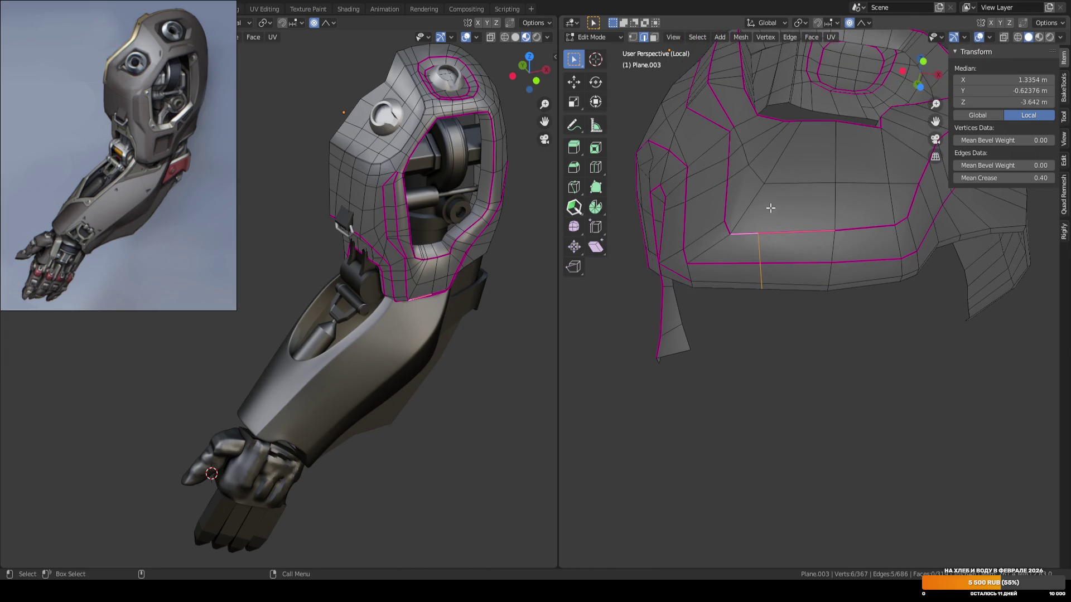
Clear the selection and knife another cut across the shell's lower rim.
key(1)
key(alt+a)
mouse_move(791, 213)
middle_down()
mouse_move(798, 256)
mouse_move(779, 318)
mouse_move(795, 280)
middle_up()
scroll(791, 268, up, 3)
key(k)
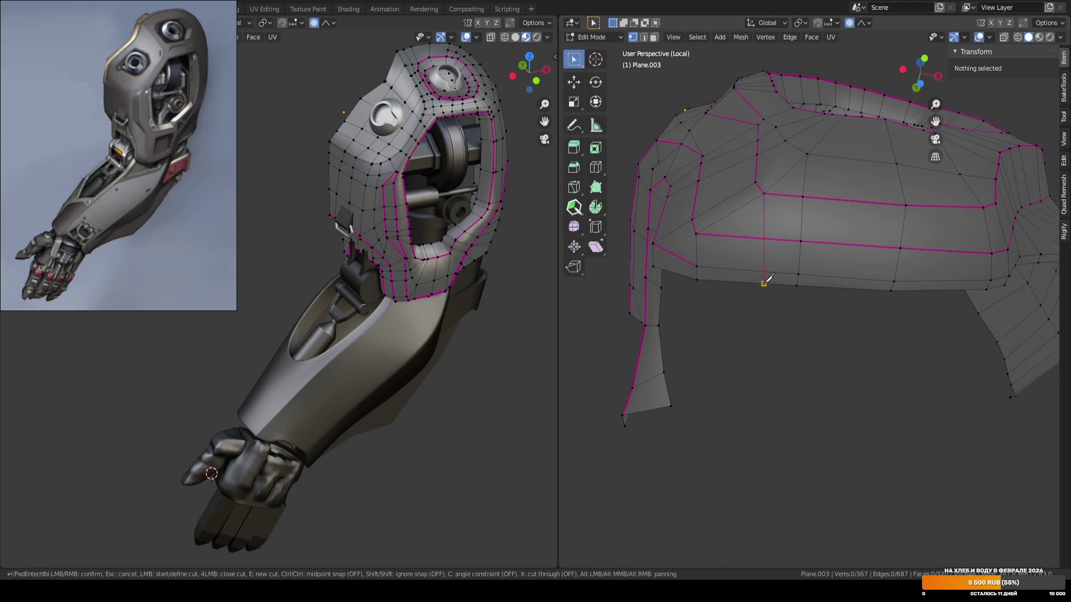
click(763, 283)
key(Return)
mouse_move(753, 363)
middle_down()
mouse_move(772, 363)
mouse_move(767, 406)
mouse_move(771, 396)
mouse_move(749, 400)
mouse_move(775, 390)
mouse_move(764, 404)
middle_up()
Save ARM_04.blend and check the reshaped shell from the front in object mode.
key(Tab)
key(ctrl+s)
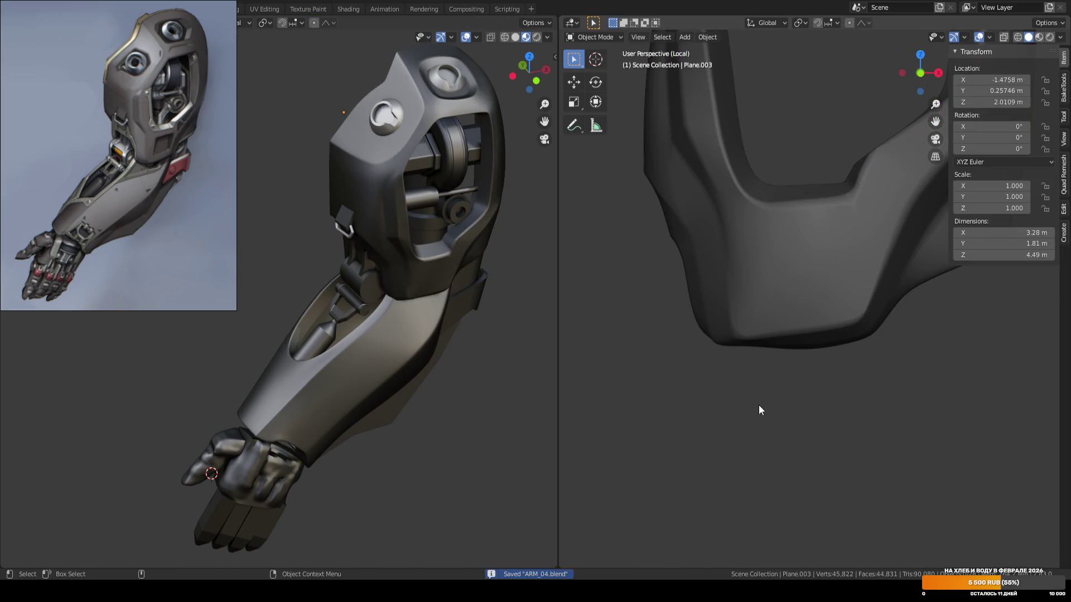
key(Tab)
key(KP_1)
middle_drag(783, 384, 775, 321)
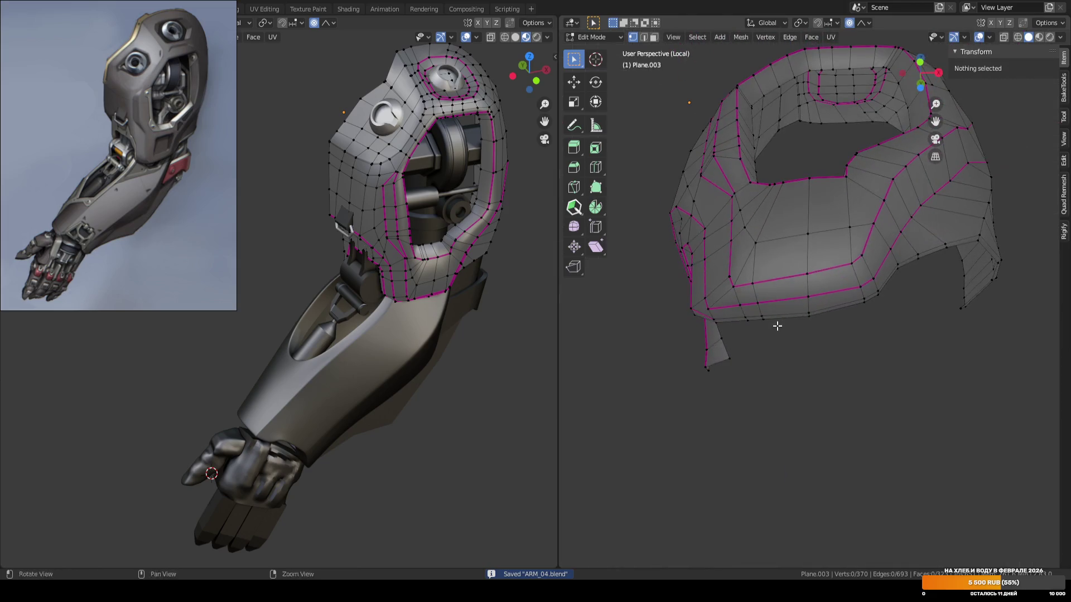
key(Tab)
click(799, 387)
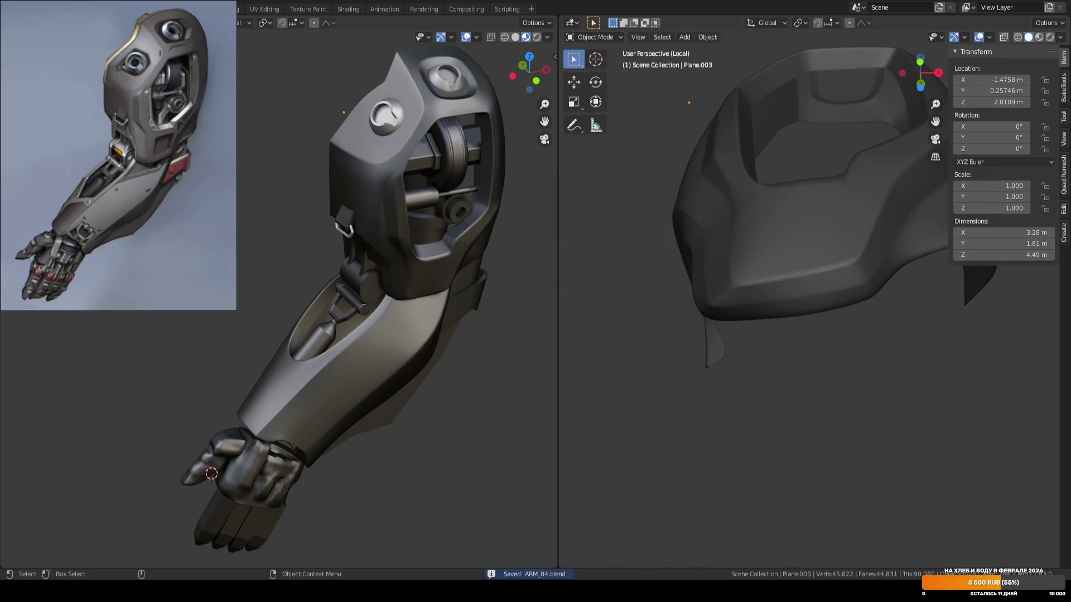
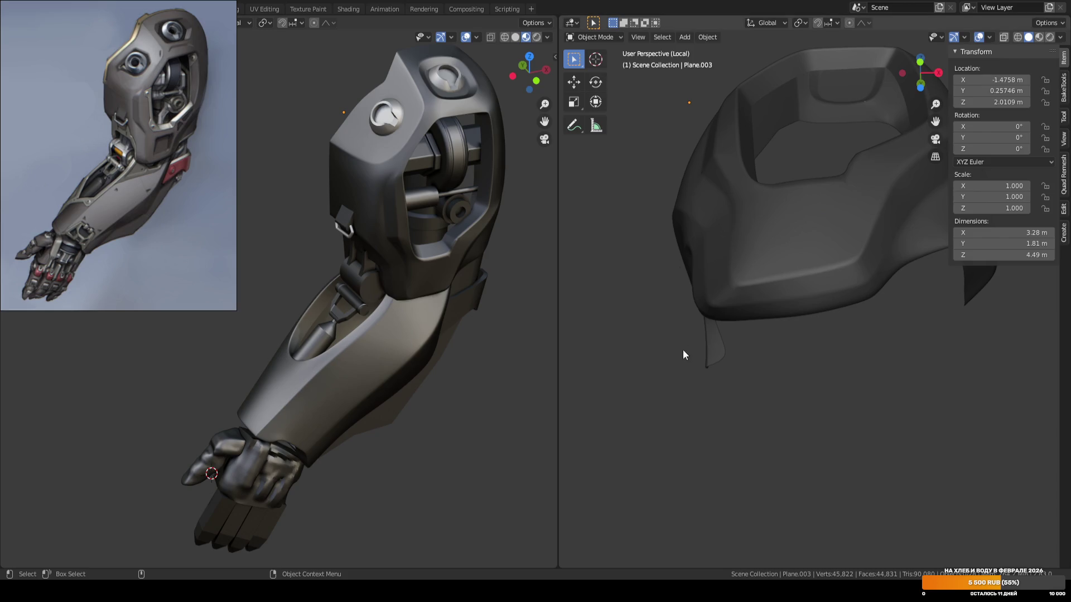
Put Plane.003 into Edit Mode and select a vertex on the shoulder shell's lower flange.
scroll(644, 275, down, 3)
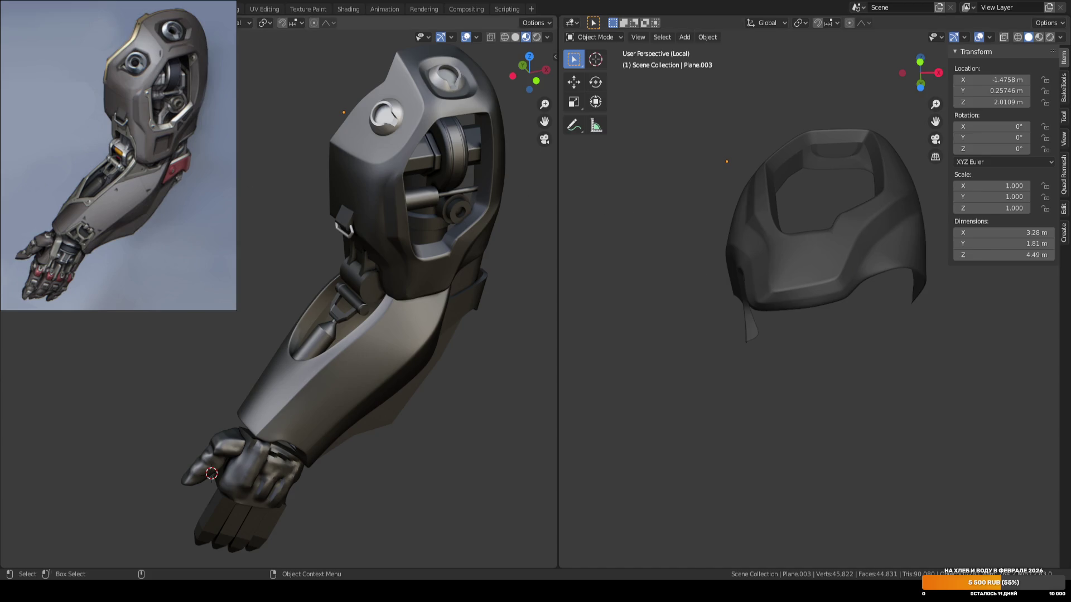
mouse_move(661, 287)
middle_down()
mouse_move(705, 335)
mouse_move(696, 353)
mouse_move(731, 382)
mouse_move(635, 387)
mouse_move(689, 392)
mouse_move(692, 376)
mouse_move(691, 393)
middle_up()
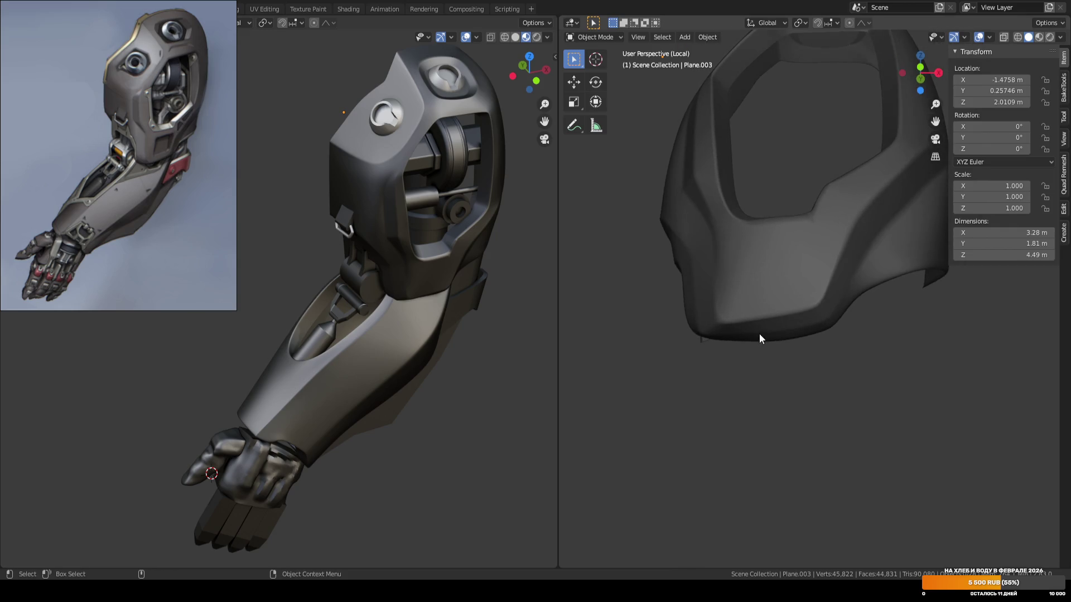
key(Tab)
mouse_move(759, 337)
middle_down()
mouse_move(781, 363)
mouse_move(770, 387)
mouse_move(797, 394)
mouse_move(889, 370)
mouse_move(879, 318)
mouse_move(850, 351)
mouse_move(693, 396)
mouse_move(722, 471)
mouse_move(794, 482)
mouse_move(863, 457)
mouse_move(831, 366)
mouse_move(851, 332)
mouse_move(825, 291)
mouse_move(819, 327)
mouse_move(813, 321)
mouse_move(781, 348)
mouse_move(817, 366)
mouse_move(865, 349)
mouse_move(829, 376)
mouse_move(909, 363)
mouse_move(887, 342)
mouse_move(882, 357)
mouse_move(837, 379)
middle_up()
click(783, 304)
key(shift+space)
Slide the lower-flange vertex along its edge, replacing an undone free move.
key(g)
key(g)
key(y)
key(Escape)
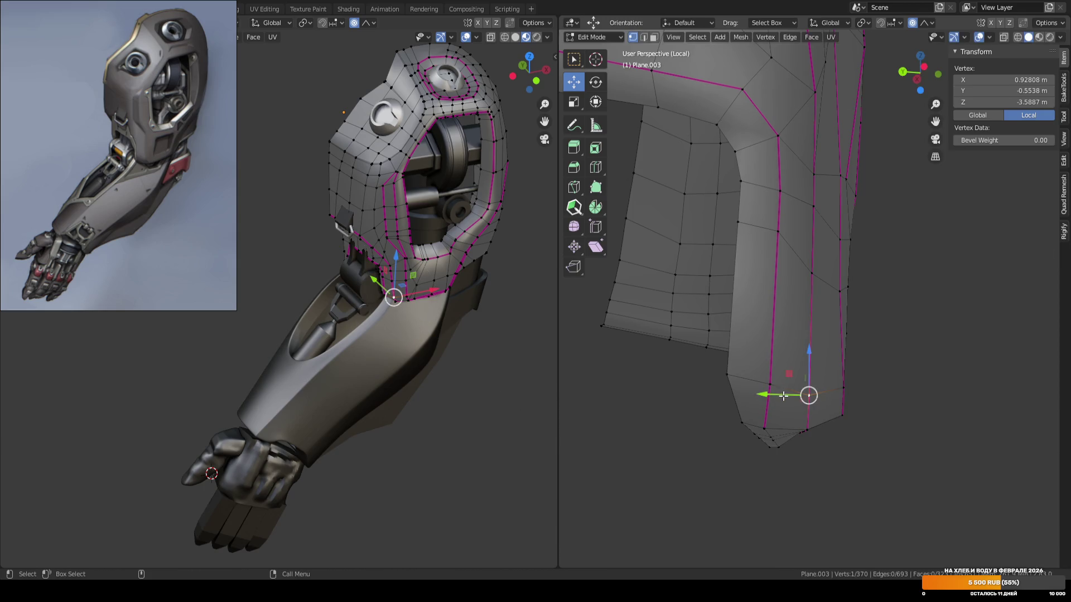
mouse_move(765, 394)
mouse_down()
mouse_move(767, 273)
mouse_move(807, 271)
mouse_up()
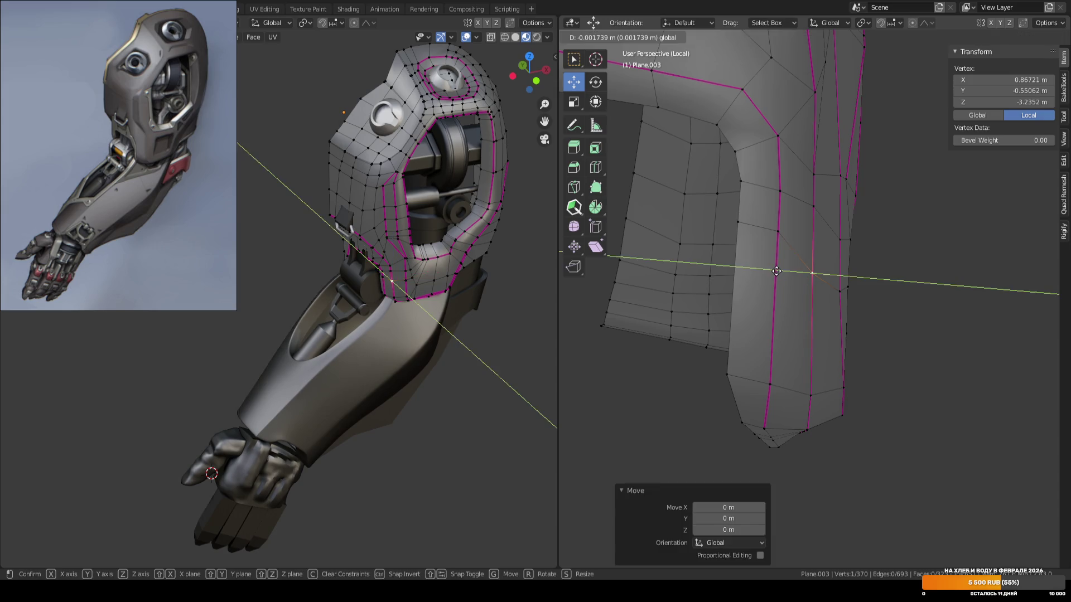
key(ctrl+z)
mouse_move(911, 270)
middle_down()
mouse_move(816, 292)
mouse_move(731, 342)
mouse_move(781, 273)
mouse_move(767, 300)
middle_up()
key(shift+v)
click(798, 288)
Clear the selection, switch to front view and Object Mode, and save ARM_04.blend.
key(w)
ctrl+click(783, 268)
click(695, 318)
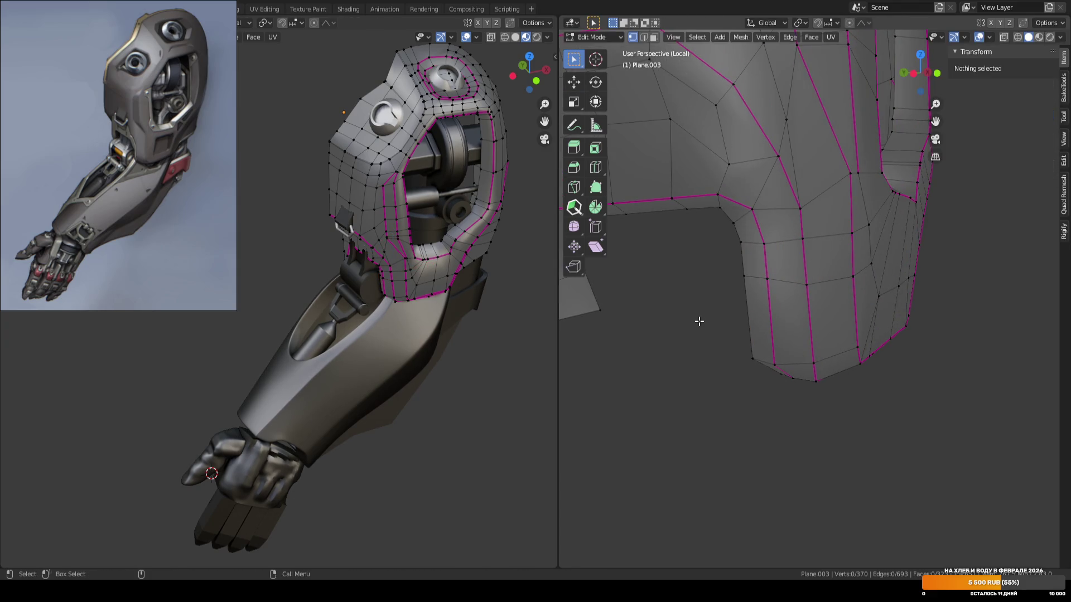
key(KP_1)
key(Tab)
key(ctrl+s)
scroll(768, 340, down, 3)
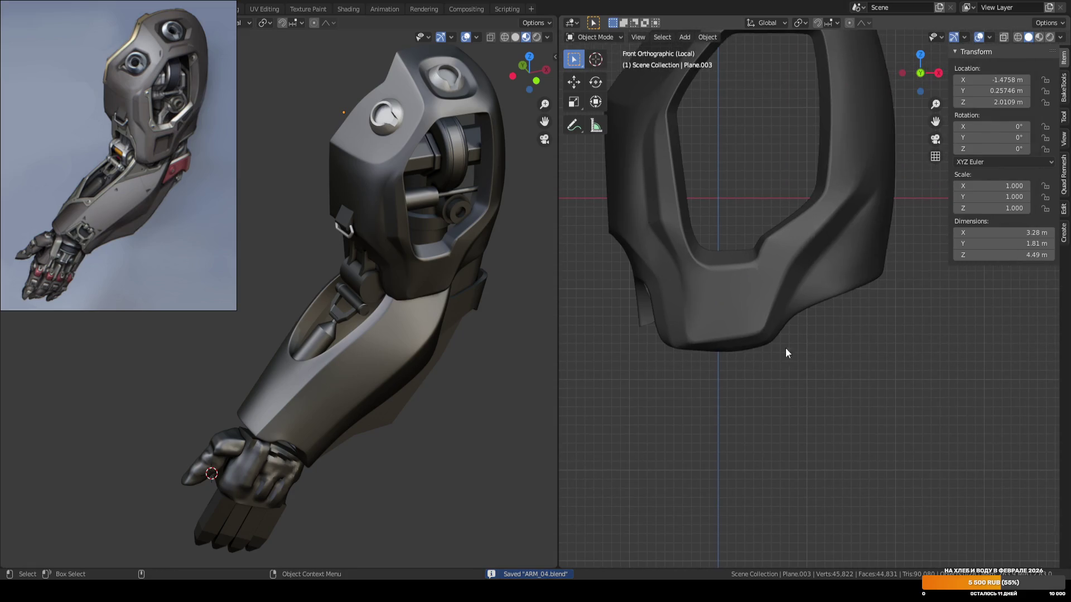
scroll(694, 365, up, 3)
click(695, 357)
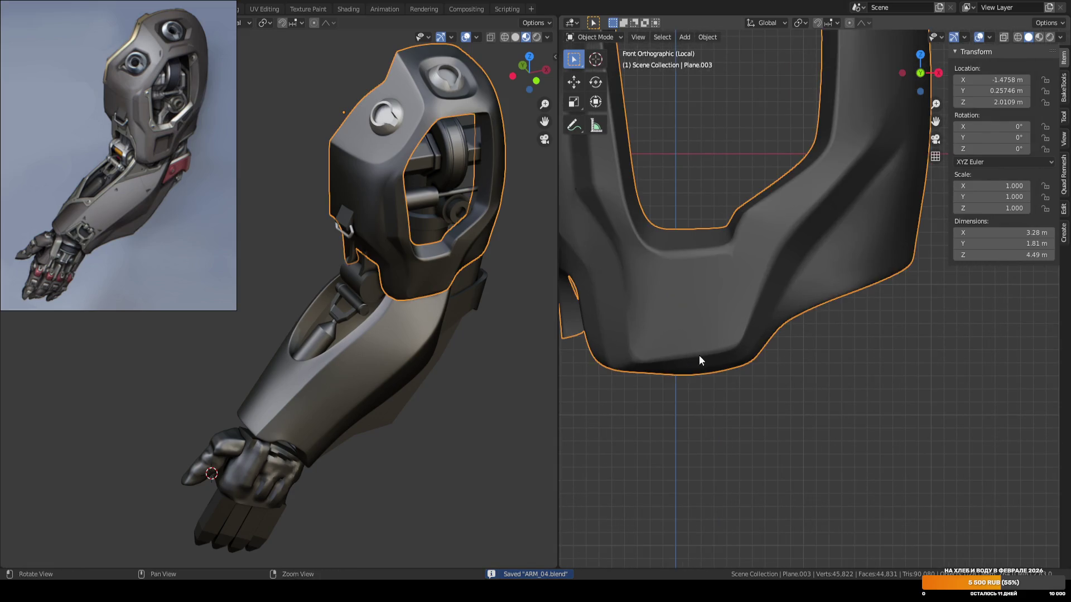
scroll(746, 337, up, 1)
scroll(746, 343, up, 2)
key(Tab)
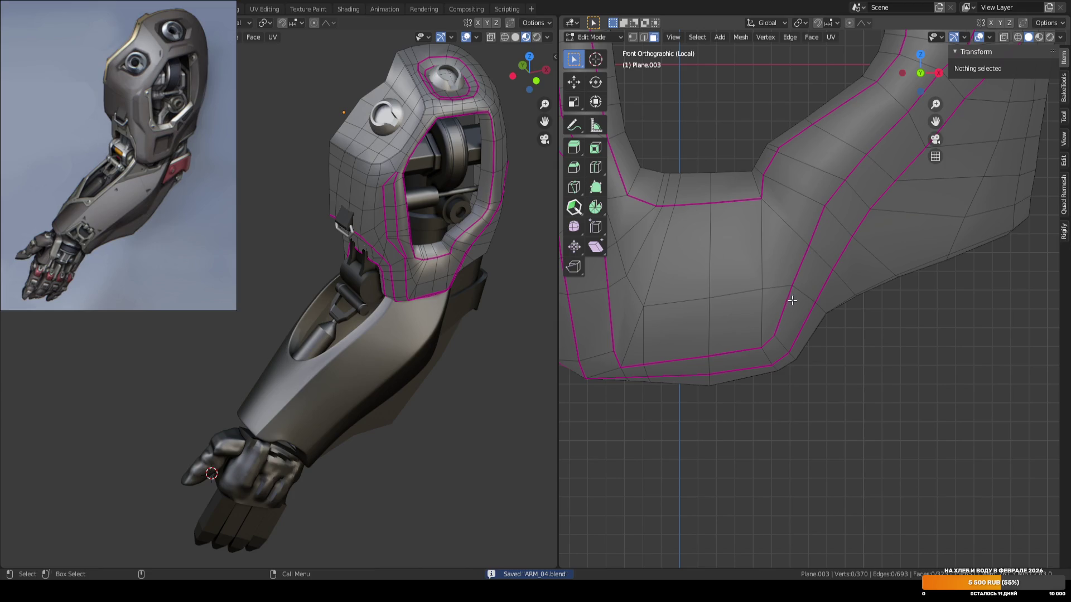
mouse_move(779, 303)
shift+middle_down()
mouse_move(861, 280)
mouse_move(867, 308)
mouse_move(873, 284)
shift+middle_up()
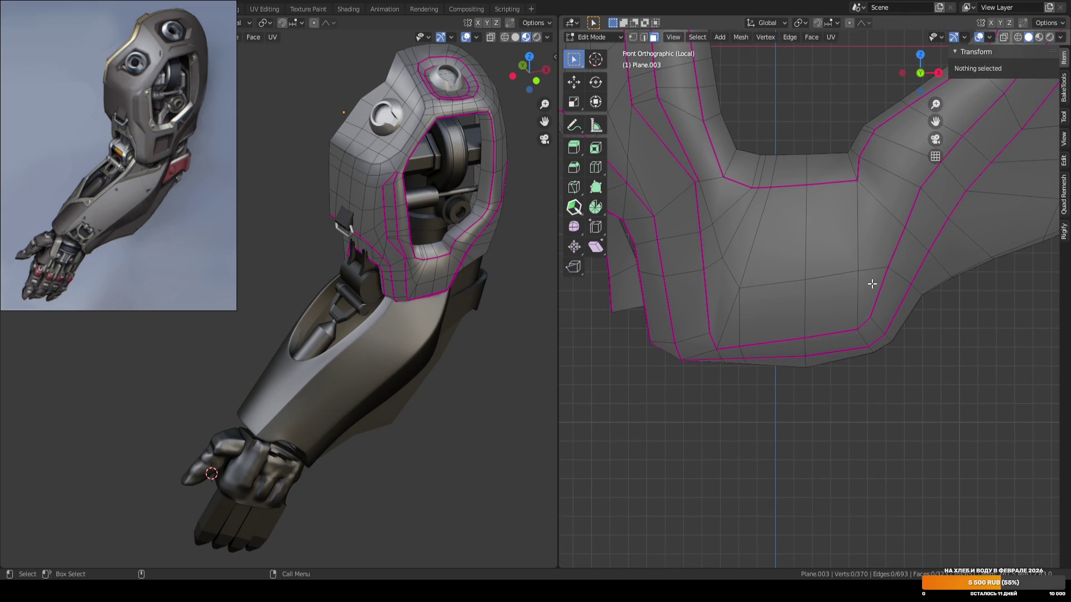
scroll(865, 279, up, 2)
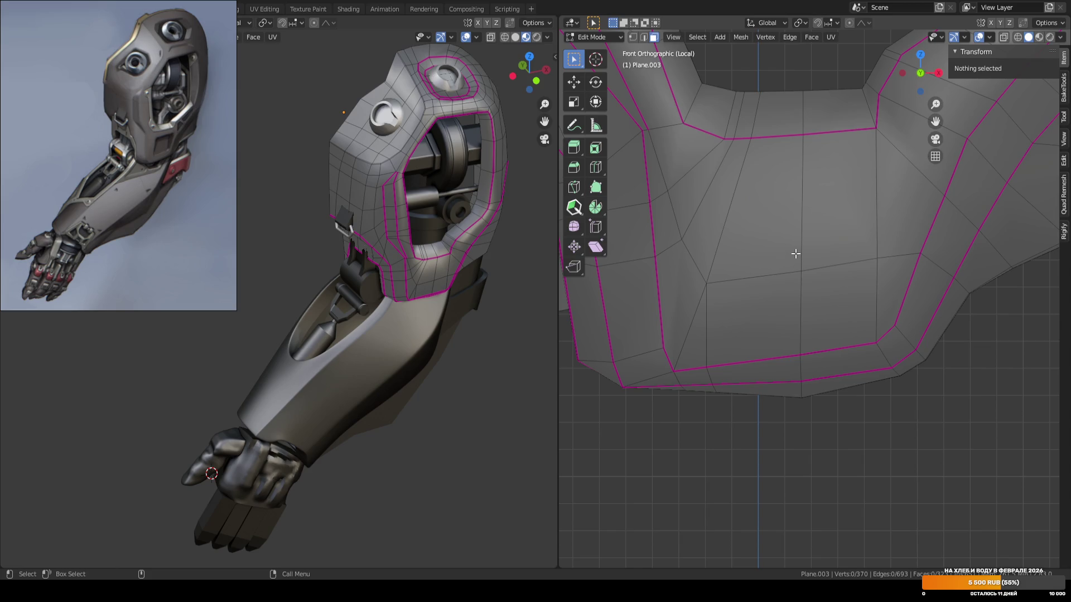
scroll(795, 253, down, 3)
key(1)
mouse_move(604, 430)
mouse_down()
mouse_move(899, 223)
mouse_move(923, 154)
mouse_move(656, 410)
mouse_move(930, 154)
mouse_up()
click(790, 397)
click(882, 415)
drag(622, 409, 920, 162)
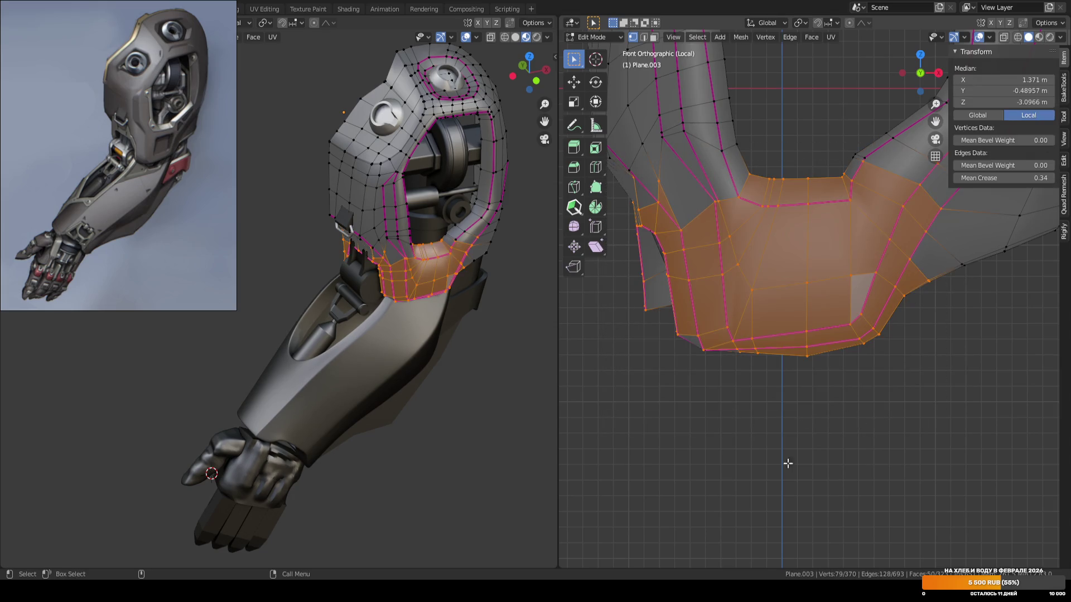
click(796, 421)
key(Tab)
click(834, 391)
key(ctrl+s)
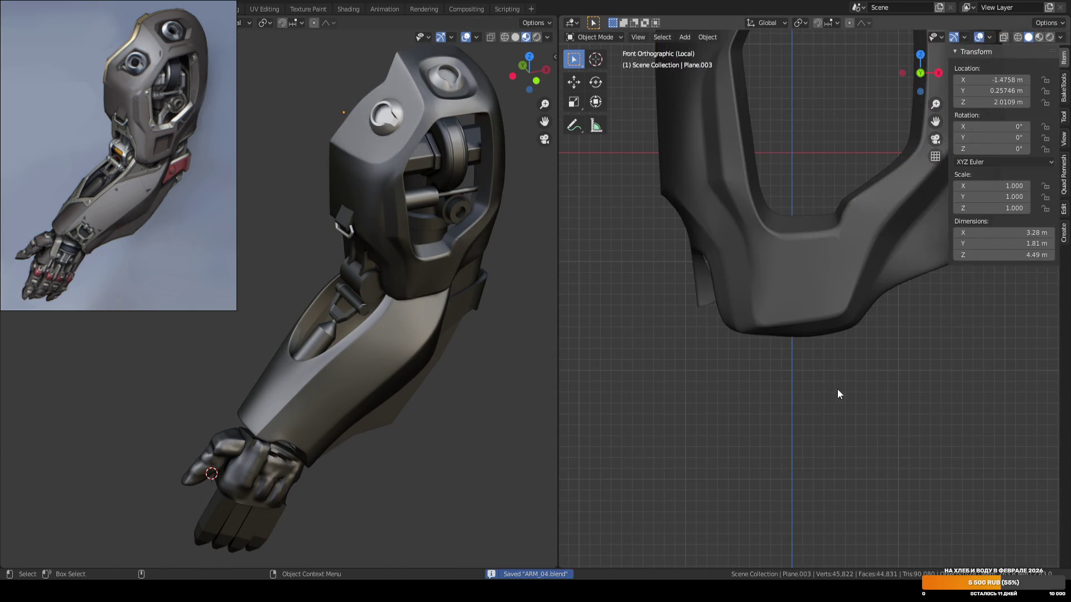
click(815, 239)
key(Tab)
Orbit around the shoulder shell, toggling Edit Mode, and save ARM_04.blend.
mouse_move(762, 402)
middle_down()
mouse_move(911, 342)
mouse_move(719, 374)
mouse_move(760, 292)
mouse_move(830, 376)
middle_up()
key(Tab)
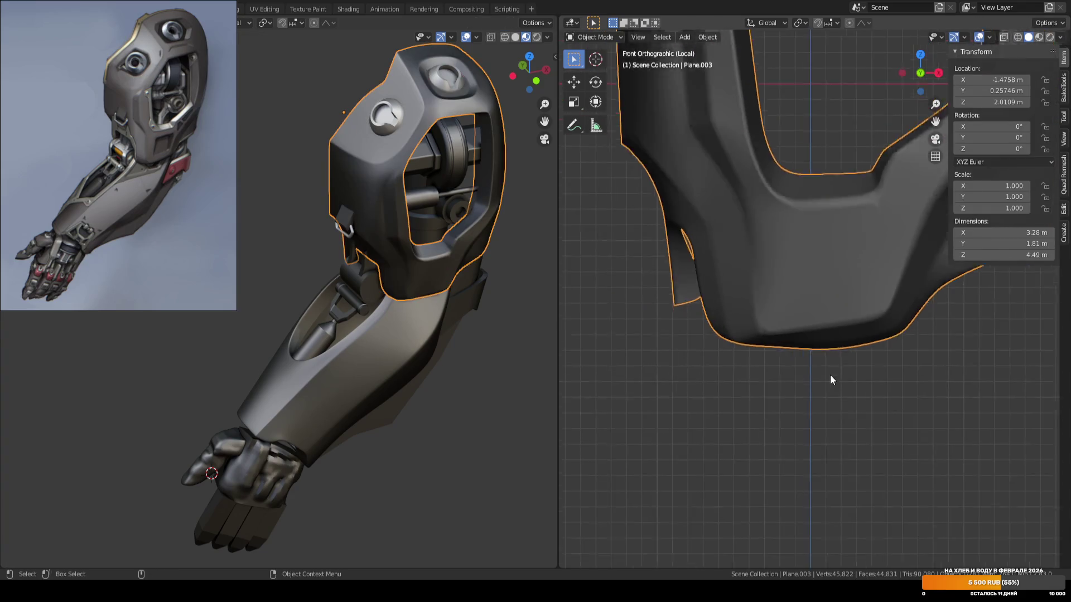
scroll(830, 380, down, 2)
key(Tab)
key(Tab)
key(ctrl+s)
scroll(849, 387, down, 1)
click(849, 387)
mouse_move(849, 387)
middle_down()
mouse_move(882, 243)
mouse_move(828, 391)
mouse_move(719, 354)
mouse_move(761, 335)
mouse_move(837, 331)
mouse_move(848, 318)
mouse_move(781, 335)
mouse_move(794, 341)
middle_up()
Switch to Front Orthographic, save again, then select Plane.003 and enter Edit Mode.
key(Tab)
scroll(829, 390, up, 2)
scroll(831, 367, up, 1)
key(Tab)
key(KP_1)
click(719, 410)
key(ctrl+s)
scroll(901, 336, up, 2)
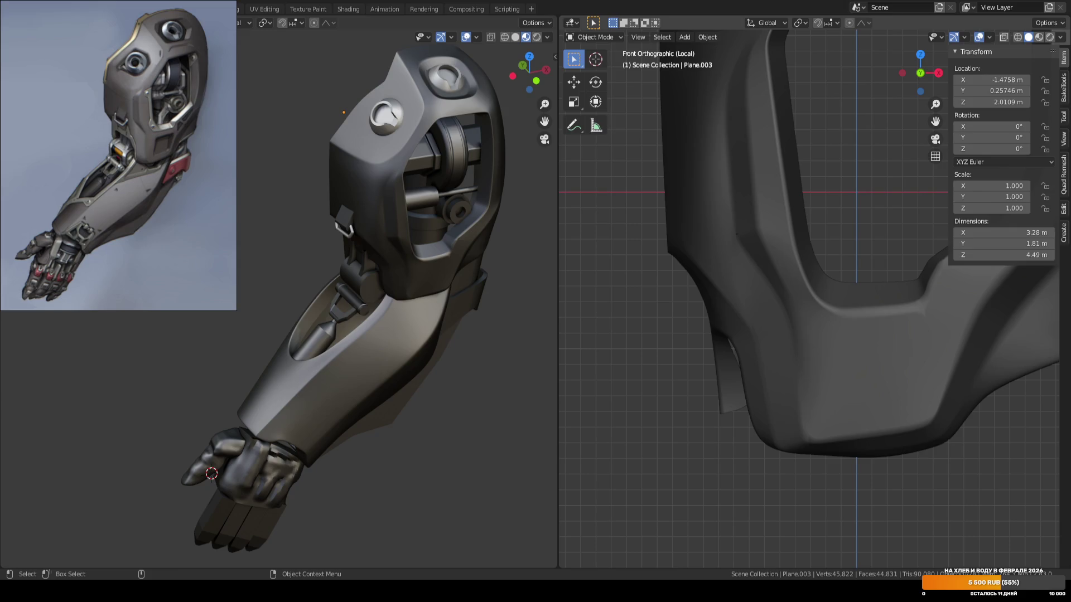
shift+middle_drag(802, 429, 742, 409)
click(749, 424)
scroll(742, 410, up, 2)
key(Tab)
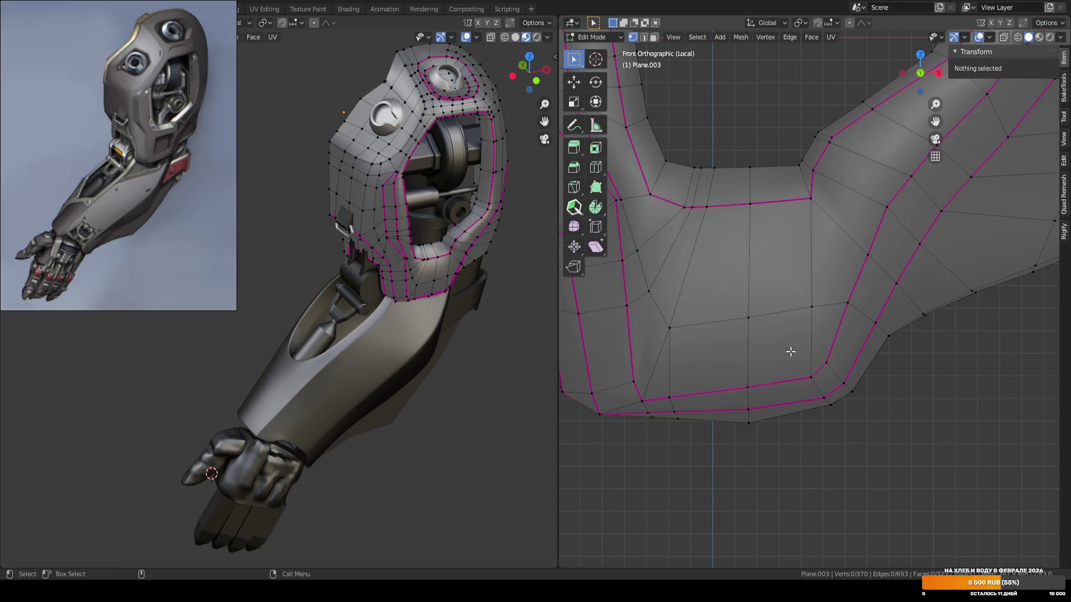
Connect two lower-panel vertices with a new edge using J.
shift+middle_drag(770, 342, 776, 299)
click(742, 203)
shift+click(718, 322)
key(j)
key(alt+a)
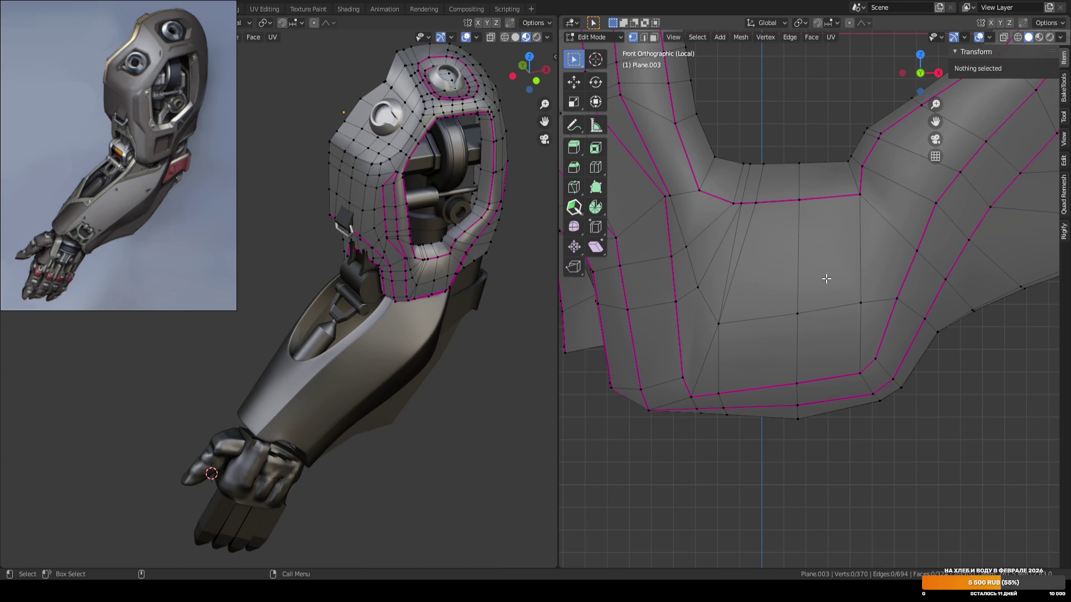
key(2)
click(765, 192)
scroll(834, 324, down, 3)
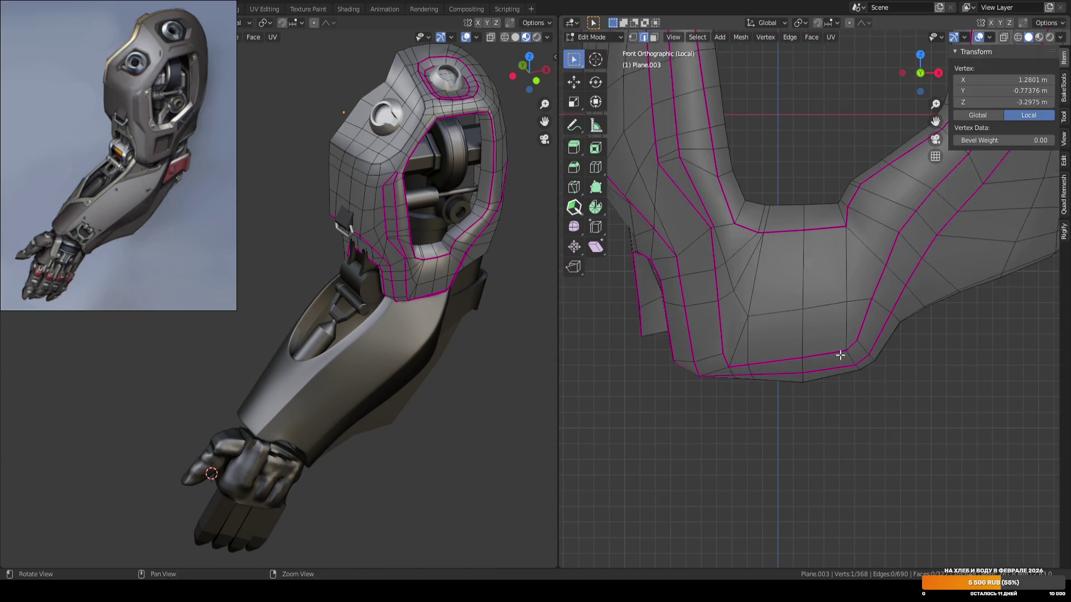
Preview the smoothed shell, save, and undo the new edge connection.
key(Tab)
key(ctrl+s)
key(Tab)
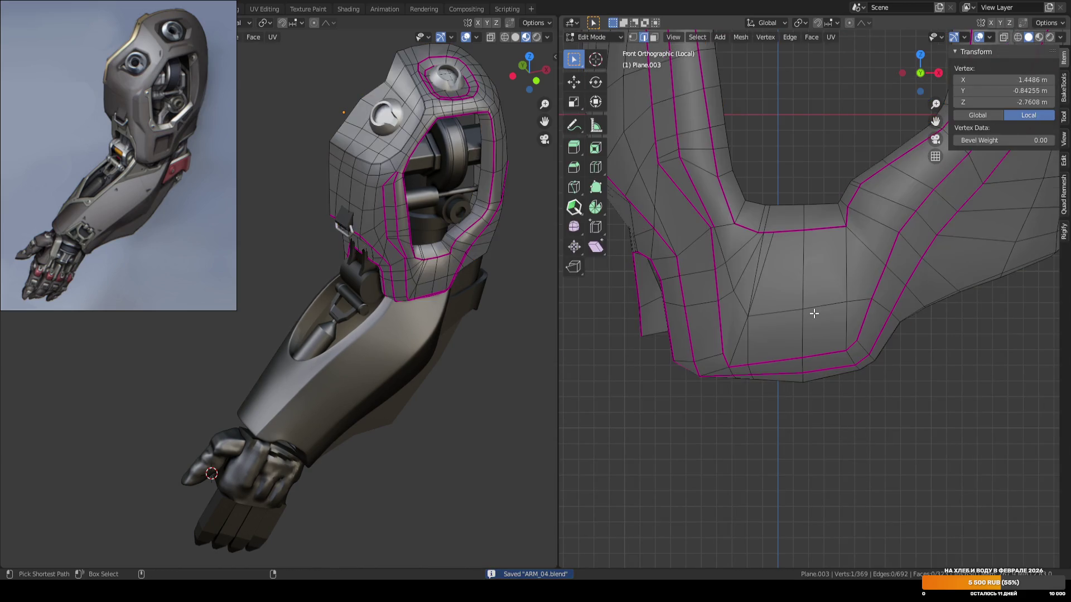
key(ctrl+z)
key(ctrl+z)
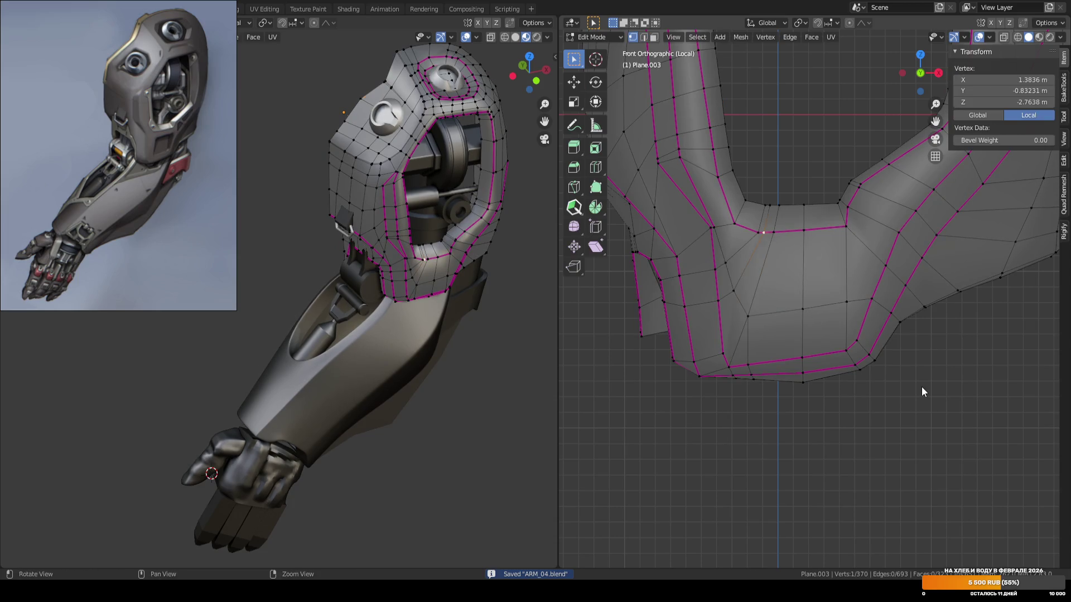
key(Tab)
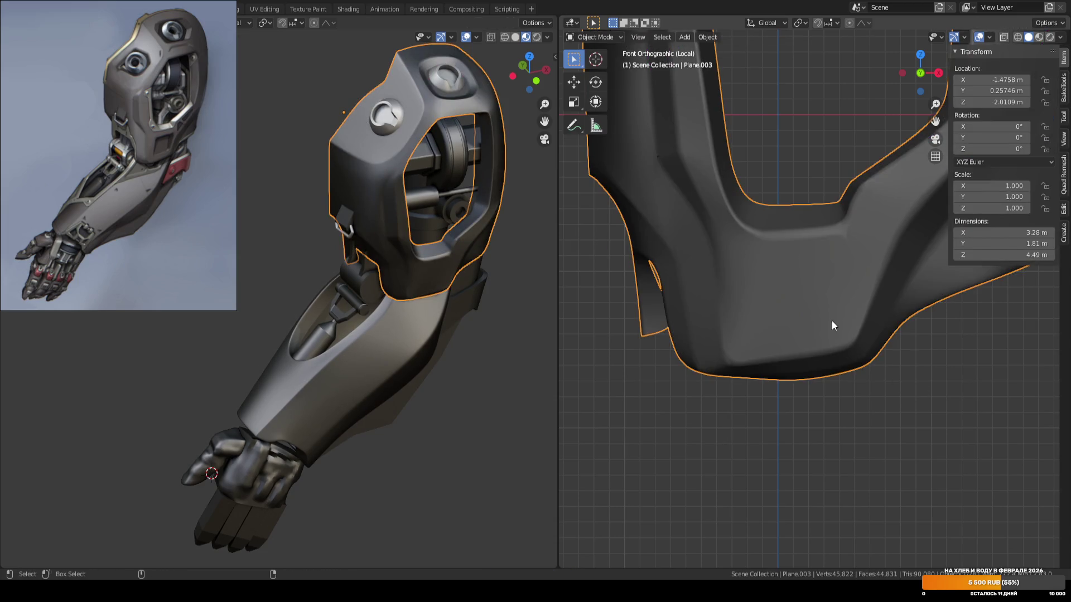
key(Tab)
Dissolve the stray and diagonal edges on the lower panel, then preview and save.
key(1)
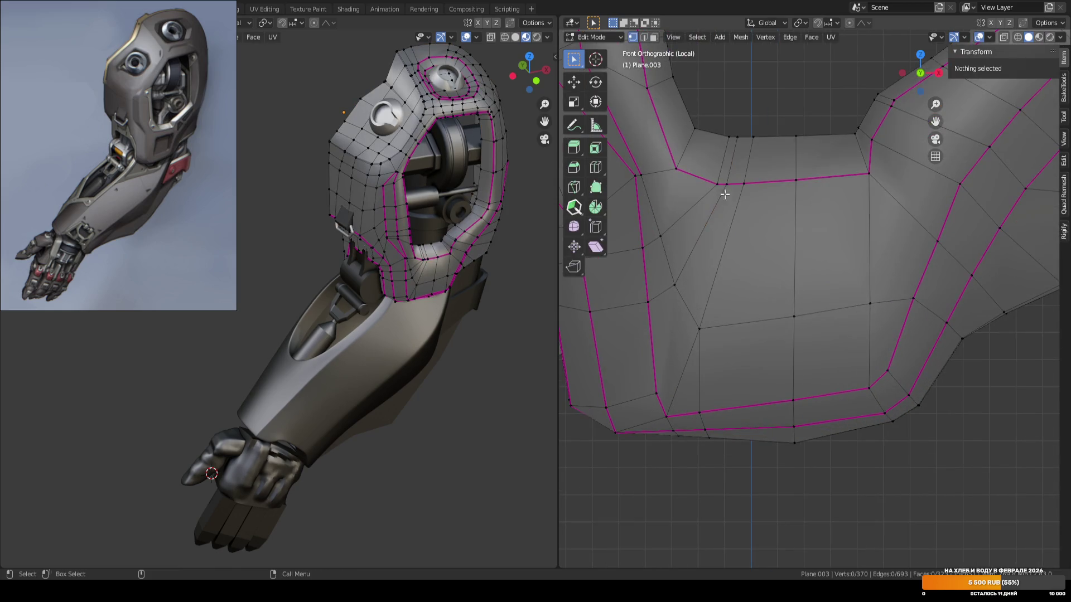
key(alt+a)
key(2)
click(737, 214)
key(ctrl+x)
scroll(820, 249, down, 2)
shift+middle_drag(789, 243, 804, 283)
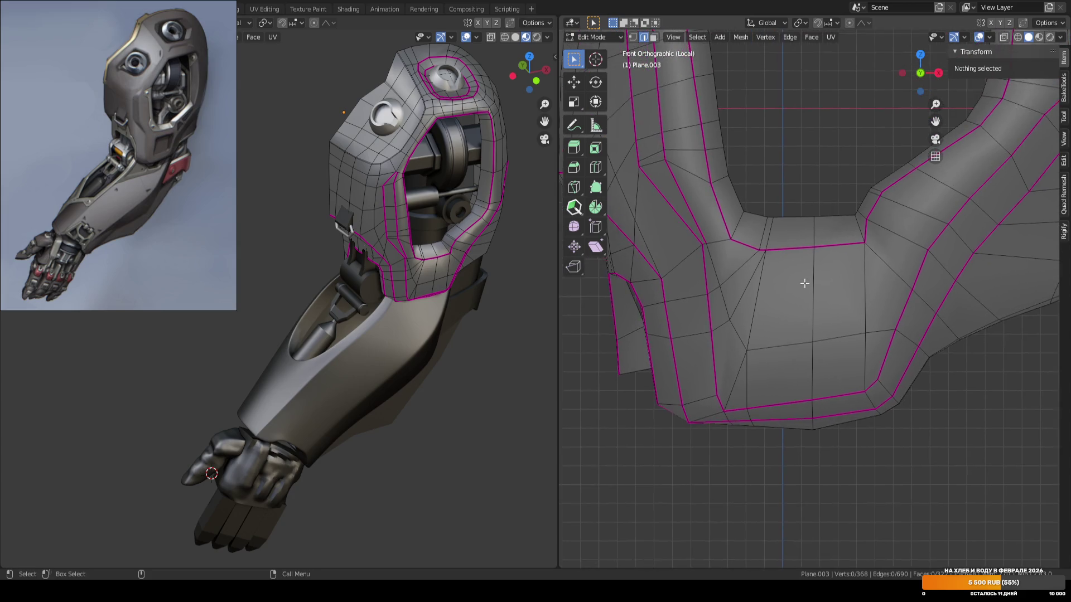
scroll(805, 284, up, 1)
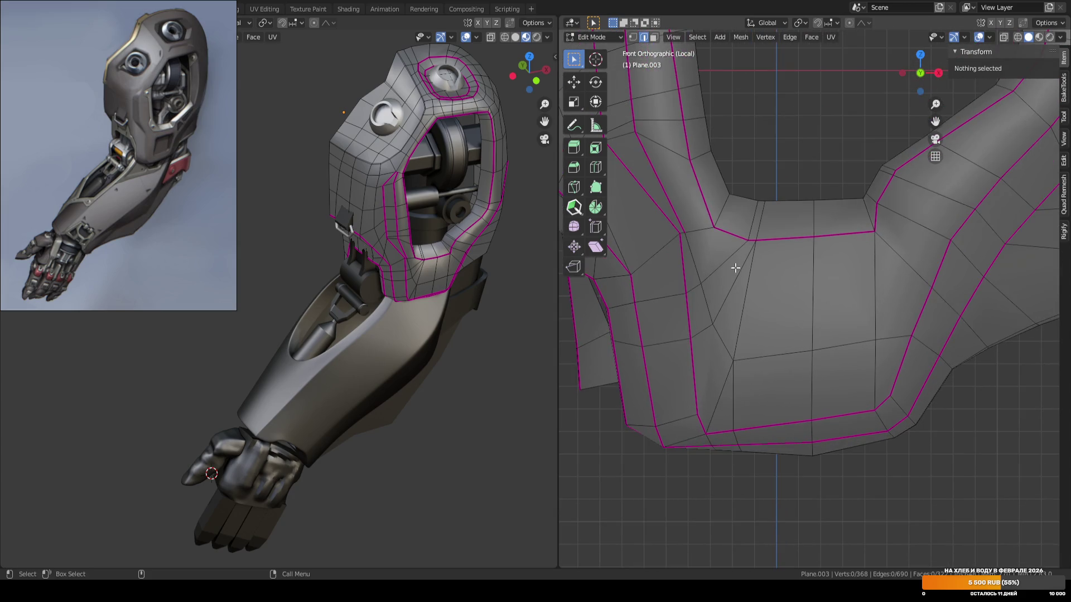
click(742, 278)
key(ctrl+x)
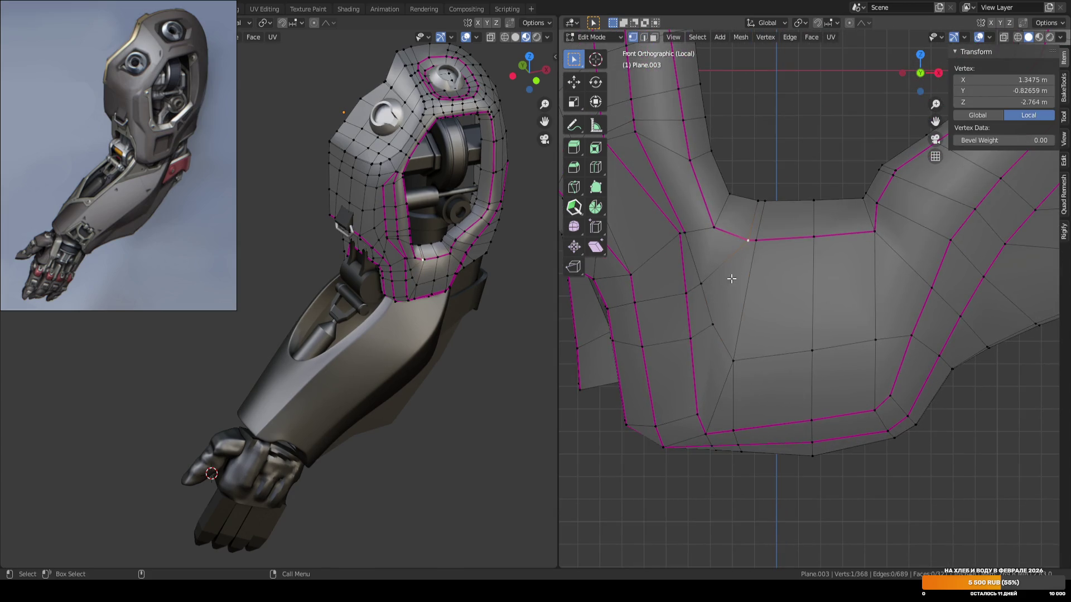
key(Tab)
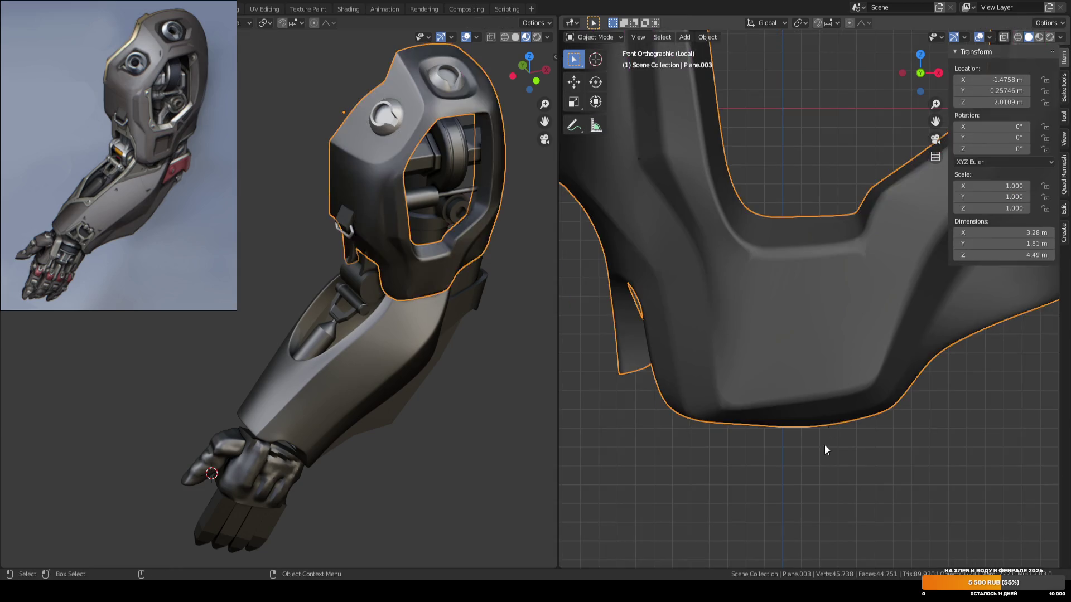
key(ctrl+s)
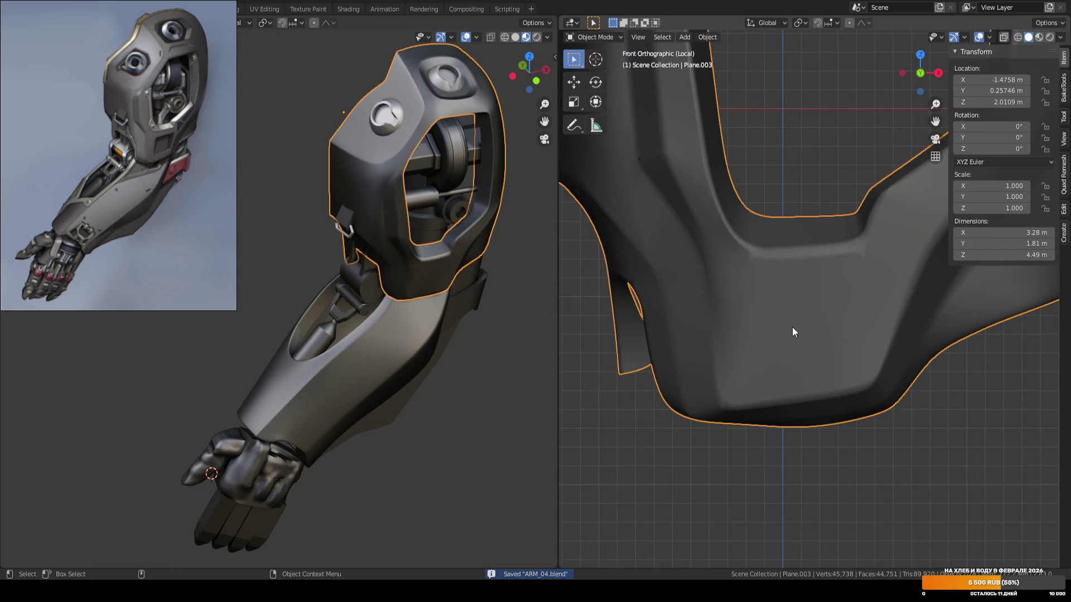
key(Tab)
Slide a lower-front panel vertex along its edge by factor 0.036.
shift+middle_drag(808, 347, 798, 304)
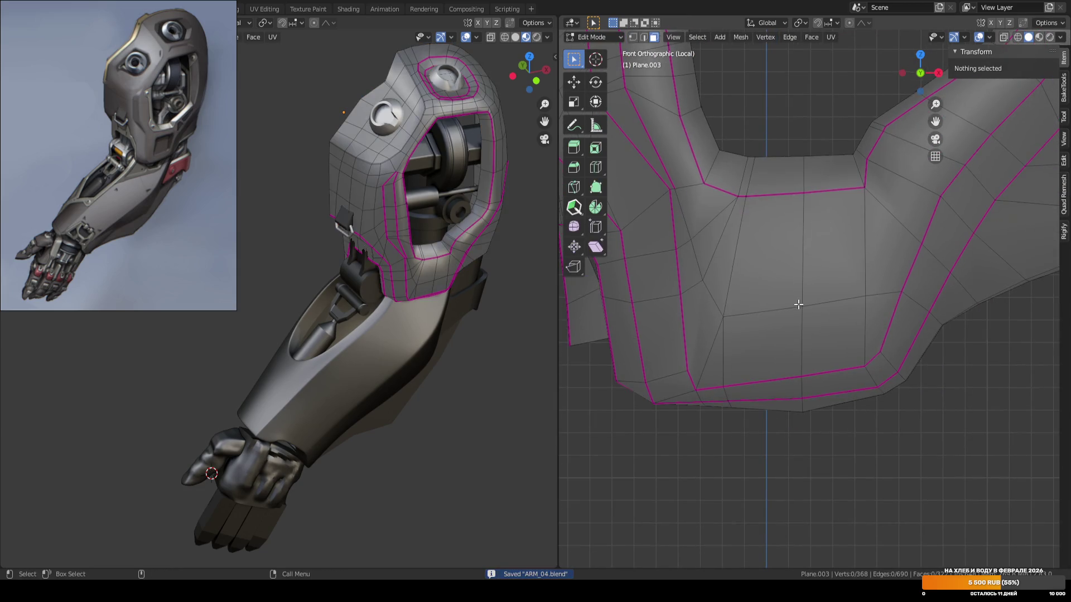
click(725, 316)
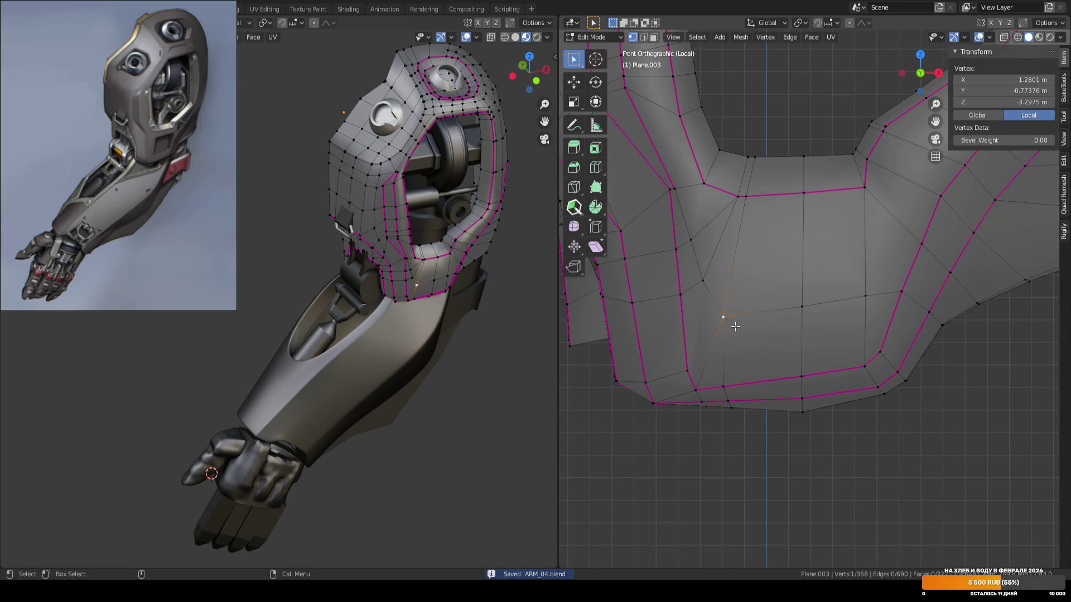
key(g)
key(g)
click(811, 311)
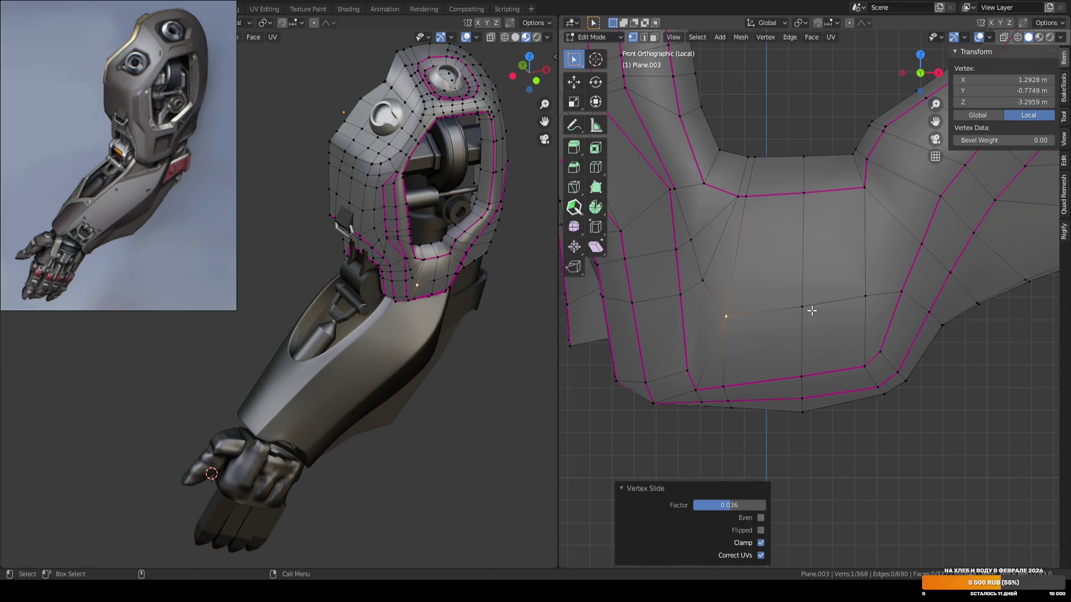
Select three faces of the lower panel in face mode.
key(3)
click(764, 251)
shift+click(764, 340)
shift+click(834, 340)
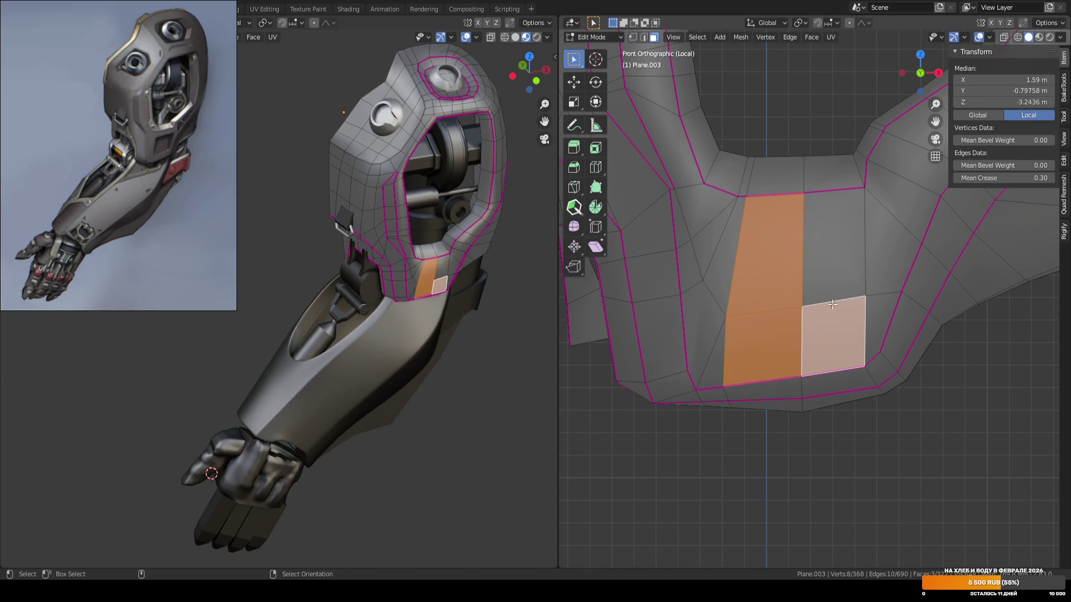
Inset the four selected lower-panel faces to form a rectangular panel.
shift+click(834, 245)
right_click(765, 257)
mouse_move(765, 257)
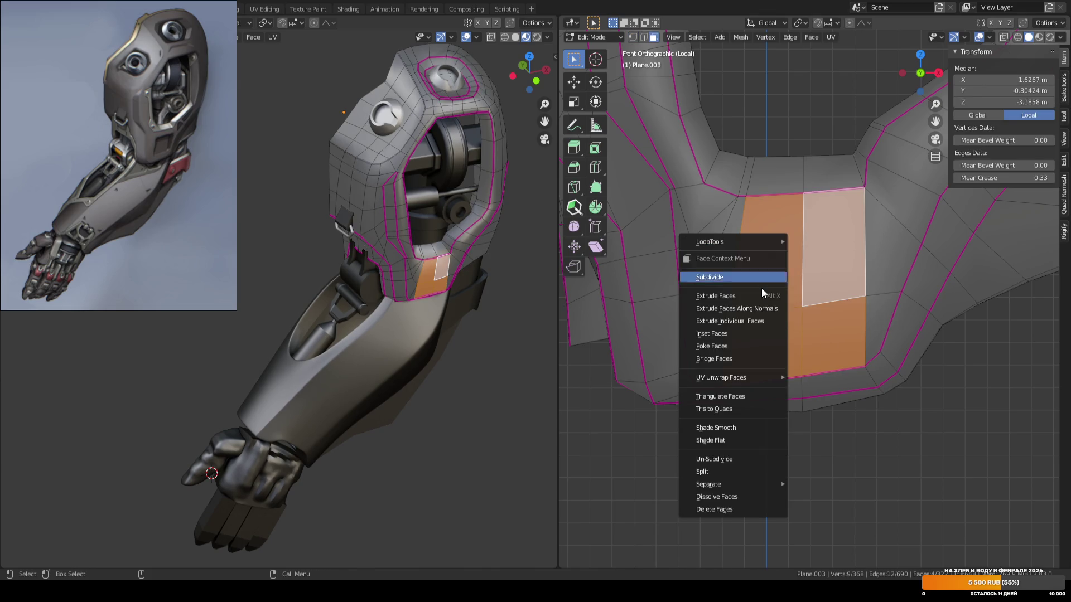
click(754, 334)
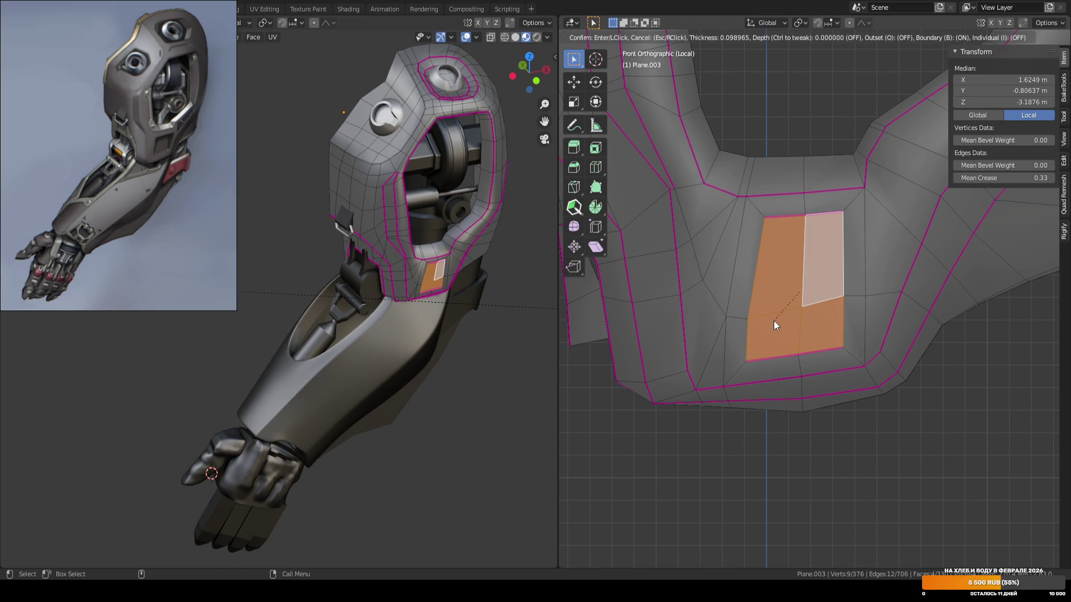
click(774, 320)
Slide a vertex on the inset border slightly left along its edge.
key(1)
click(756, 318)
key(shift+v)
click(760, 316)
key(shift+v)
click(727, 310)
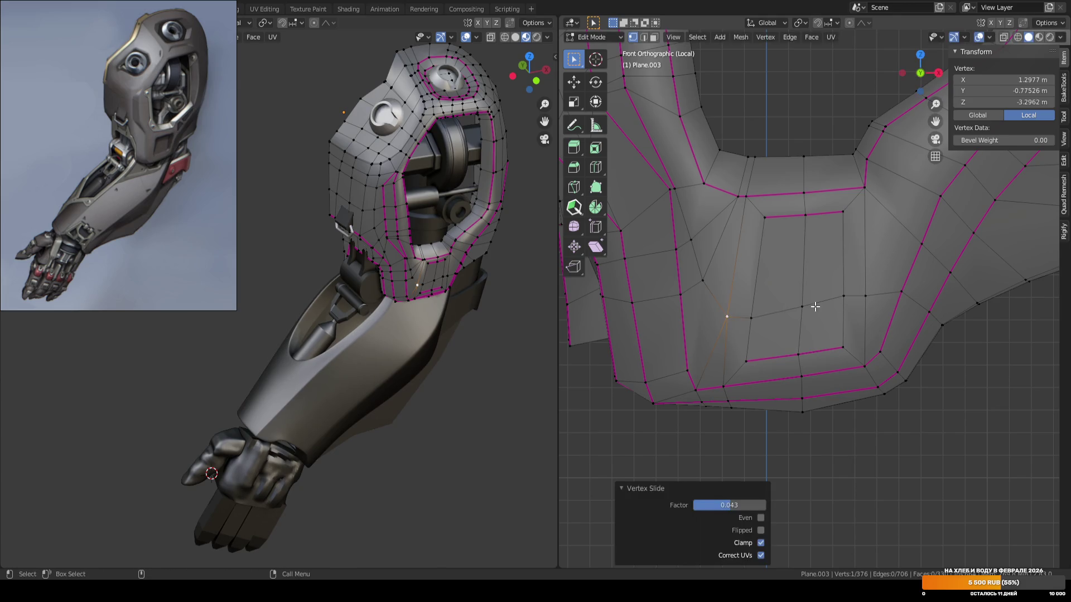
click(597, 437)
shift+middle_drag(706, 384, 671, 340)
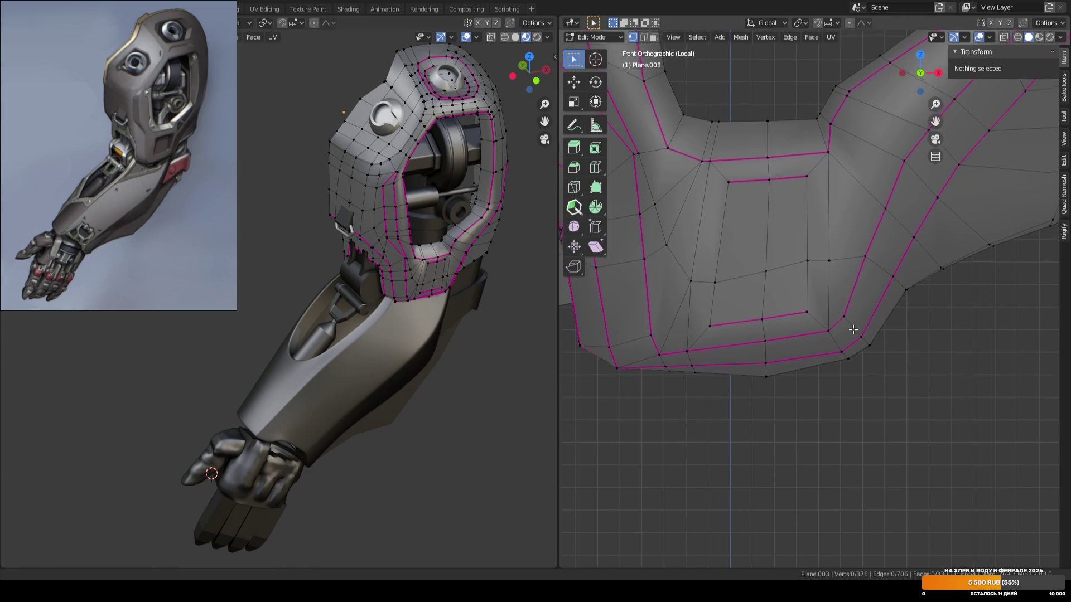
shift+middle_drag(853, 326, 849, 363)
Give the inner rectangle edges a Mean Crease of 1 in the N panel.
key(2)
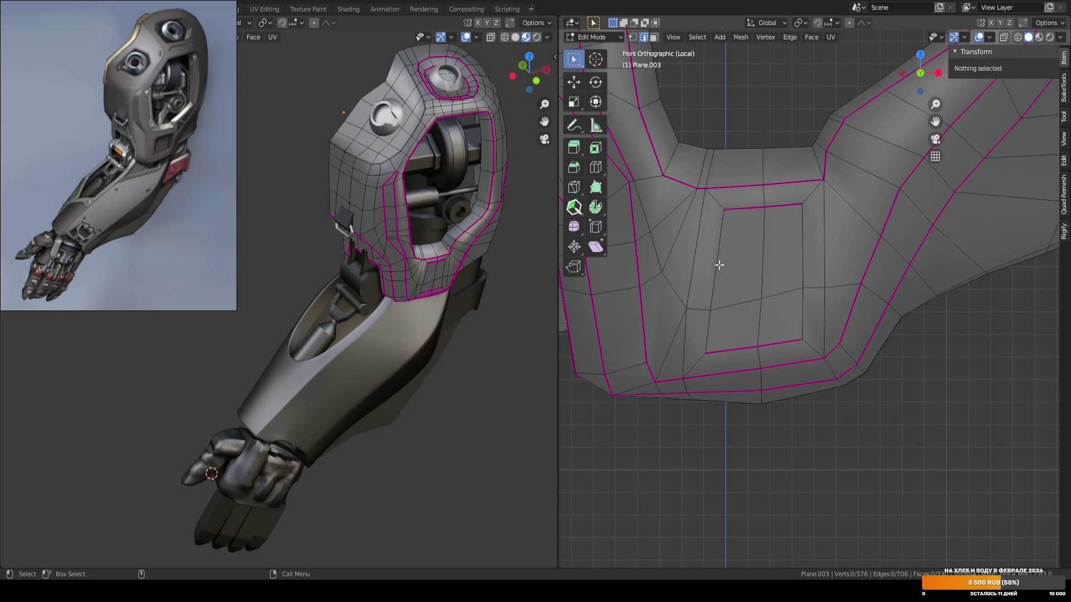
click(717, 260)
shift+click(708, 311)
click(981, 178)
text(1)
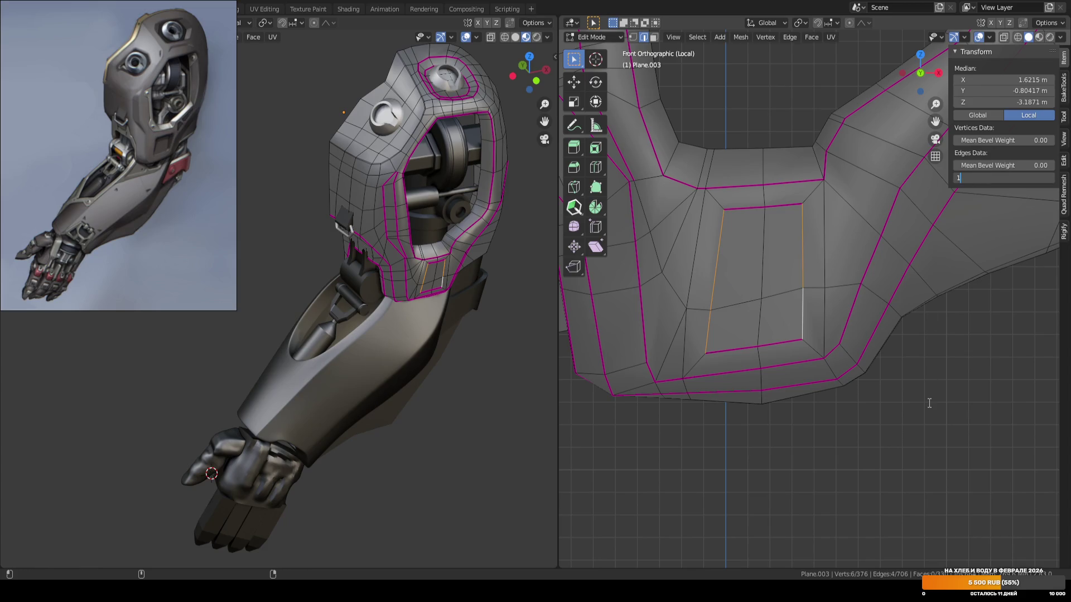
key(Return)
click(928, 396)
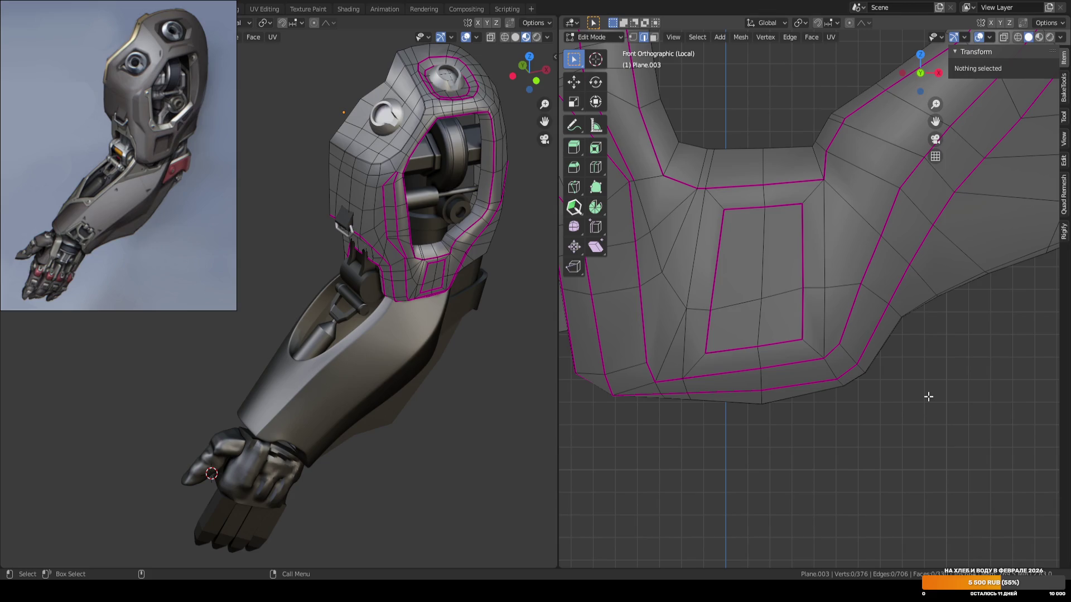
key(3)
mouse_move(755, 250)
middle_down()
mouse_move(743, 277)
mouse_move(653, 234)
mouse_move(734, 264)
mouse_move(746, 249)
middle_up()
Select the faces around the inset panel and flatten them onto one plane in Face orientation.
key(b)
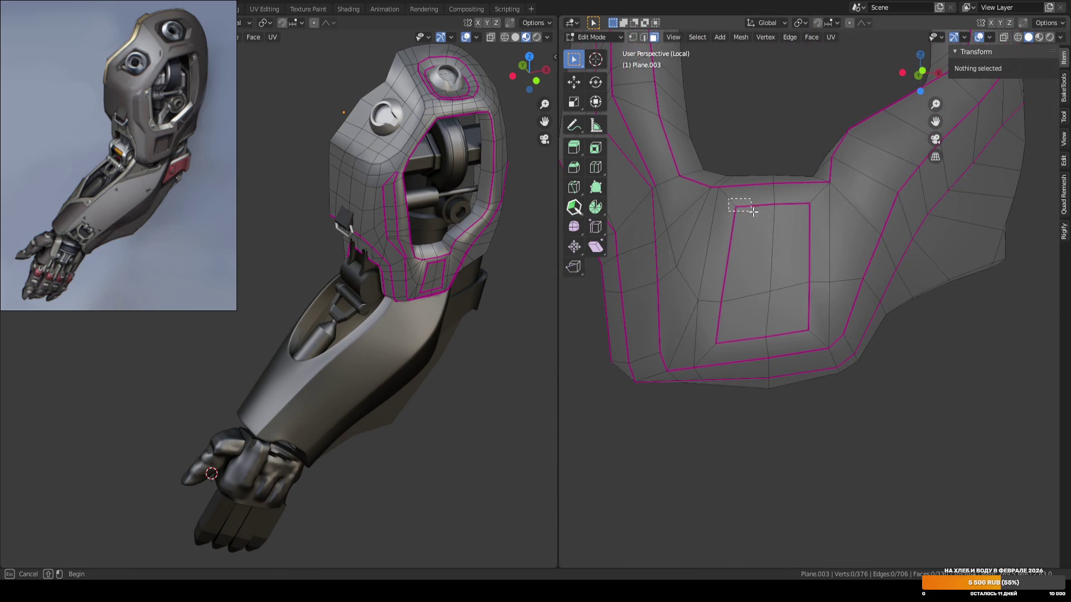
drag(822, 240, 824, 241)
mouse_move(819, 307)
shift+mouse_down()
mouse_move(711, 312)
mouse_move(697, 366)
shift+mouse_up()
key(shift+space)
key(g)
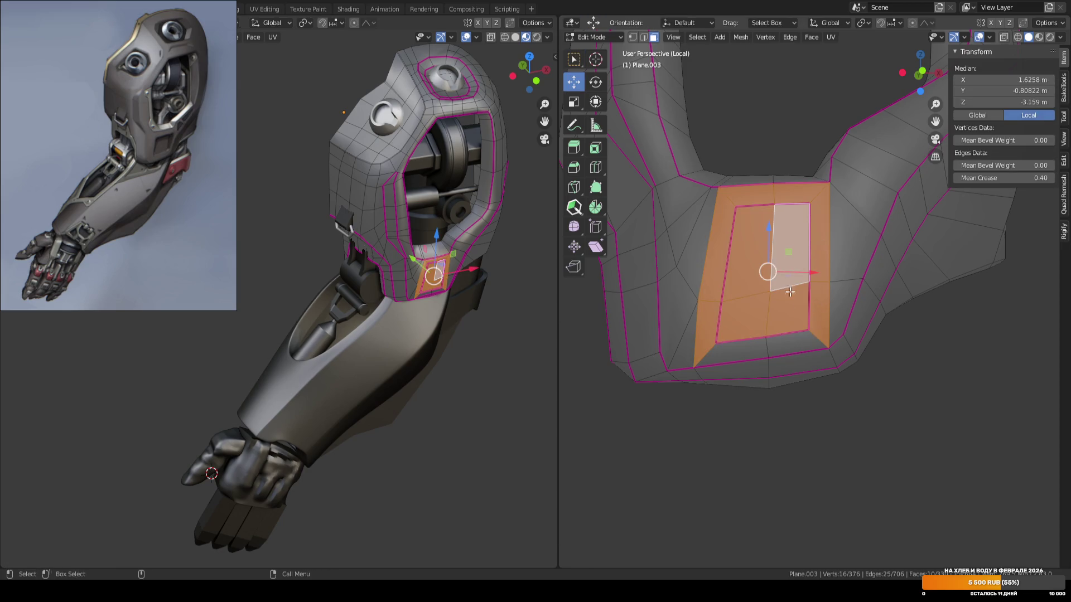
shift+click(731, 342)
shift+click(794, 341)
mouse_move(795, 247)
middle_down()
mouse_move(895, 256)
mouse_move(779, 119)
mouse_move(764, 223)
mouse_move(738, 284)
mouse_move(696, 302)
mouse_move(808, 237)
middle_up()
key(ctrl+alt+space)
key(alt+z)
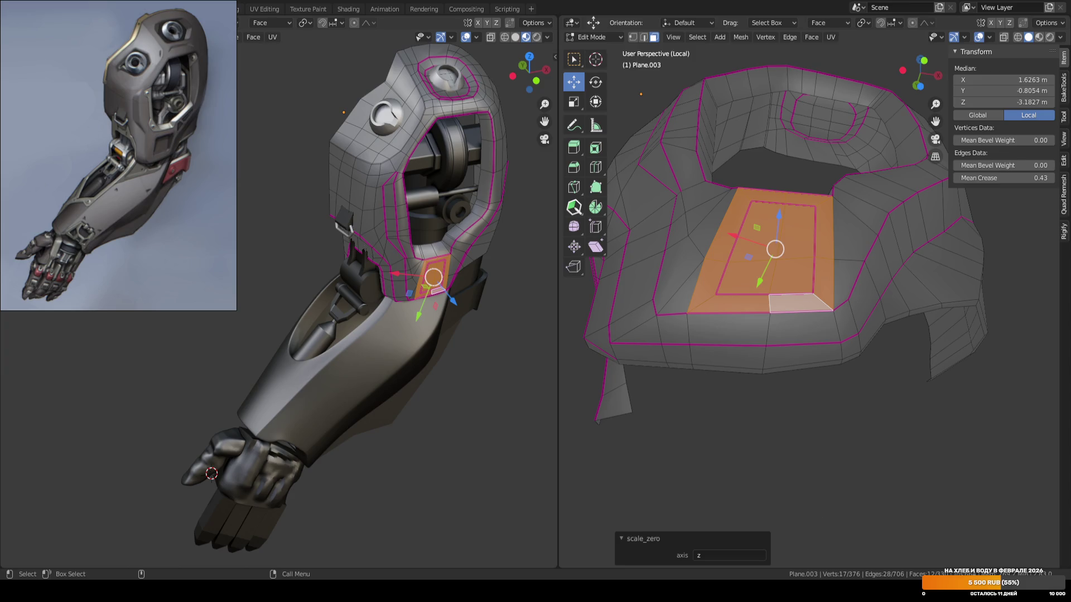
Add the neighbouring left and right faces and flatten the enlarged selection again.
mouse_move(769, 244)
middle_down()
mouse_move(851, 335)
mouse_move(863, 257)
middle_up()
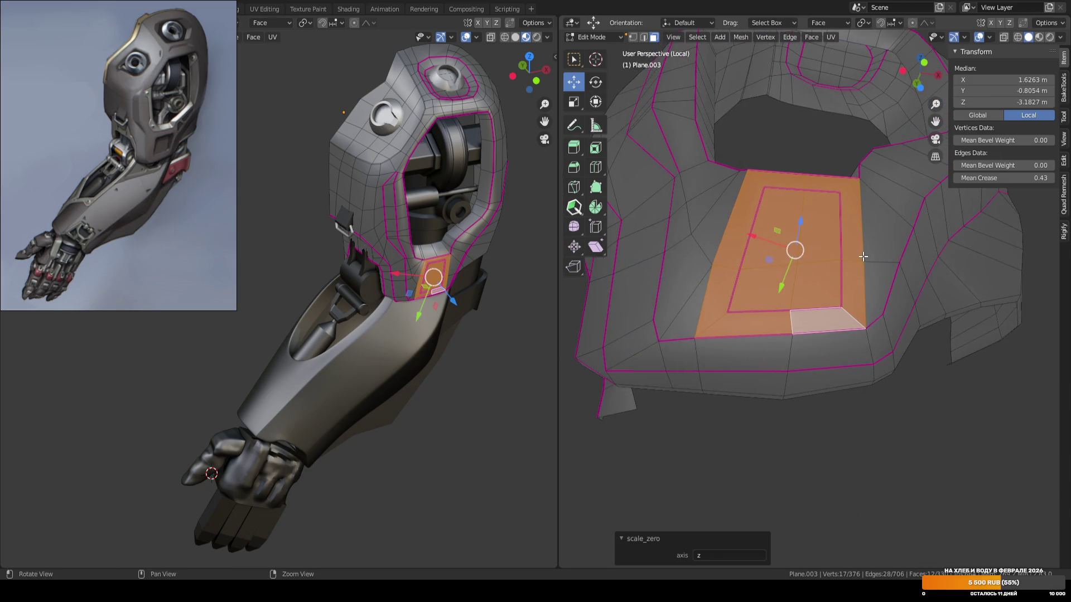
shift+click(878, 223)
shift+click(707, 223)
shift+click(687, 296)
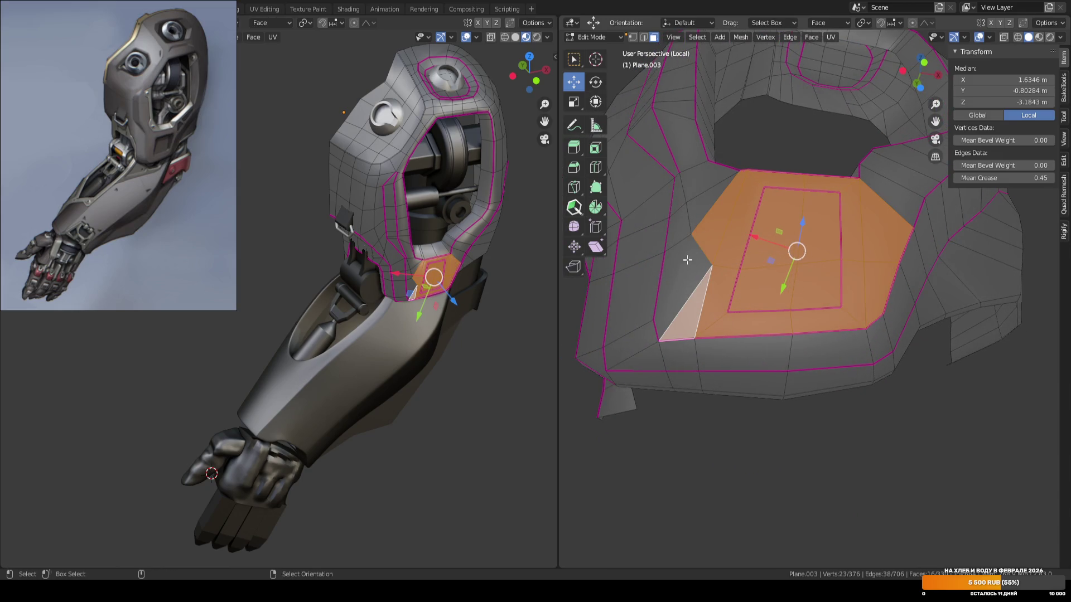
shift+click(681, 262)
key(alt+z)
Raise the flattened faces about 0.006 m and tilt them by −1.29°.
mouse_move(809, 212)
middle_down()
mouse_move(705, 330)
mouse_move(738, 281)
mouse_move(777, 124)
mouse_move(869, 167)
mouse_move(861, 174)
middle_up()
drag(792, 225, 792, 219)
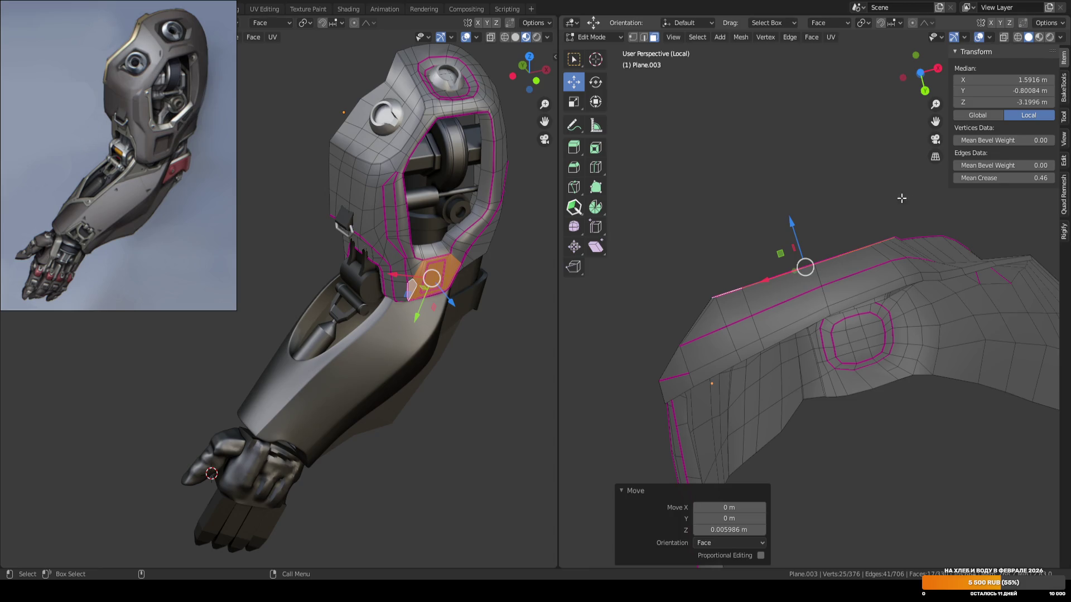
key(r)
click(916, 188)
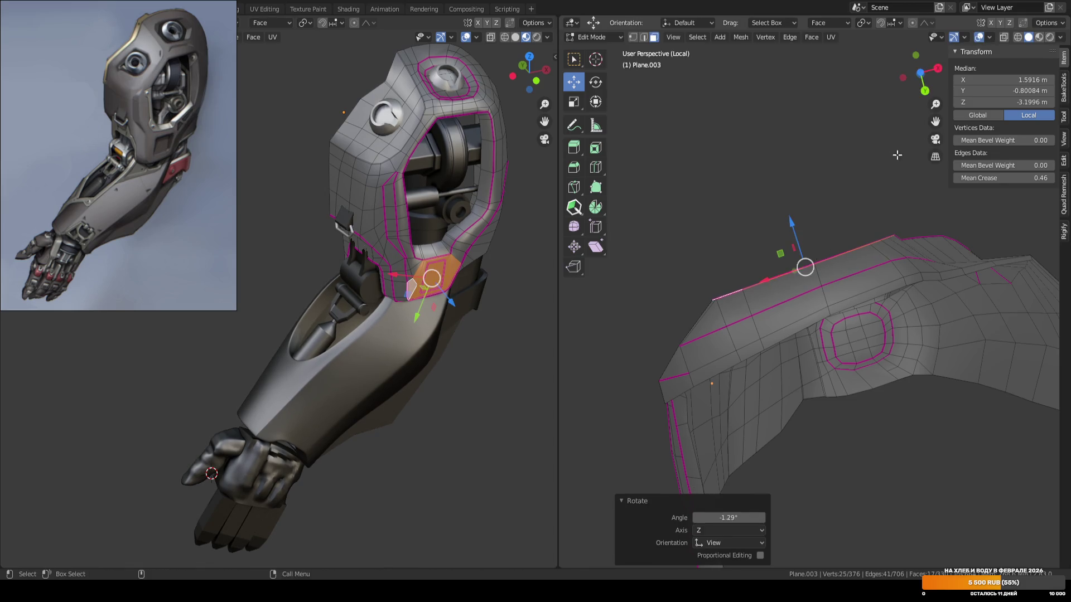
key(KP_Decimal)
middle_drag(903, 276, 819, 177)
key(ctrl+alt+space)
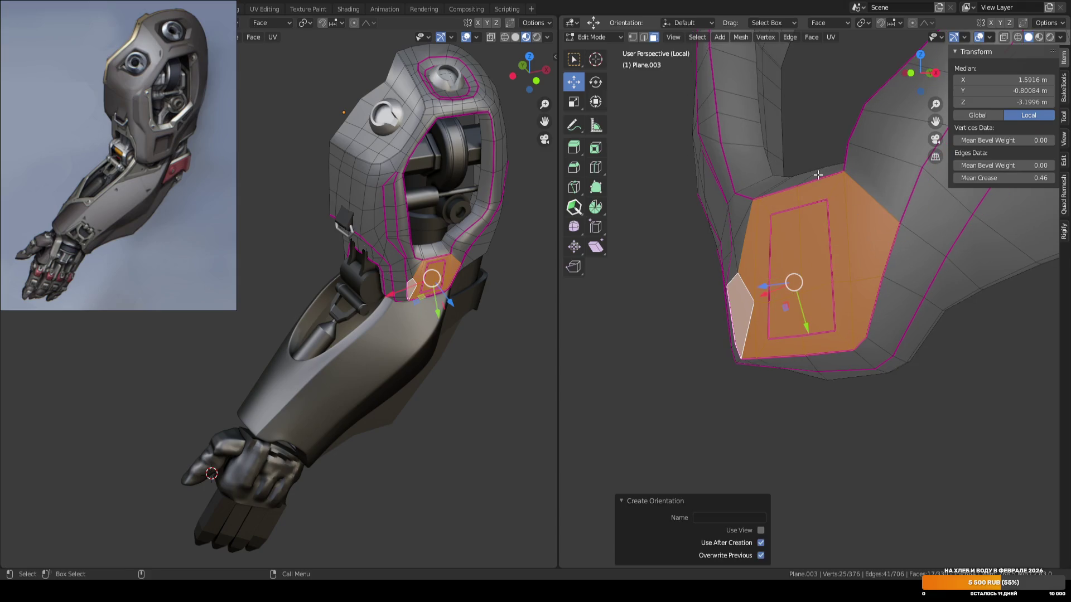
mouse_move(646, 327)
middle_down()
mouse_move(630, 366)
mouse_move(638, 339)
mouse_move(741, 345)
mouse_move(824, 303)
mouse_move(765, 246)
mouse_move(731, 350)
mouse_move(760, 322)
mouse_move(820, 342)
mouse_move(732, 347)
mouse_move(755, 318)
mouse_move(768, 356)
middle_up()
key(alt+a)
key(1)
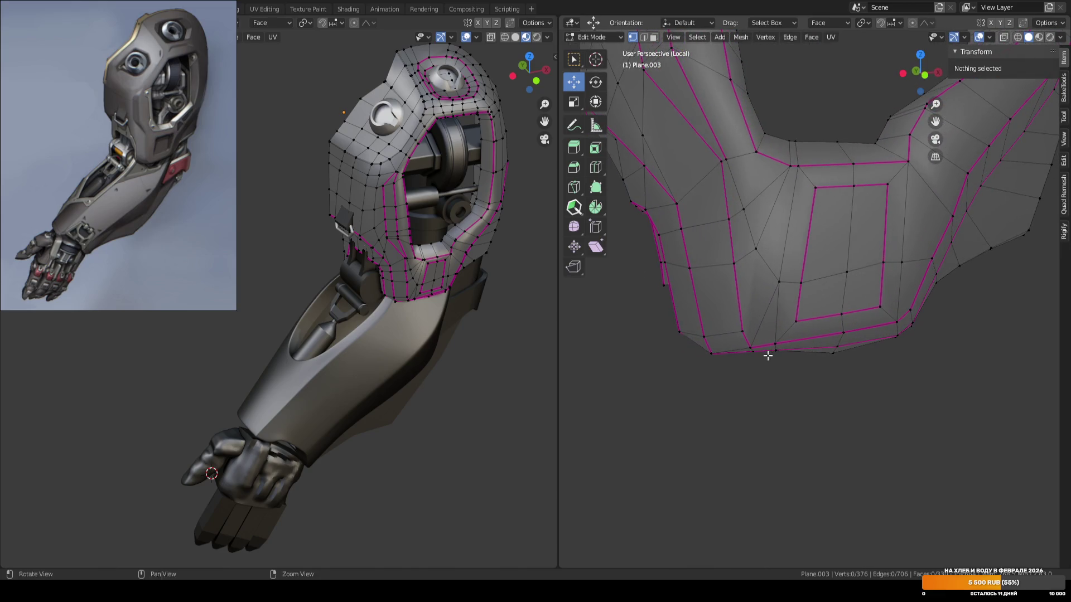
Slide the vertex below the inner panel down along its edge, undoing a trial connecting edge.
click(765, 313)
click(827, 408)
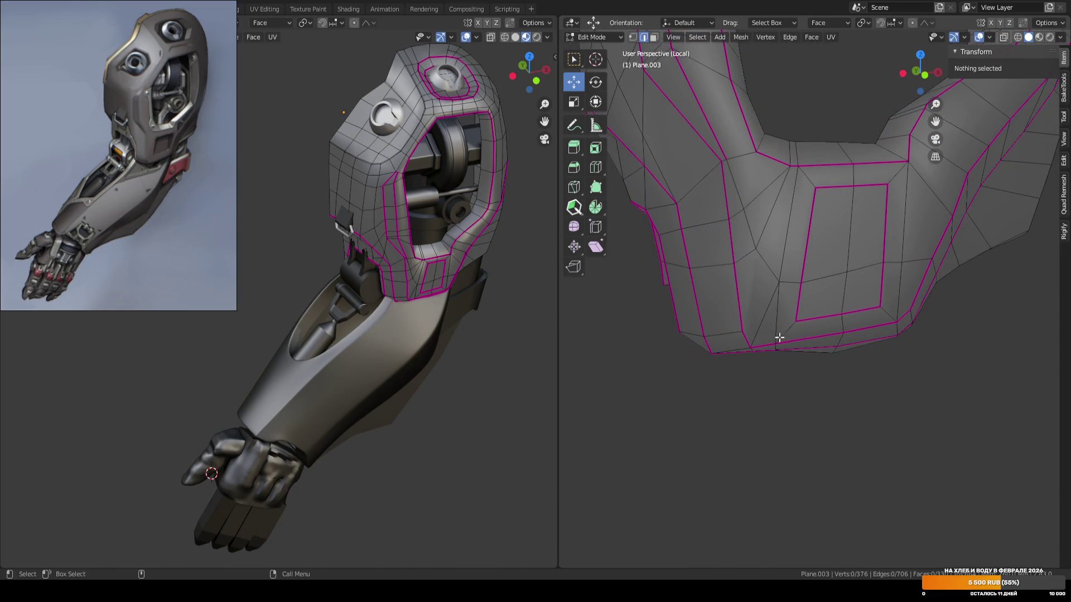
key(1)
click(742, 328)
key(j)
key(alt+a)
key(ctrl+z)
click(736, 395)
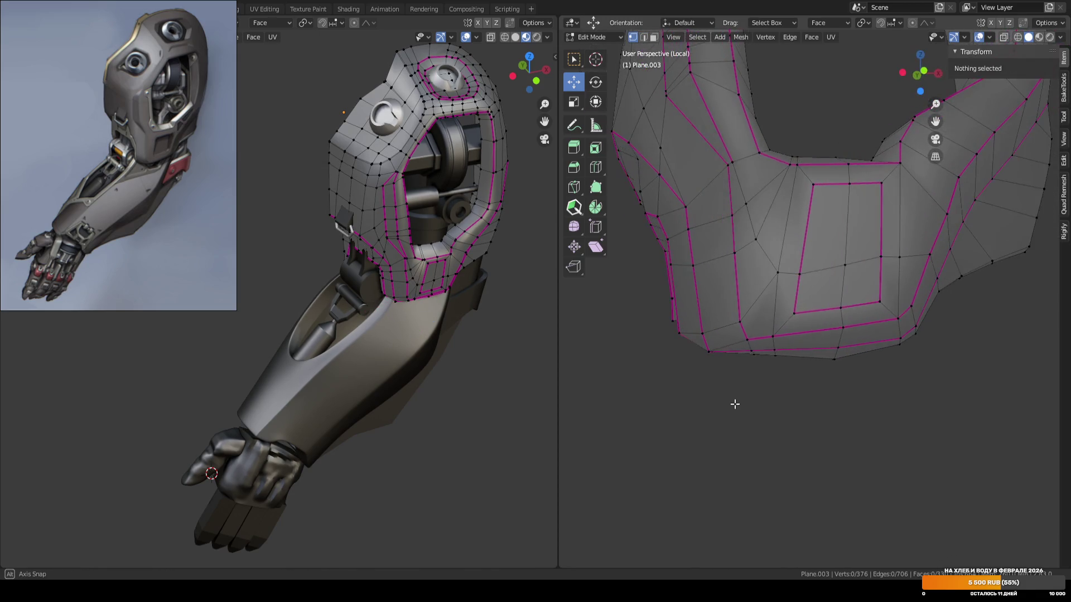
click(775, 270)
key(shift+v)
click(779, 294)
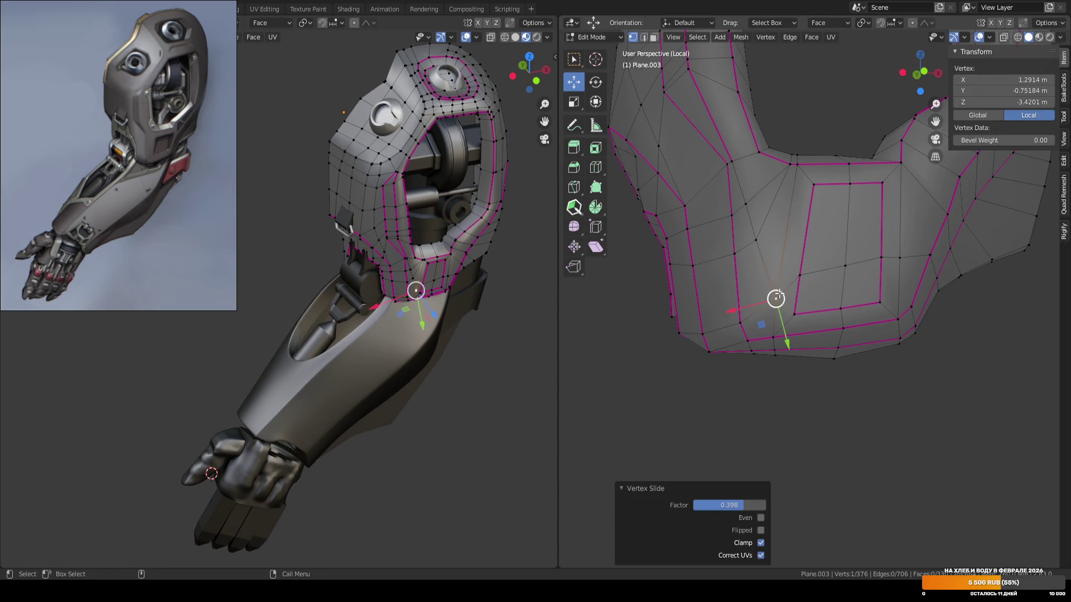
click(810, 413)
Extrude the inner panel face 0.073 m inward along its normal and return to Object Mode.
mouse_move(793, 387)
middle_down()
mouse_move(801, 262)
mouse_move(798, 328)
mouse_move(794, 316)
middle_up()
click(781, 257)
mouse_move(780, 259)
middle_down()
mouse_move(791, 283)
mouse_move(853, 192)
mouse_move(788, 282)
mouse_move(855, 174)
mouse_move(854, 139)
mouse_move(872, 319)
mouse_move(883, 296)
mouse_move(874, 301)
middle_up()
key(ctrl+alt+space)
key(e)
click(822, 275)
key(Tab)
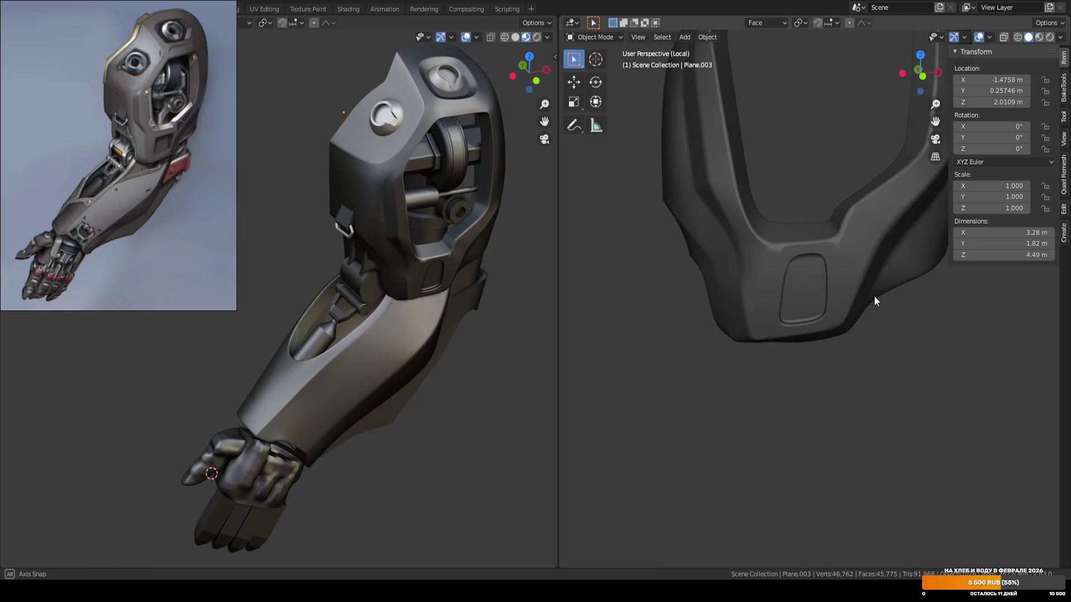
Deselect the extruded panel face and preview the smoothed recess in Object Mode.
middle_drag(874, 296, 853, 299)
scroll(825, 286, up, 5)
mouse_move(845, 240)
middle_down()
mouse_move(838, 296)
mouse_move(802, 246)
middle_up()
key(Tab)
scroll(807, 255, down, 3)
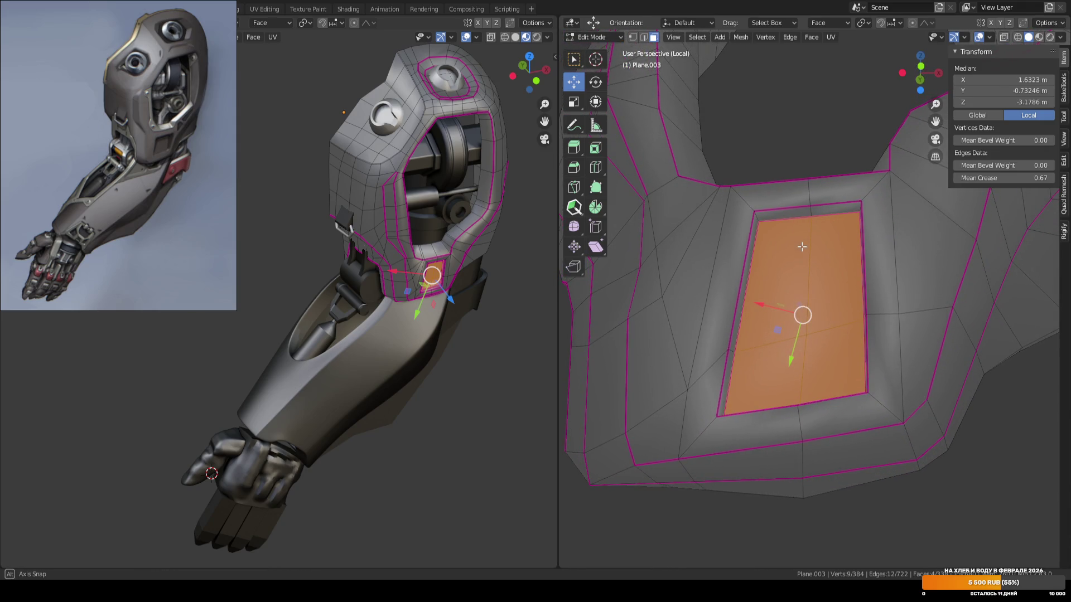
scroll(802, 247, down, 3)
key(alt+a)
key(Tab)
Back in Edit Mode, add two loop cuts around the recessed panel, one slid to factor 0.789.
mouse_move(832, 293)
middle_down()
mouse_move(856, 327)
mouse_move(840, 323)
middle_up()
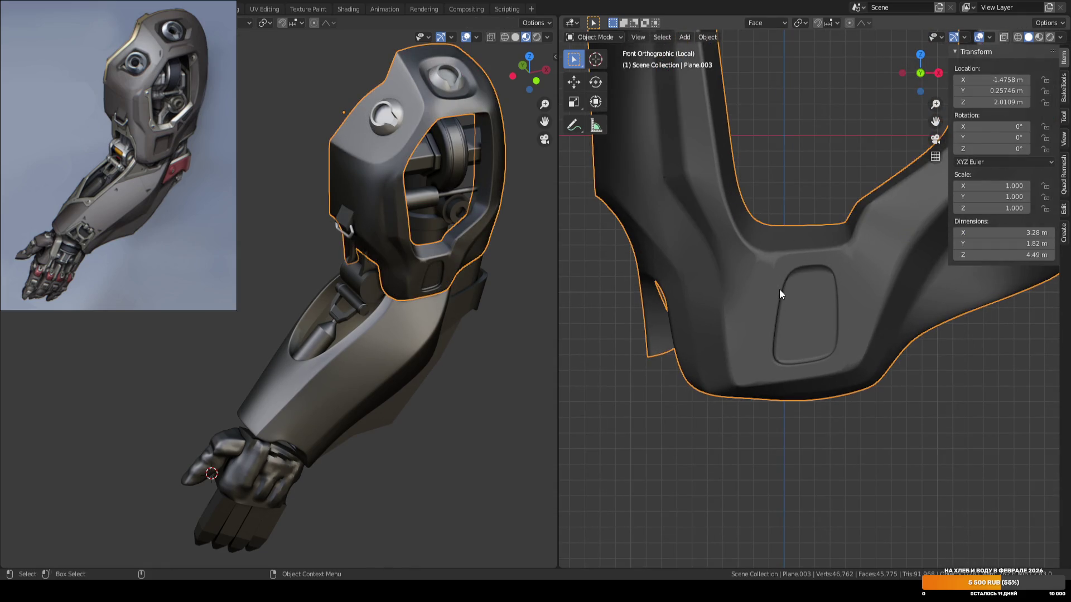
scroll(779, 255, up, 2)
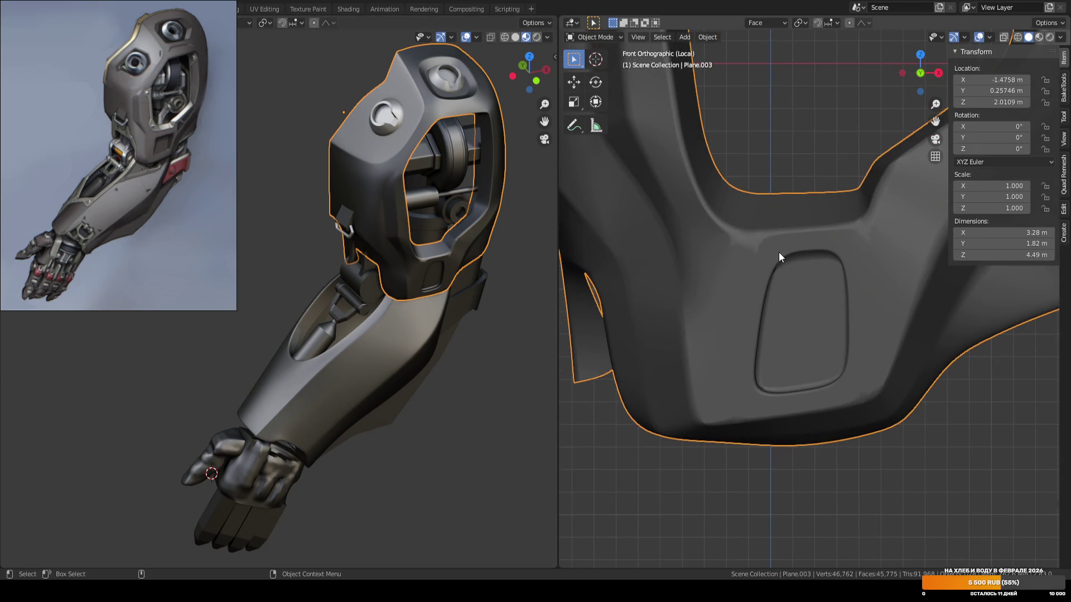
scroll(767, 273, up, 1)
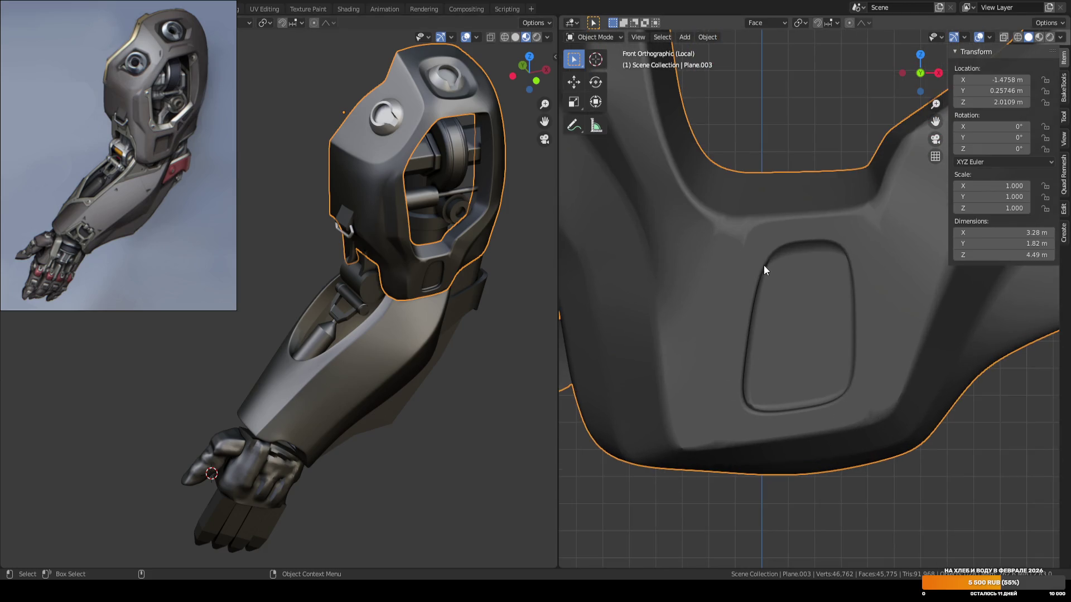
scroll(846, 263, up, 1)
scroll(847, 262, down, 1)
key(Tab)
mouse_move(839, 266)
middle_down()
mouse_move(824, 300)
mouse_move(918, 310)
mouse_move(801, 279)
mouse_move(724, 333)
mouse_move(844, 317)
mouse_move(813, 280)
mouse_move(839, 277)
mouse_move(822, 192)
mouse_move(817, 286)
mouse_move(855, 278)
mouse_move(832, 210)
mouse_move(801, 227)
mouse_move(806, 204)
middle_up()
key(ctrl+r)
click(825, 209)
click(809, 208)
key(ctrl+r)
click(813, 201)
click(817, 201)
scroll(906, 310, down, 3)
Preview the sharper plate, then reselect the shoulder piece in front view and re-enter Edit Mode.
key(Tab)
mouse_move(906, 311)
middle_down()
mouse_move(896, 426)
mouse_move(743, 375)
mouse_move(819, 411)
mouse_move(777, 223)
mouse_move(788, 293)
mouse_move(763, 296)
middle_up()
scroll(763, 292, up, 2)
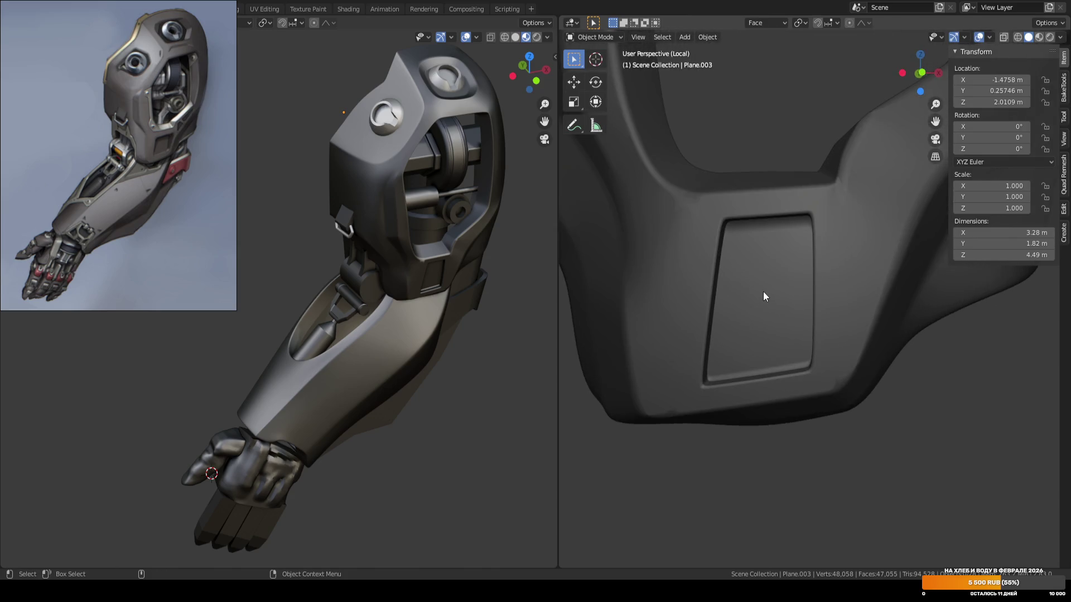
click(764, 291)
key(KP_1)
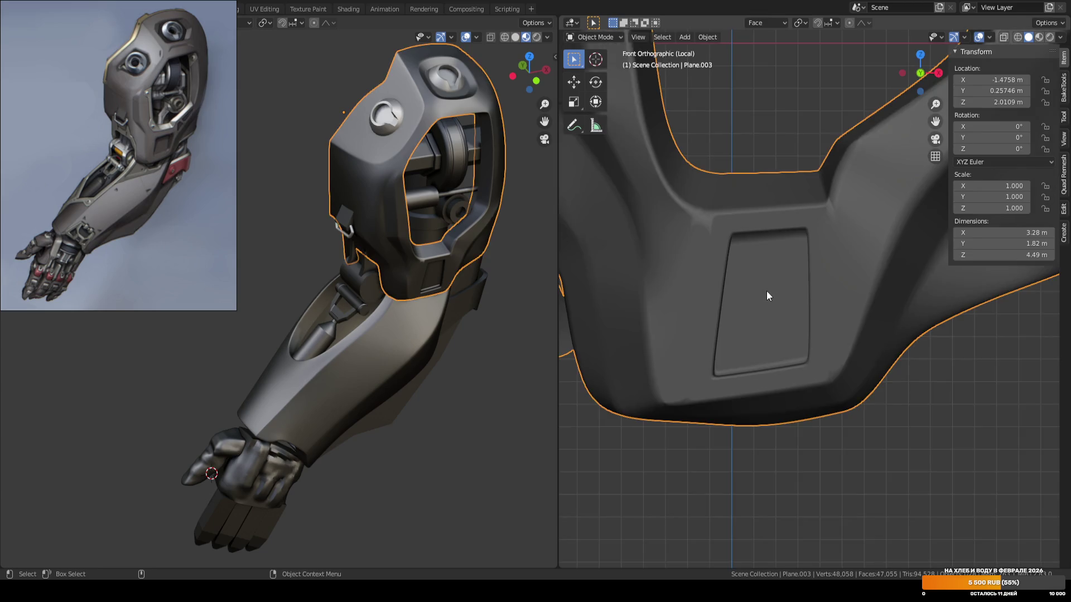
key(Tab)
scroll(826, 263, up, 1)
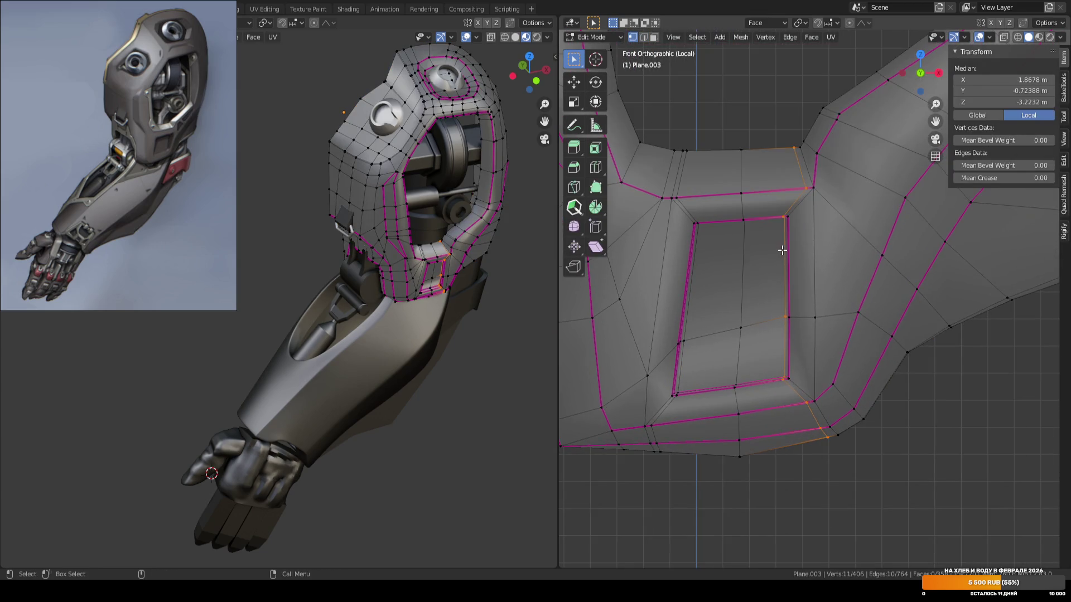
Move the inner panel's edge loop 0.05471 m along Y and nudge a neighbouring edge.
key(alt+a)
mouse_move(780, 254)
middle_down()
mouse_move(774, 192)
mouse_move(791, 167)
middle_up()
alt+click(791, 167)
key(shift+space)
key(g)
scroll(819, 197, up, 1)
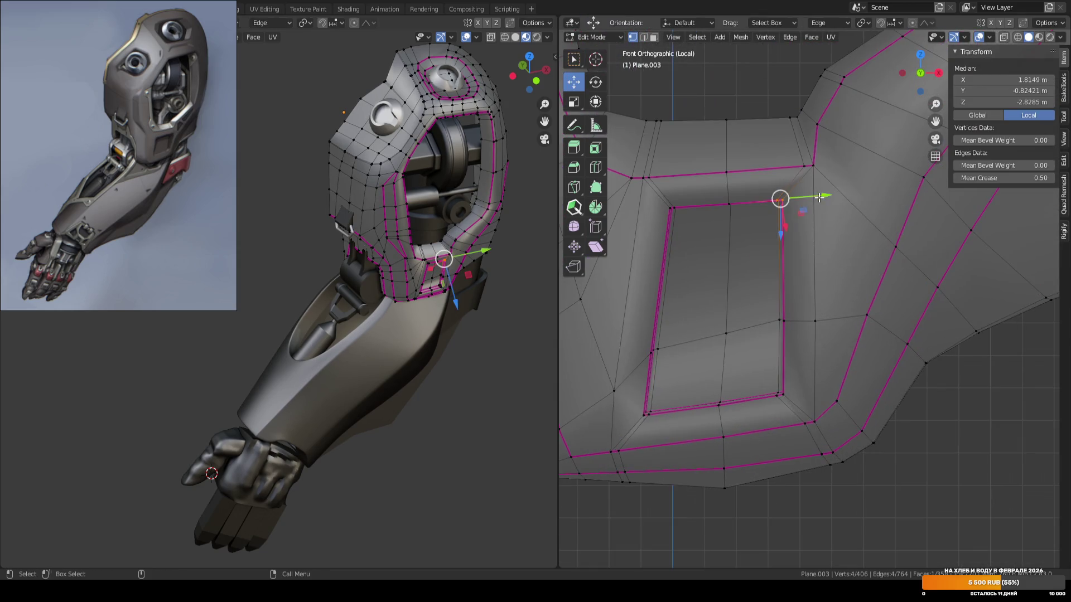
drag(806, 201, 831, 194)
mouse_move(831, 194)
middle_down()
mouse_move(836, 167)
mouse_move(889, 198)
middle_up()
click(885, 193)
drag(889, 198, 895, 196)
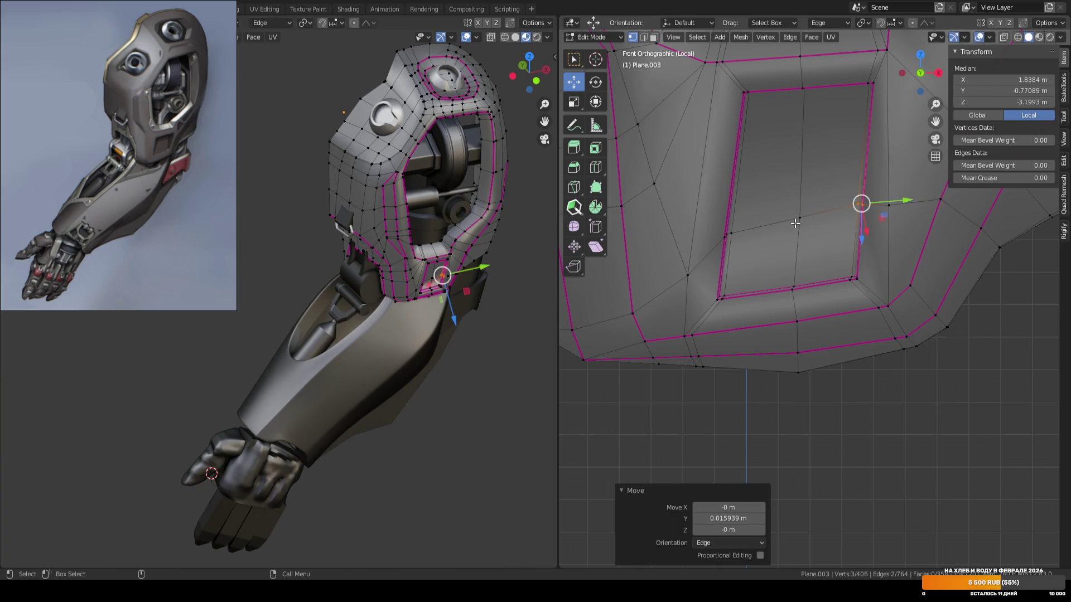
Select the hole's bottom-right and upper-left corner edges and slide the corner vertices along their edges.
shift+middle_drag(791, 224, 795, 230)
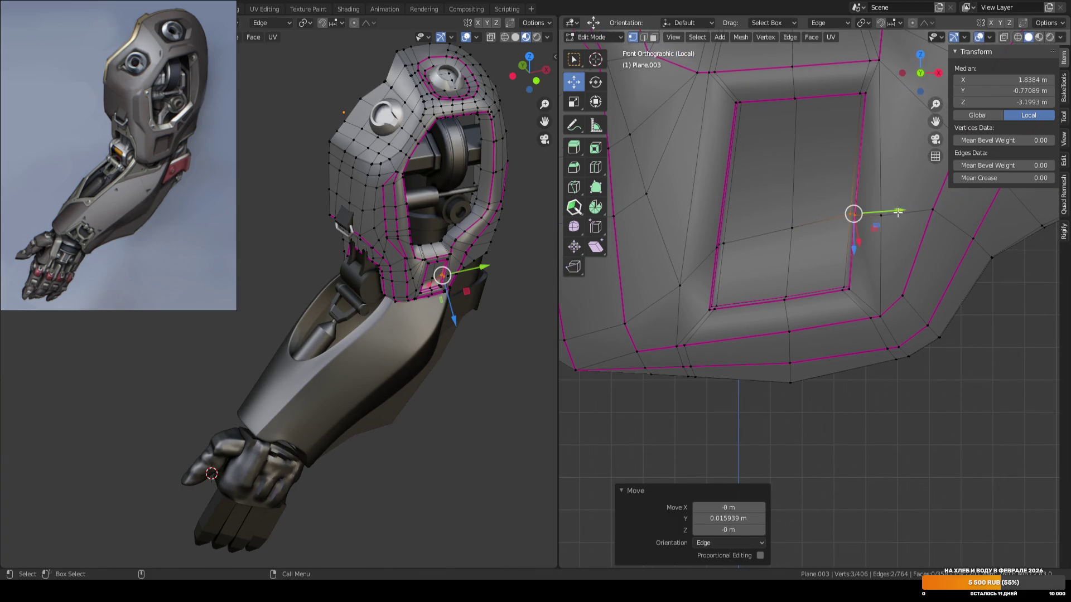
key(b)
drag(831, 273, 862, 302)
middle_drag(862, 301, 854, 283)
key(b)
mouse_move(855, 284)
mouse_down()
mouse_move(915, 300)
mouse_move(881, 286)
mouse_up()
key(KP_1)
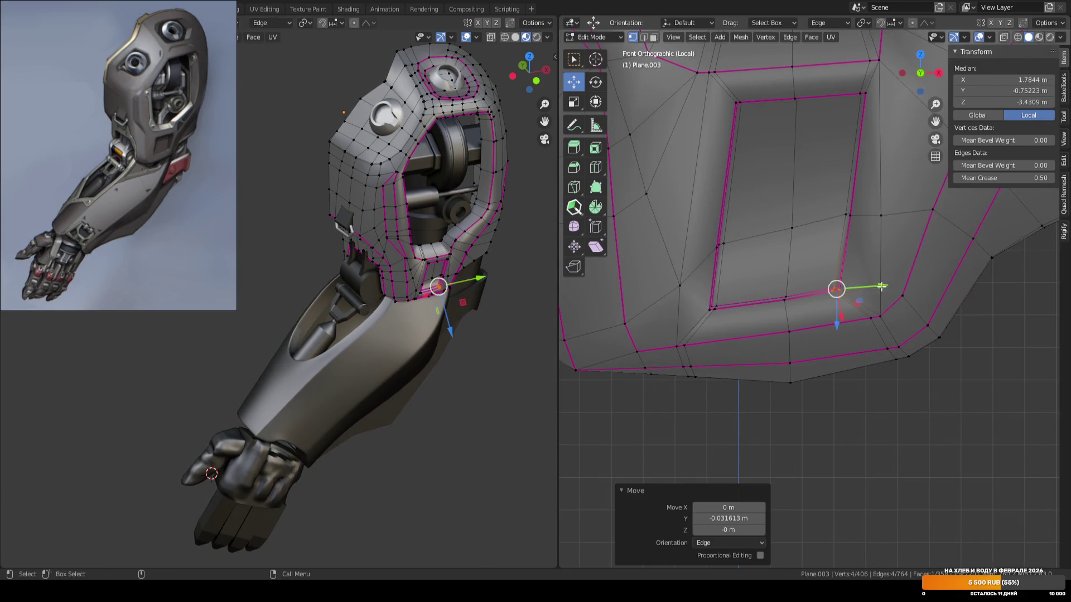
scroll(724, 225, down, 2)
scroll(726, 223, up, 2)
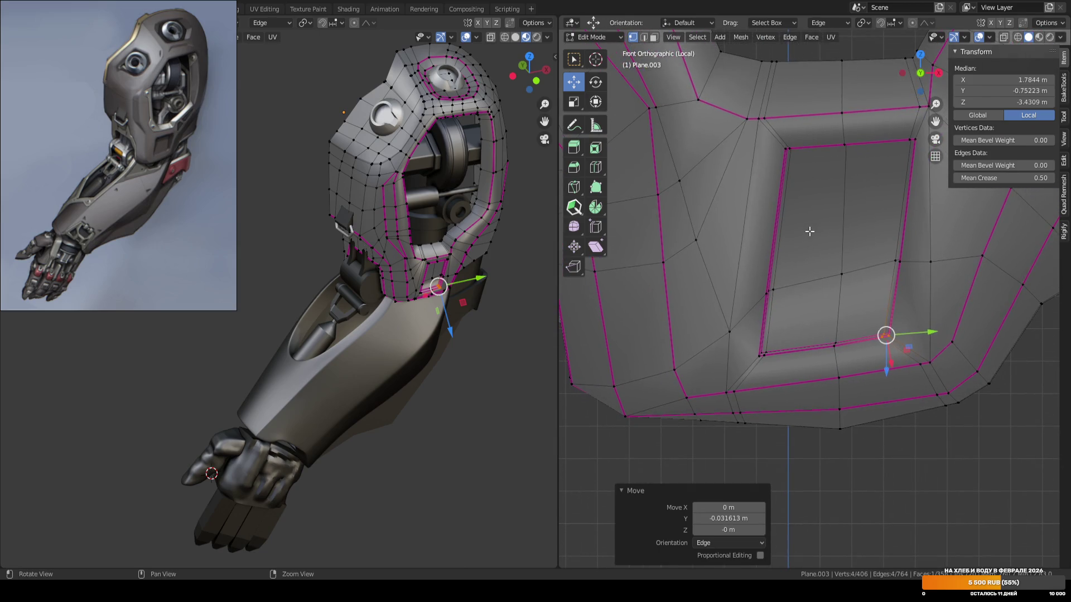
middle_drag(802, 228, 777, 214)
click(779, 153)
key(KP_1)
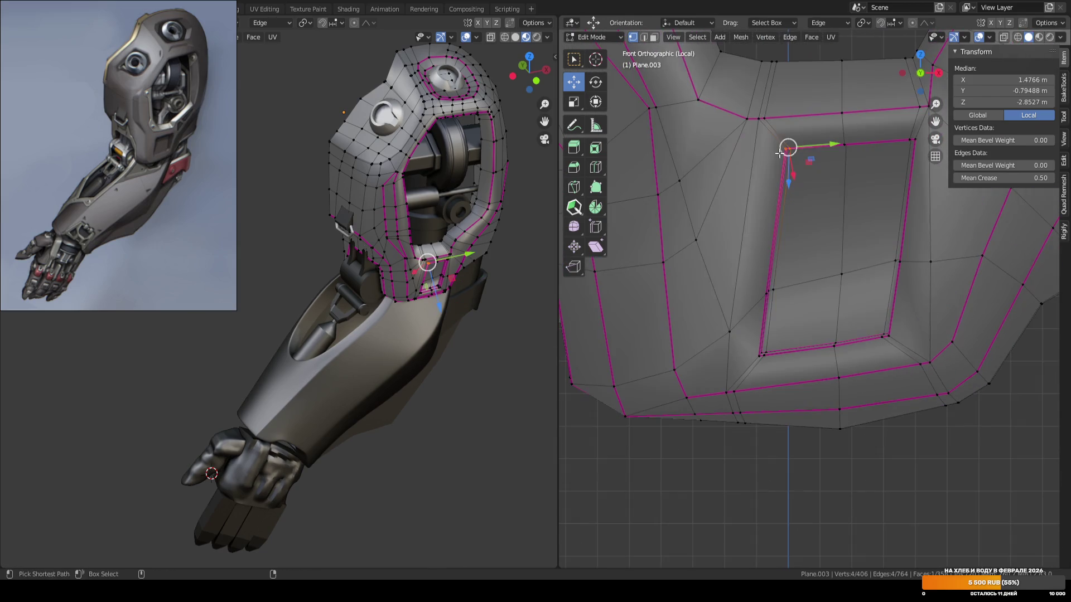
drag(828, 151, 806, 210)
mouse_move(807, 210)
middle_down()
mouse_move(820, 222)
mouse_move(788, 239)
middle_up()
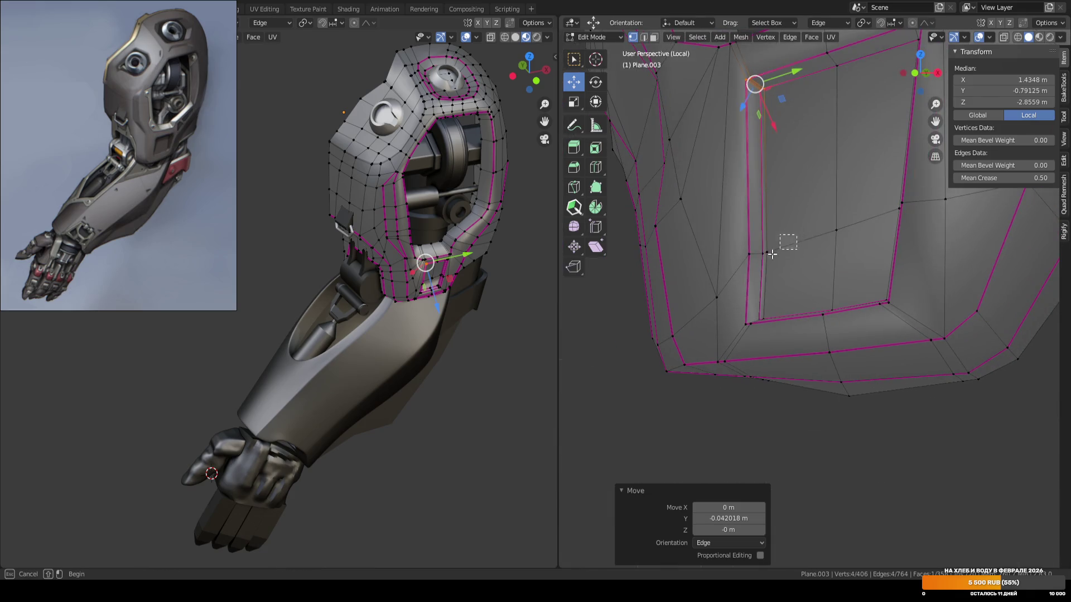
key(KP_1)
Shift the hole's left side edges slightly along the Y axis.
click(776, 257)
drag(816, 257, 811, 257)
middle_drag(811, 258, 803, 279)
shift+click(803, 279)
key(KP_1)
drag(822, 273, 826, 251)
middle_drag(842, 195, 812, 211)
click(786, 210)
key(KP_1)
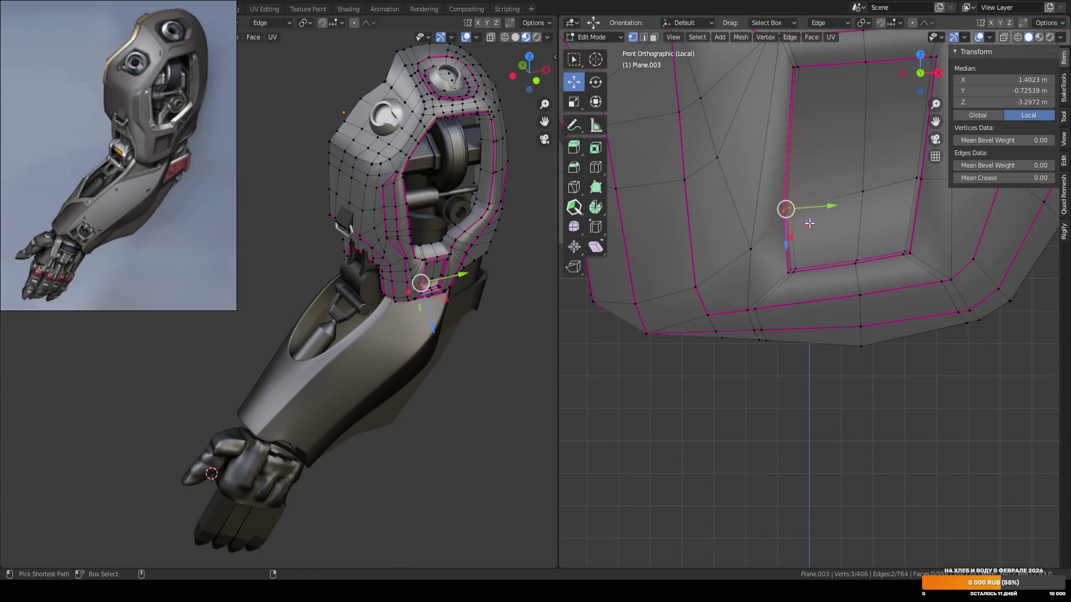
key(g)
key(y)
click(826, 204)
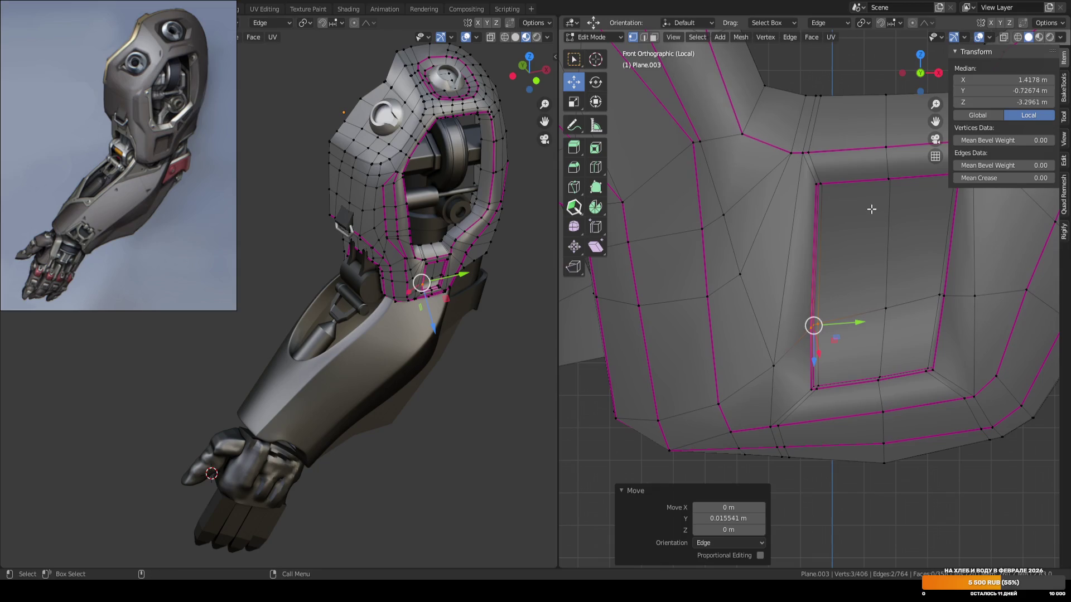
scroll(863, 219, down, 2)
Return to Object Mode and save ARM_04.blend.
key(Tab)
key(ctrl+s)
scroll(863, 218, up, 4)
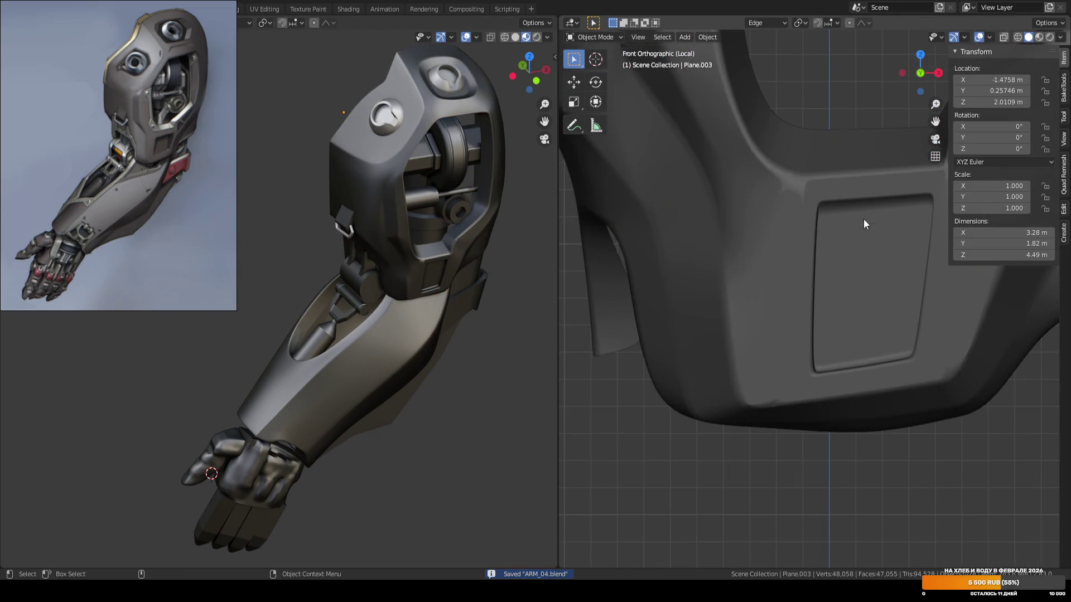
Select Plane.003 and enter Edit Mode with the recessed panel framed.
scroll(827, 315, down, 7)
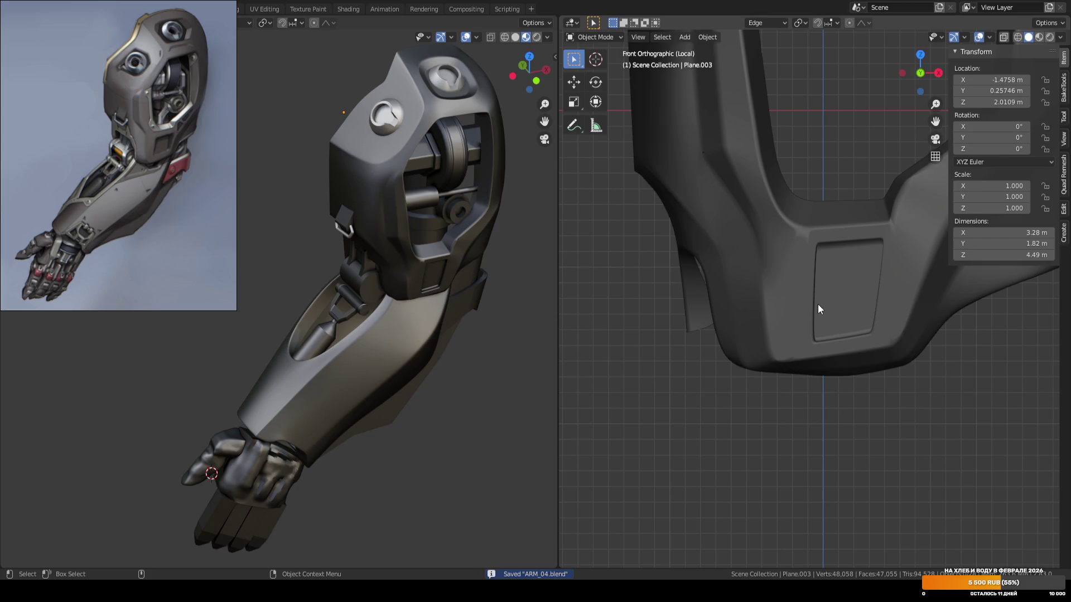
middle_drag(802, 307, 853, 369)
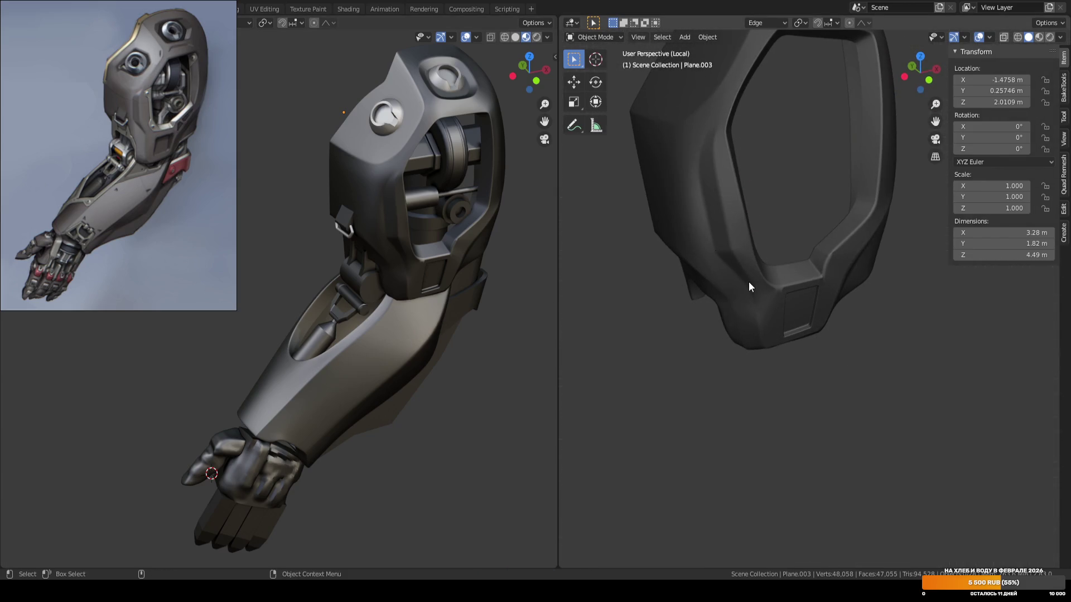
scroll(748, 283, up, 7)
click(834, 288)
key(Tab)
mouse_move(831, 300)
middle_down()
mouse_move(710, 239)
mouse_move(752, 229)
mouse_move(739, 237)
middle_up()
key(2)
Select the vertex strip along the bottom of the panel recess.
click(690, 235)
key(1)
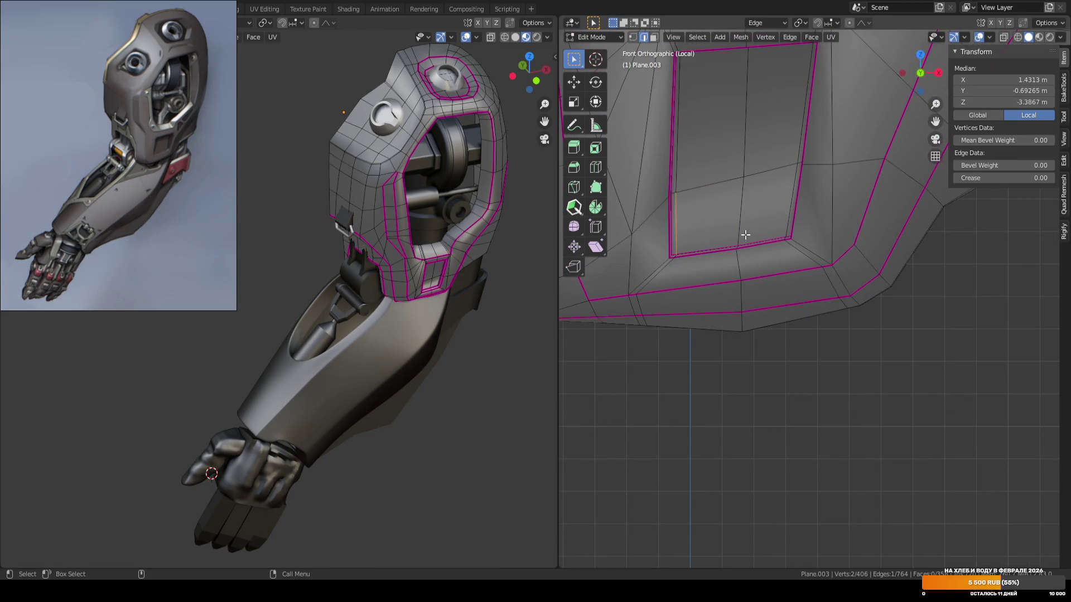
key(1)
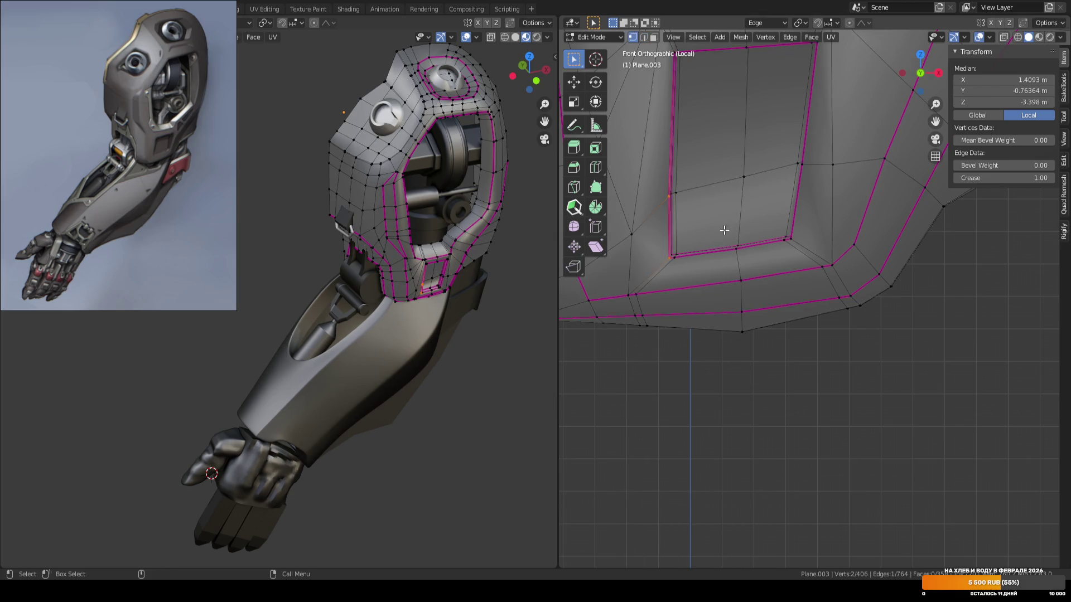
middle_drag(733, 225, 716, 228)
shift+click(664, 261)
ctrl+click(786, 246)
mouse_move(786, 245)
middle_down()
mouse_move(805, 223)
mouse_move(789, 251)
mouse_move(802, 233)
middle_up()
key(shift+space)
Raise the recess bottom strip along Y and tilt it by −1.4°.
key(g)
drag(734, 205, 730, 193)
scroll(793, 214, down, 3)
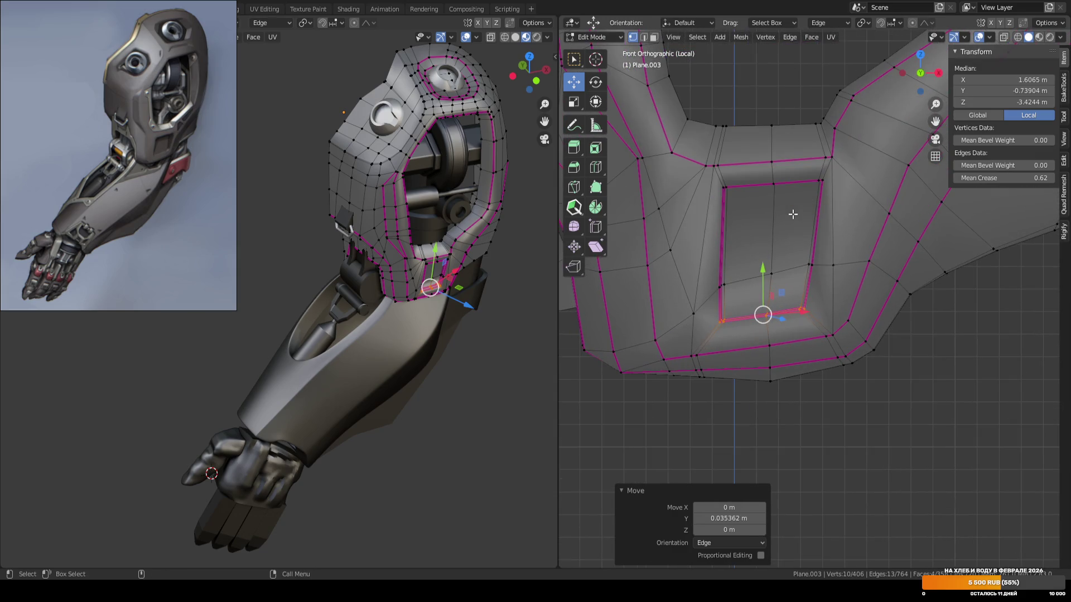
scroll(770, 274, up, 2)
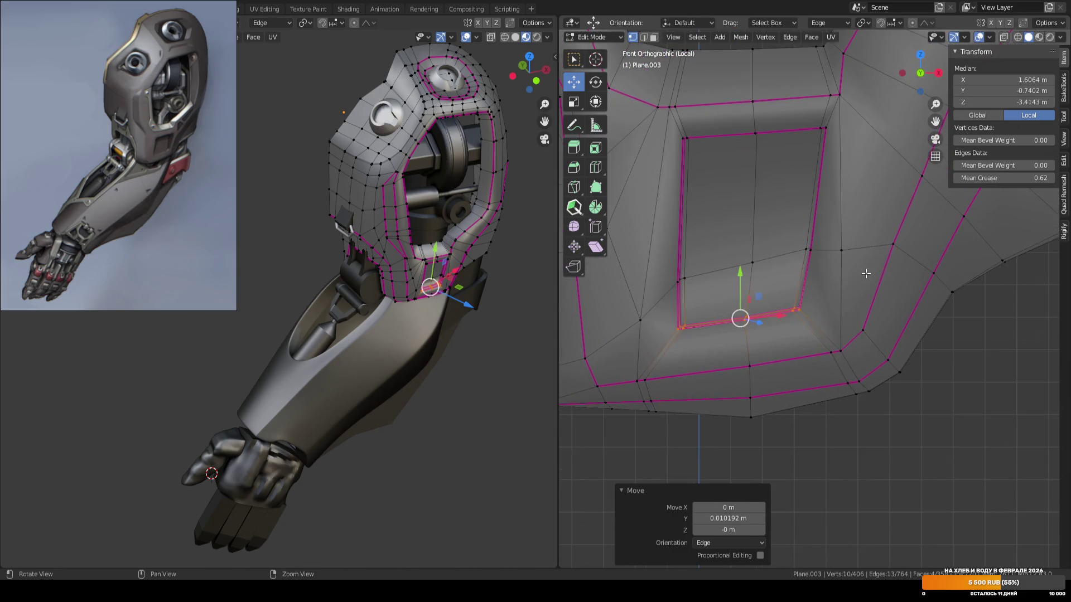
key(r)
click(887, 253)
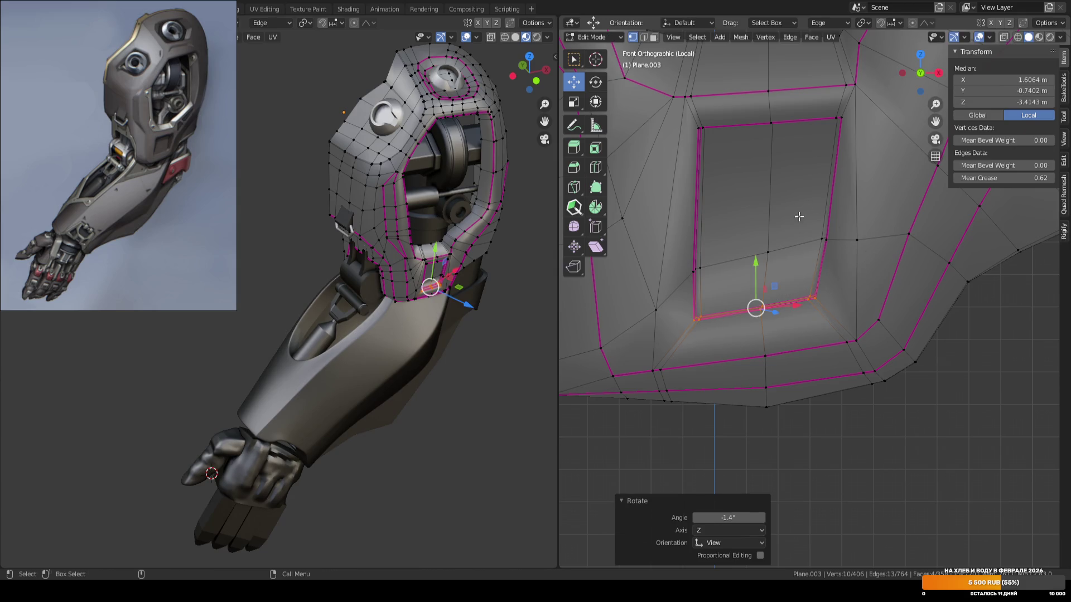
Shift a recess side vertex about 0.006 m, then return to Object Mode.
click(825, 238)
key(g)
click(860, 236)
shift+middle_drag(738, 234, 764, 257)
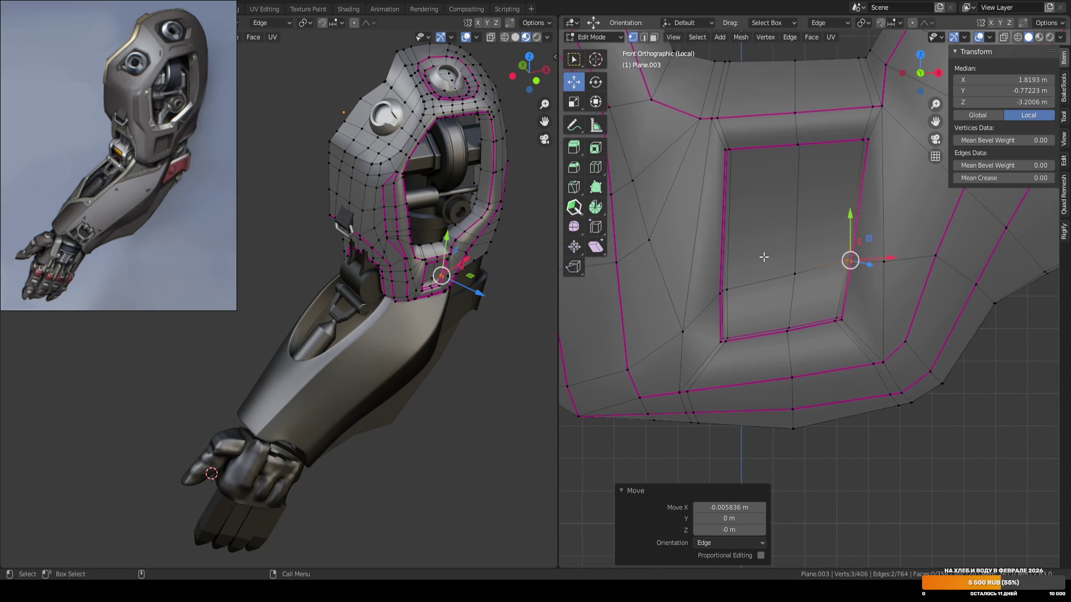
key(ctrl+z)
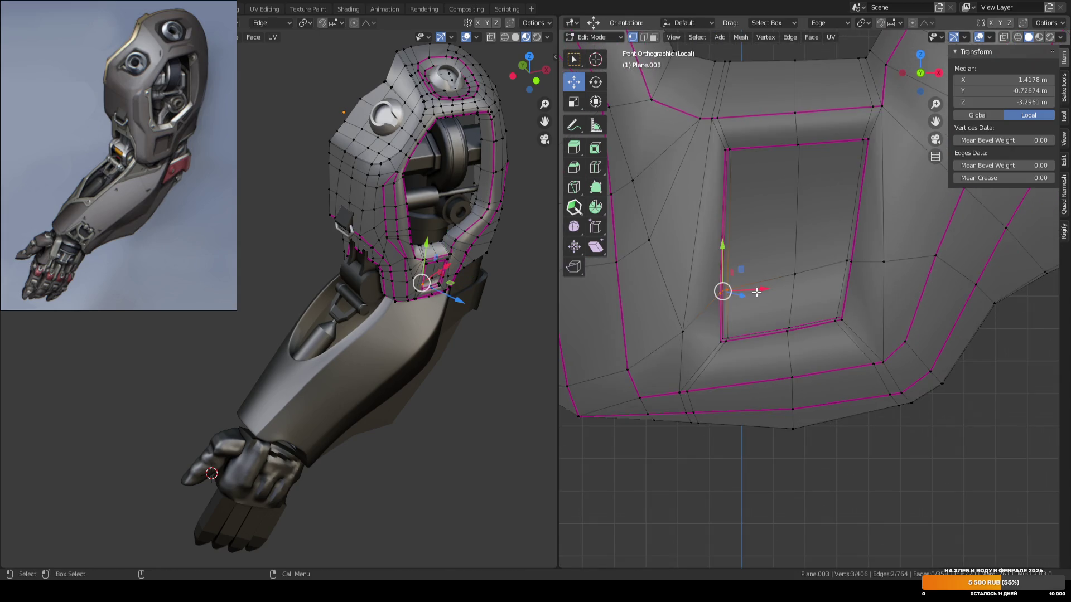
scroll(757, 292, down, 2)
key(Tab)
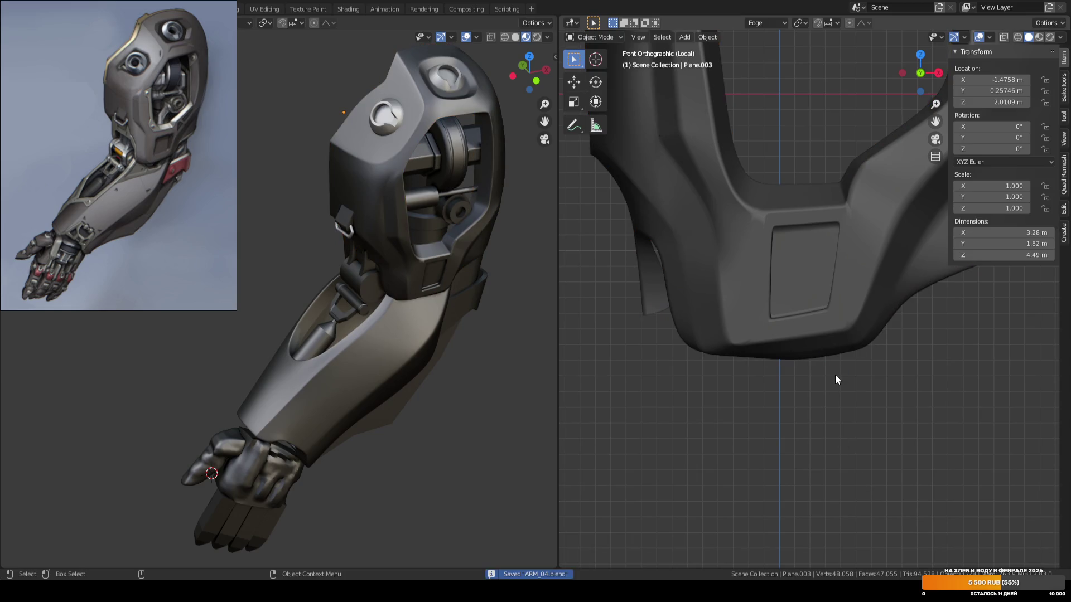
scroll(840, 282, up, 2)
Select the bracket part and pick its four inner recess faces in Edit Mode.
click(839, 281)
scroll(840, 253, up, 2)
key(Tab)
mouse_move(818, 217)
middle_down()
mouse_move(798, 228)
mouse_move(806, 268)
middle_up()
click(773, 240)
shift+click(768, 299)
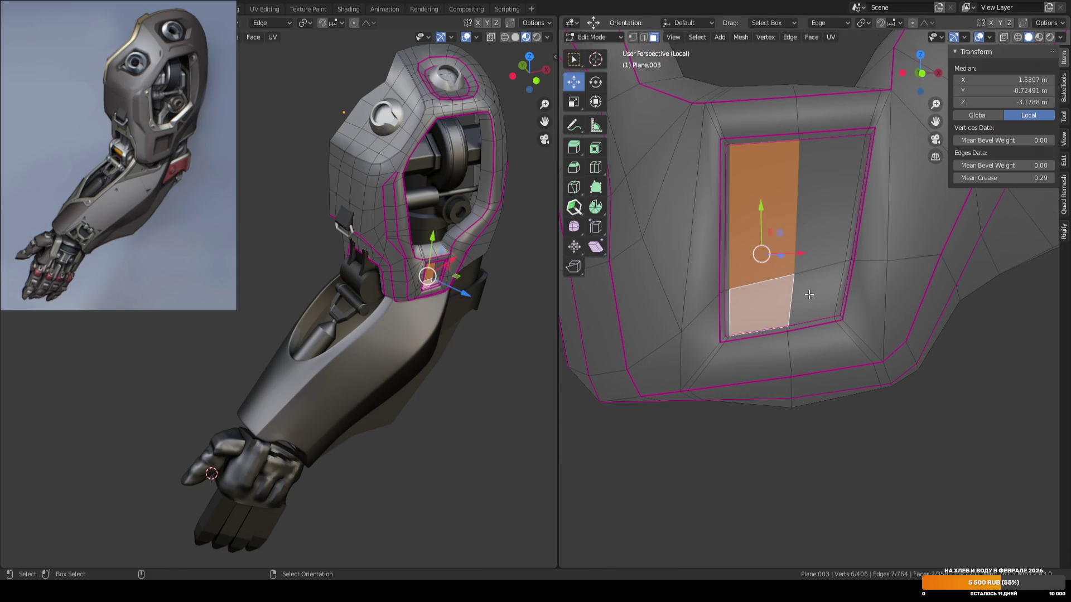
shift+click(845, 262)
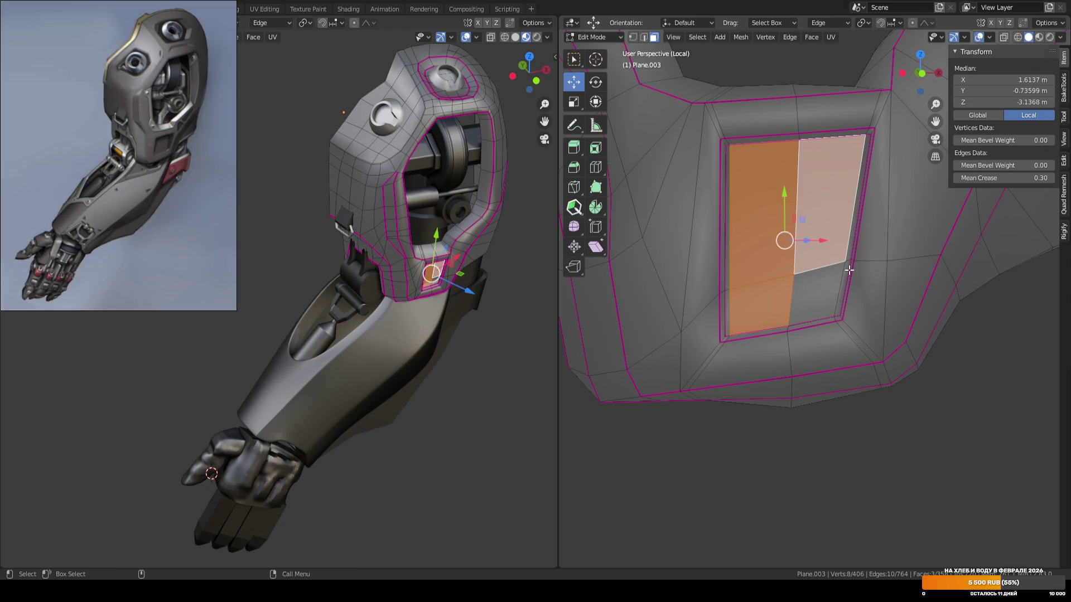
shift+click(841, 270)
Grow the face selection, then box-deselect the outer ring and bottom band of faces.
key(w)
key(ctrl+KP_Add)
key(ctrl+KP_Add)
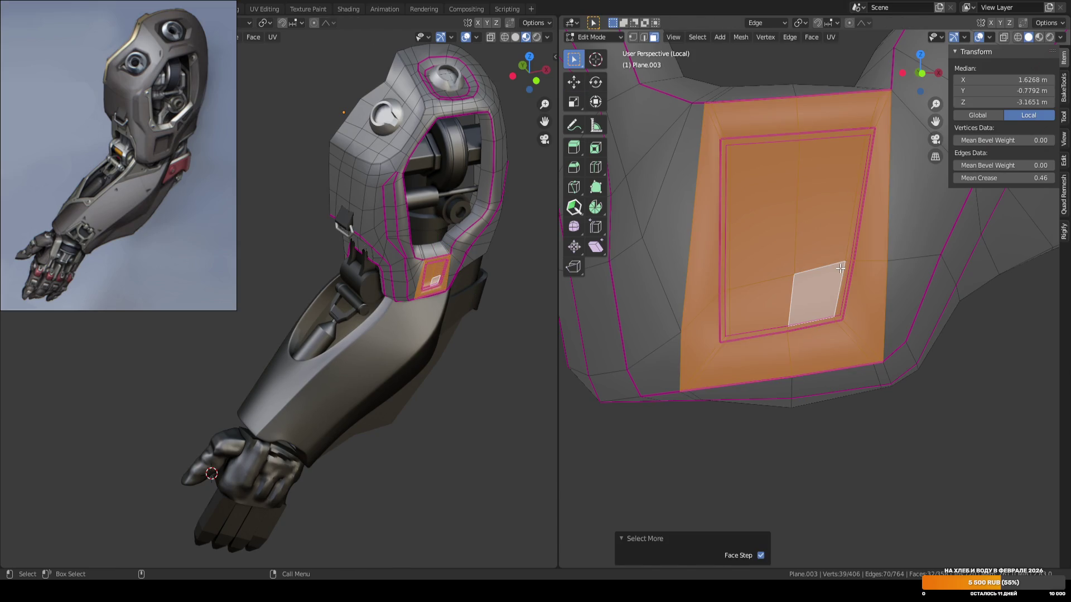
mouse_move(654, 69)
ctrl+mouse_down()
mouse_move(871, 90)
mouse_move(893, 329)
ctrl+mouse_up()
scroll(918, 135, down, 2)
mouse_move(718, 394)
ctrl+mouse_down()
mouse_move(903, 330)
mouse_move(898, 342)
ctrl+mouse_up()
Scale the inner recess faces along X to widen them, then return to Object Mode.
key(KP_1)
key(shift+space)
key(g)
key(shift+space)
key(s)
key(x)
key(f)
key(ctrl+z)
key(s)
key(x)
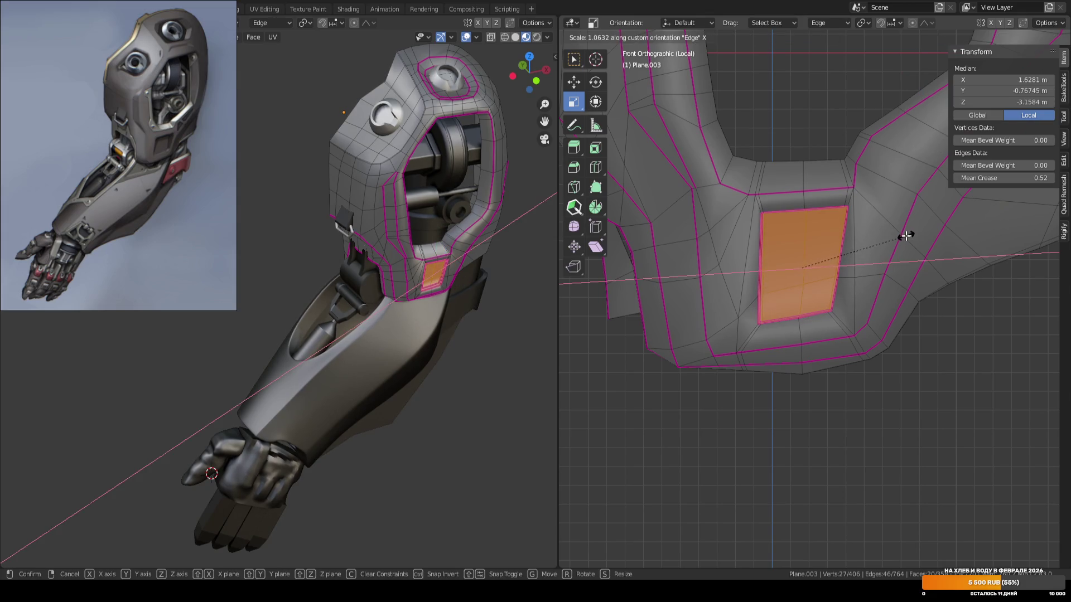
click(904, 236)
key(alt+a)
key(Tab)
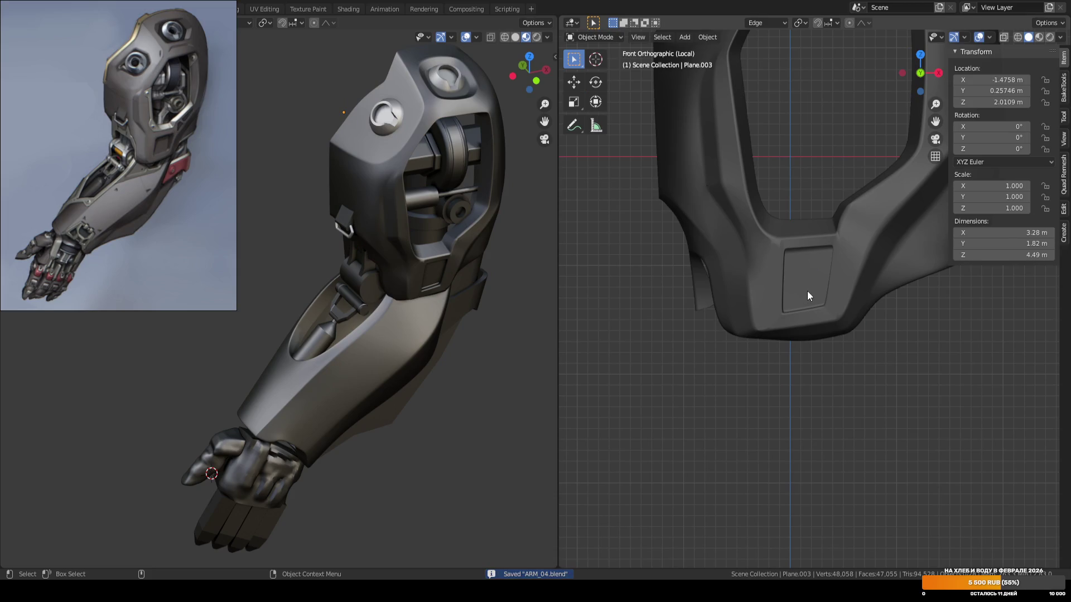
In Plane.003's Edit Mode, lower the bottom rim edges slightly.
scroll(807, 291, up, 3)
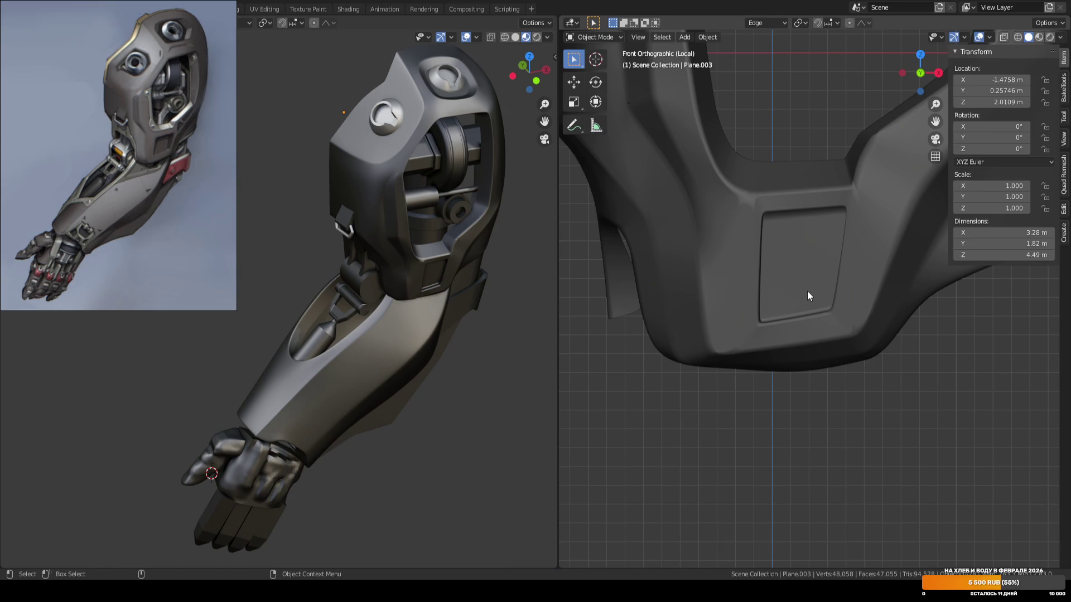
click(808, 290)
key(Tab)
scroll(808, 290, up, 2)
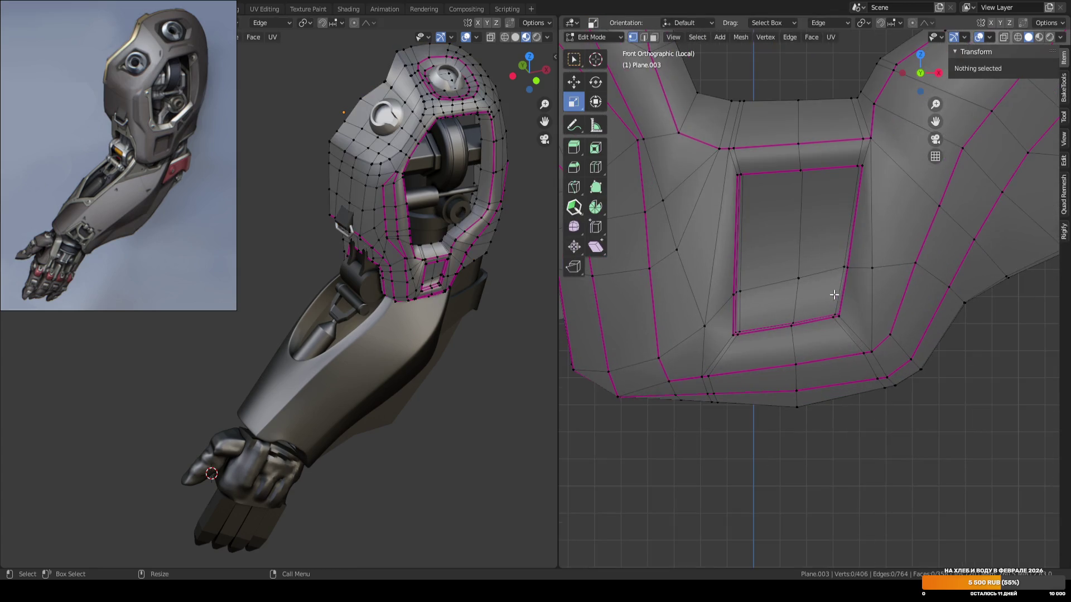
shift+middle_drag(747, 379, 797, 287)
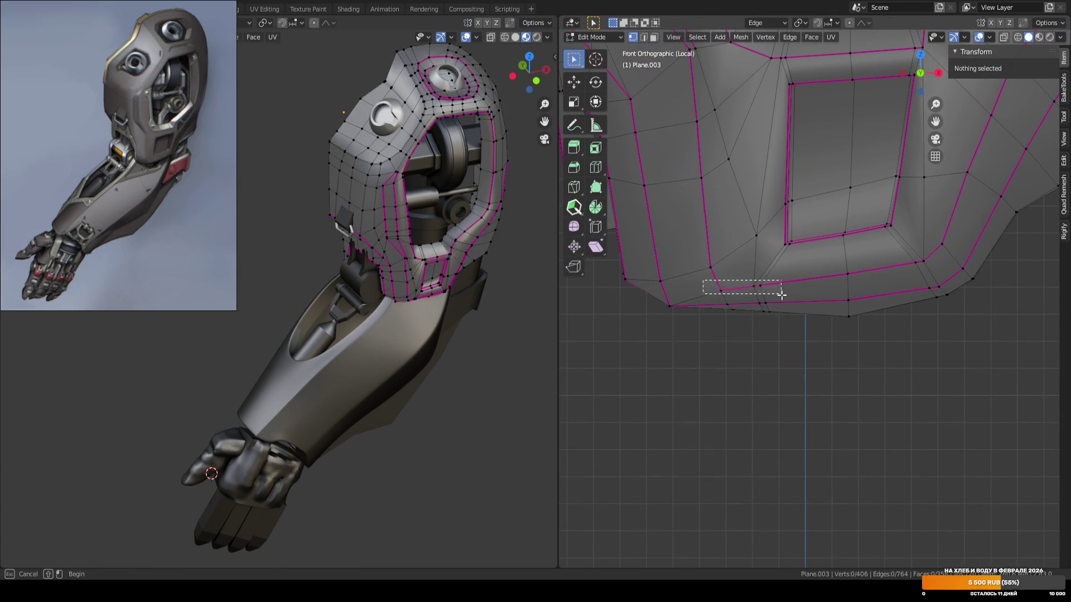
click(736, 288)
key(shift+space)
key(g)
drag(745, 247, 746, 252)
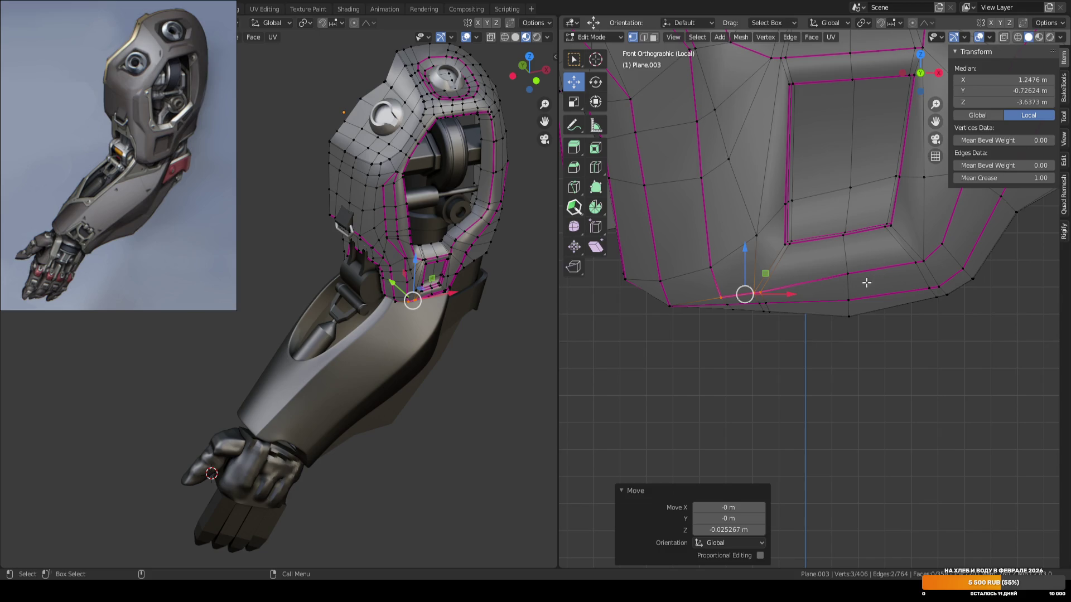
Raise individual bottom rim vertices along Z, one by about 0.046 m.
click(848, 274)
drag(848, 235, 851, 266)
mouse_move(915, 274)
mouse_down()
mouse_move(947, 293)
mouse_move(934, 257)
mouse_up()
mouse_move(827, 326)
mouse_down()
mouse_move(872, 311)
mouse_move(861, 314)
mouse_up()
mouse_move(848, 290)
mouse_down()
mouse_move(849, 274)
mouse_move(849, 304)
mouse_up()
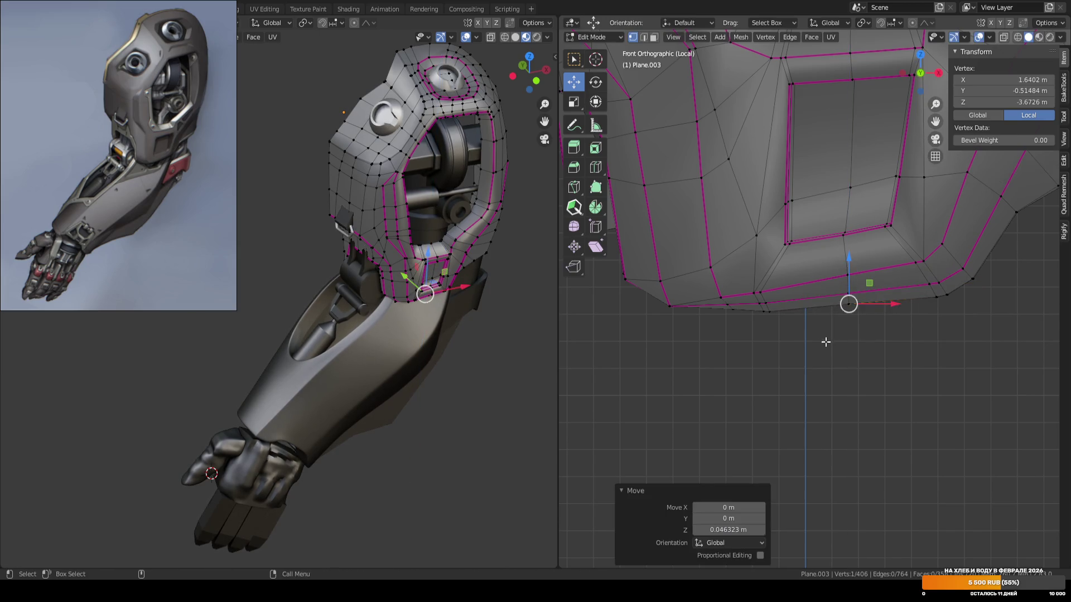
Return to Object Mode, deselect the part and save ARM_04.blend.
scroll(746, 340, down, 5)
key(Tab)
click(801, 336)
key(ctrl+s)
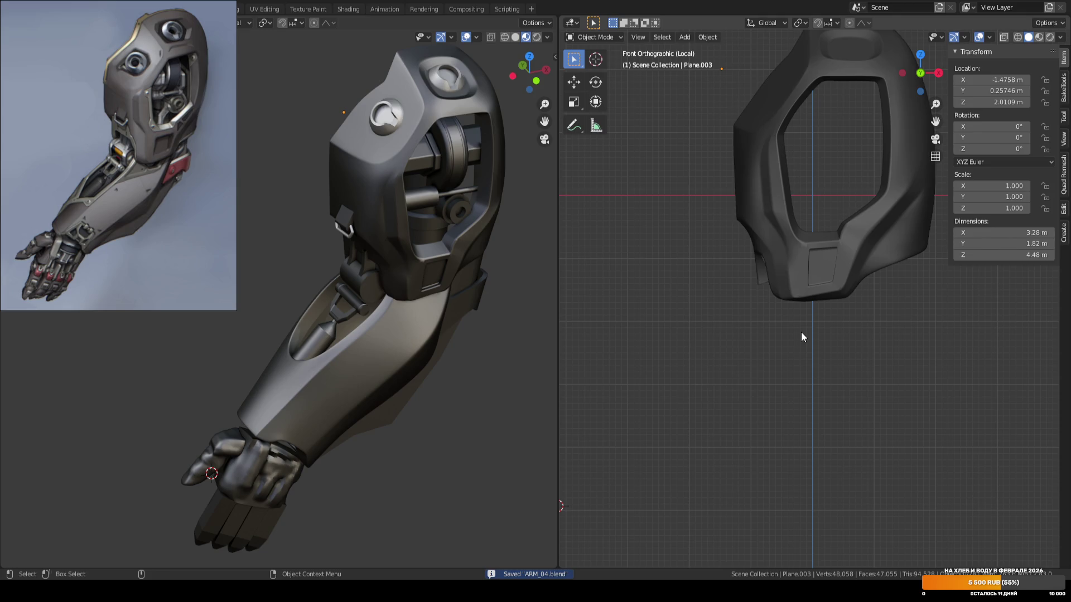
scroll(801, 332, up, 5)
Shift a vertex on the shoulder piece's lower face about 0.03 m along Y and slightly along X.
shift+middle_drag(808, 210, 822, 251)
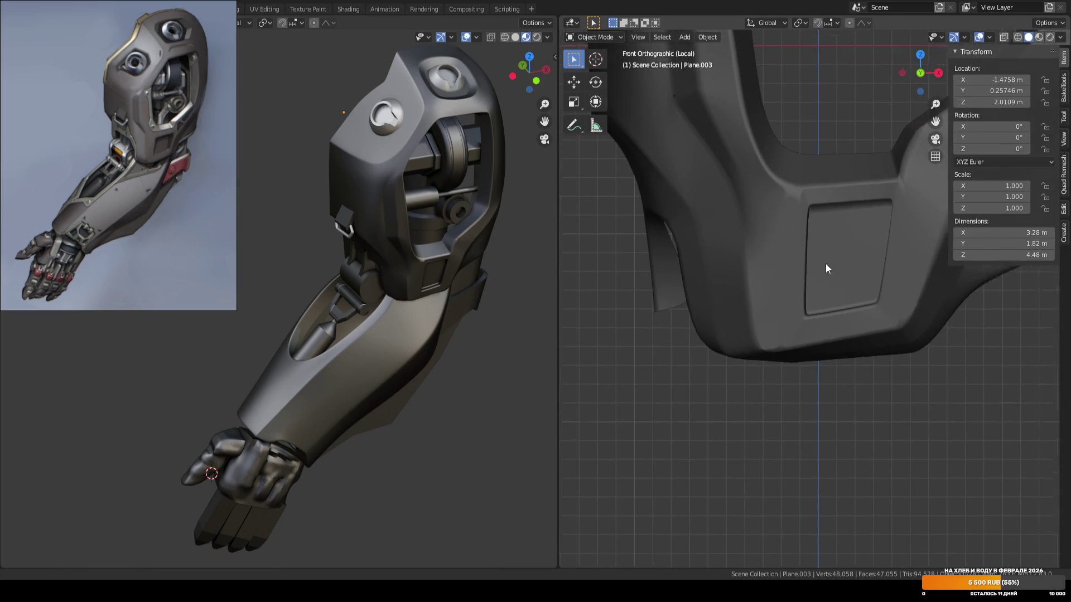
key(Tab)
mouse_move(761, 281)
middle_down()
mouse_move(913, 287)
mouse_move(896, 255)
mouse_move(884, 269)
middle_up()
key(w)
key(w)
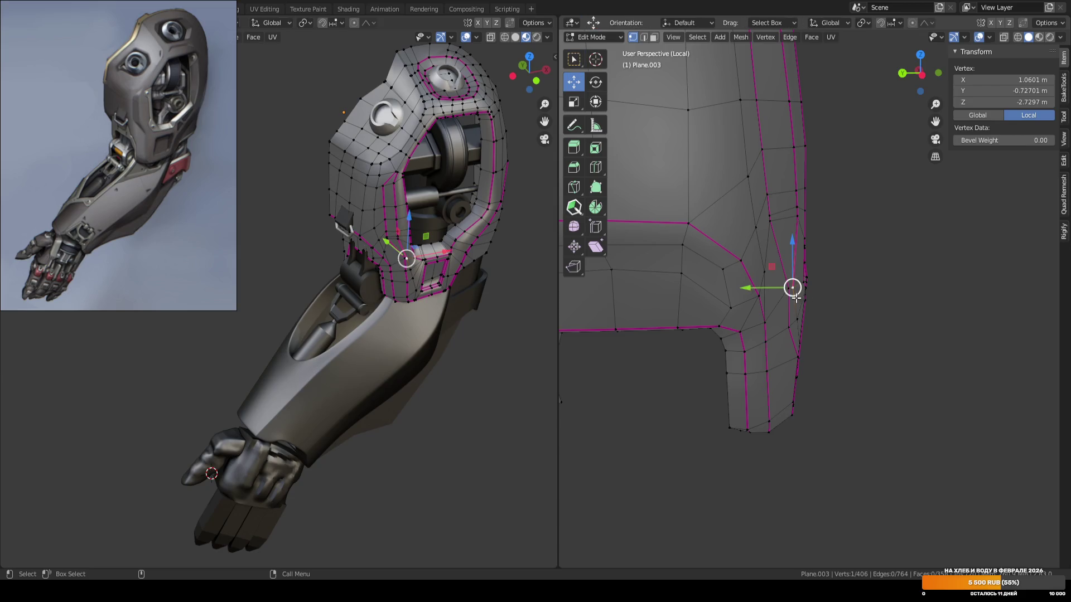
middle_drag(836, 301, 753, 290)
drag(753, 289, 837, 291)
mouse_move(836, 291)
middle_down()
mouse_move(858, 292)
mouse_move(786, 278)
mouse_move(792, 242)
middle_up()
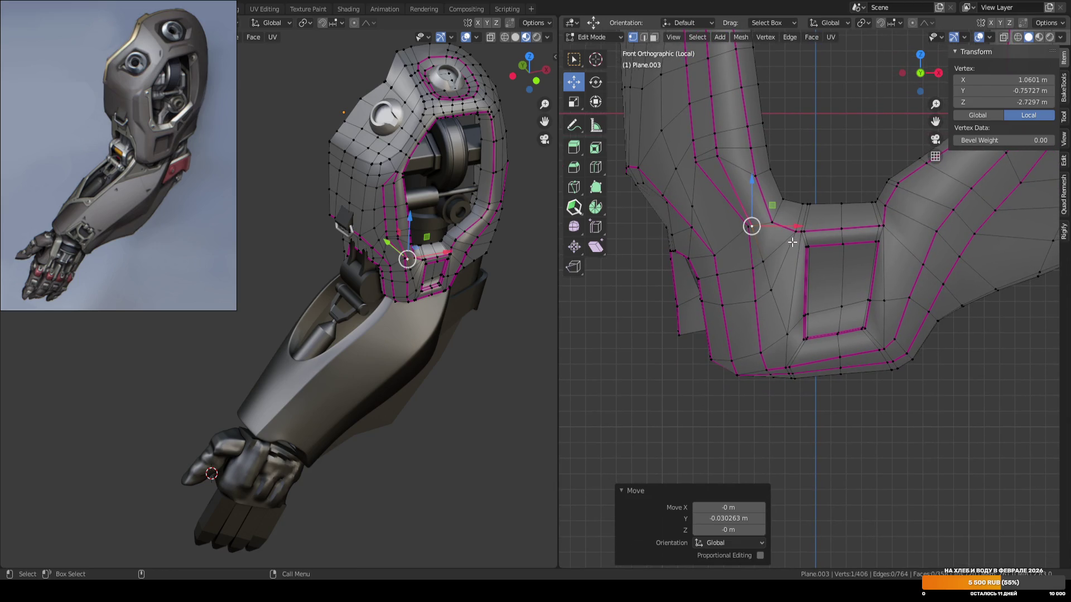
scroll(793, 242, up, 1)
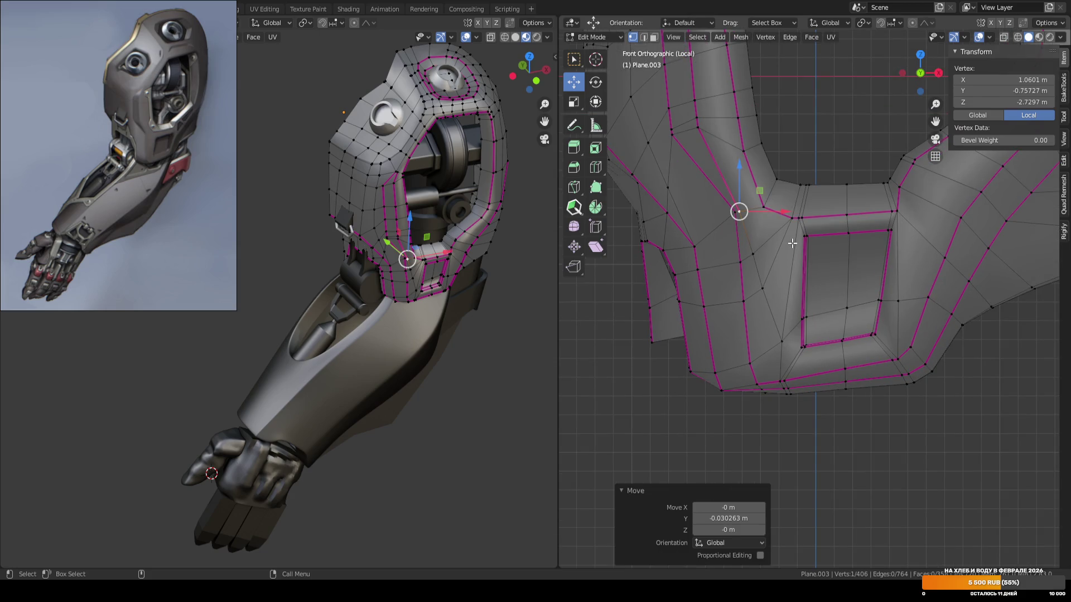
scroll(792, 243, up, 1)
drag(769, 193, 759, 289)
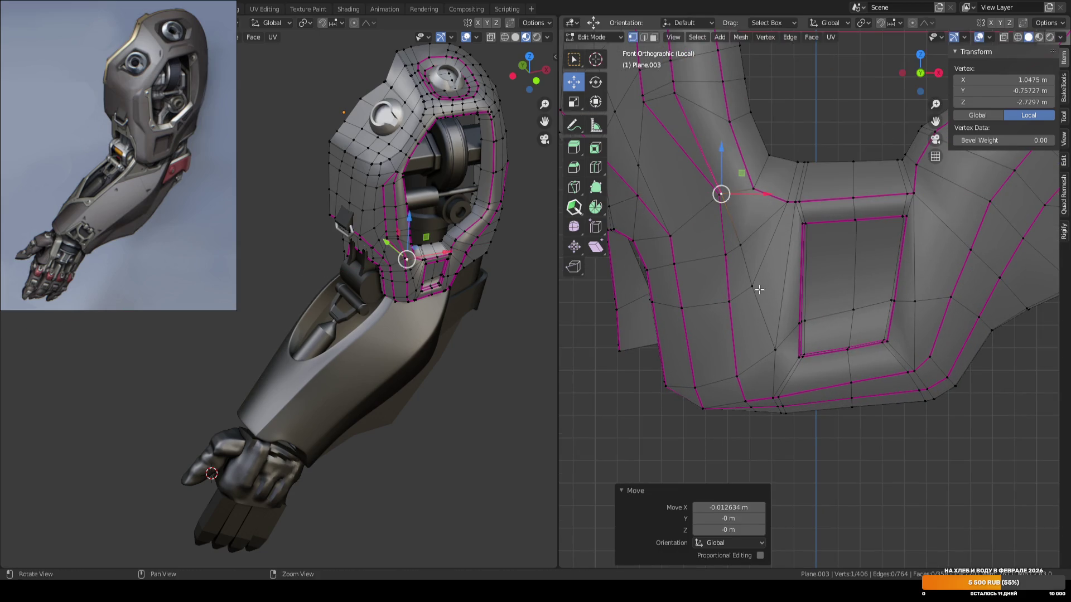
shift+middle_drag(758, 289, 771, 208)
shift+middle_drag(835, 189, 840, 301)
Dissolve the diagonal edge beside the recessed panel's window.
key(2)
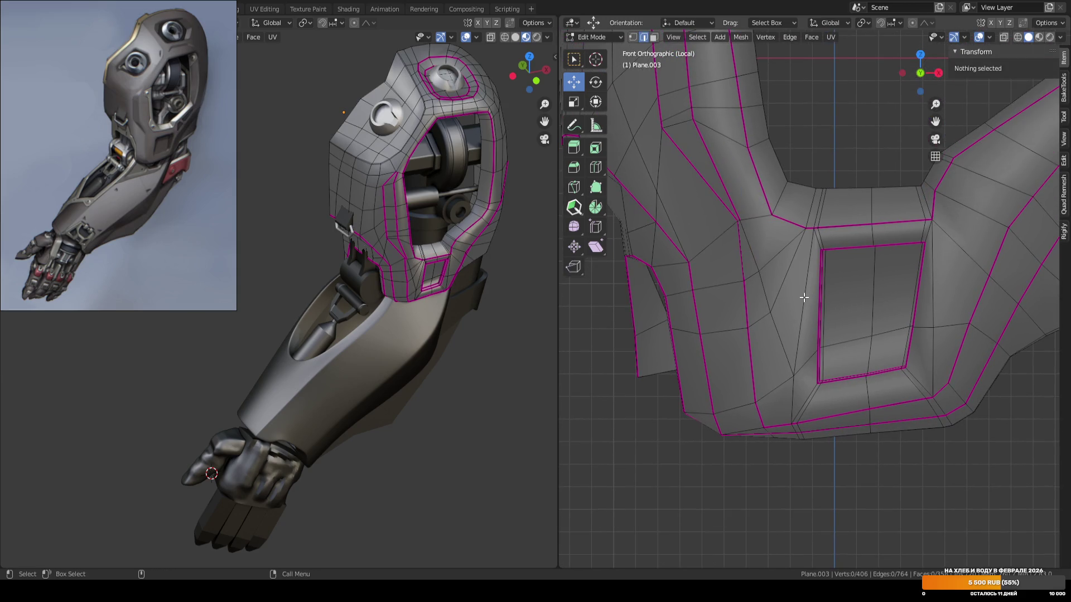
scroll(812, 287, down, 1)
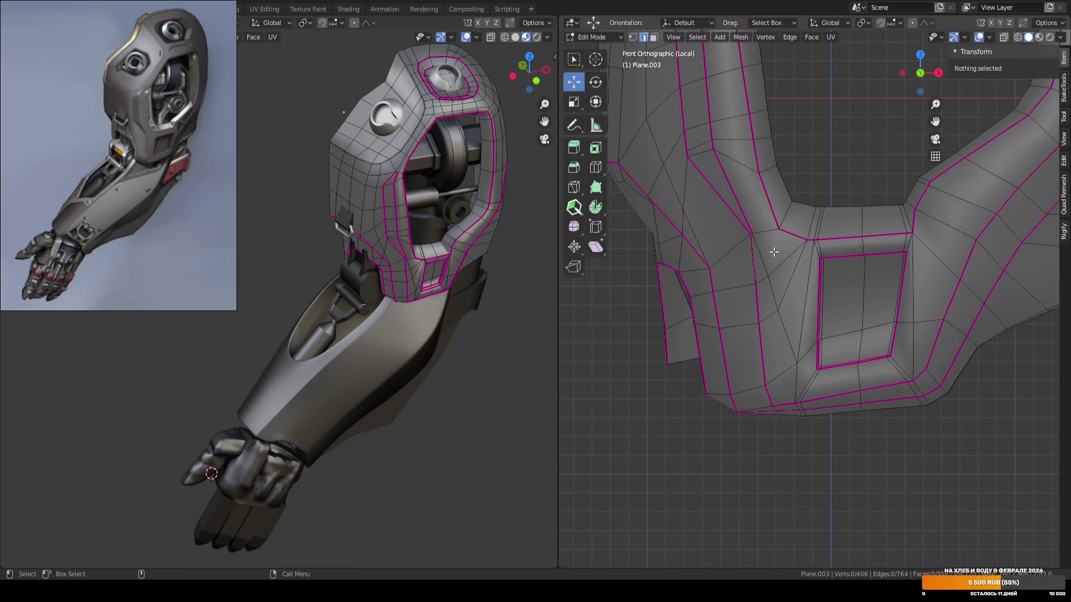
scroll(773, 251, up, 2)
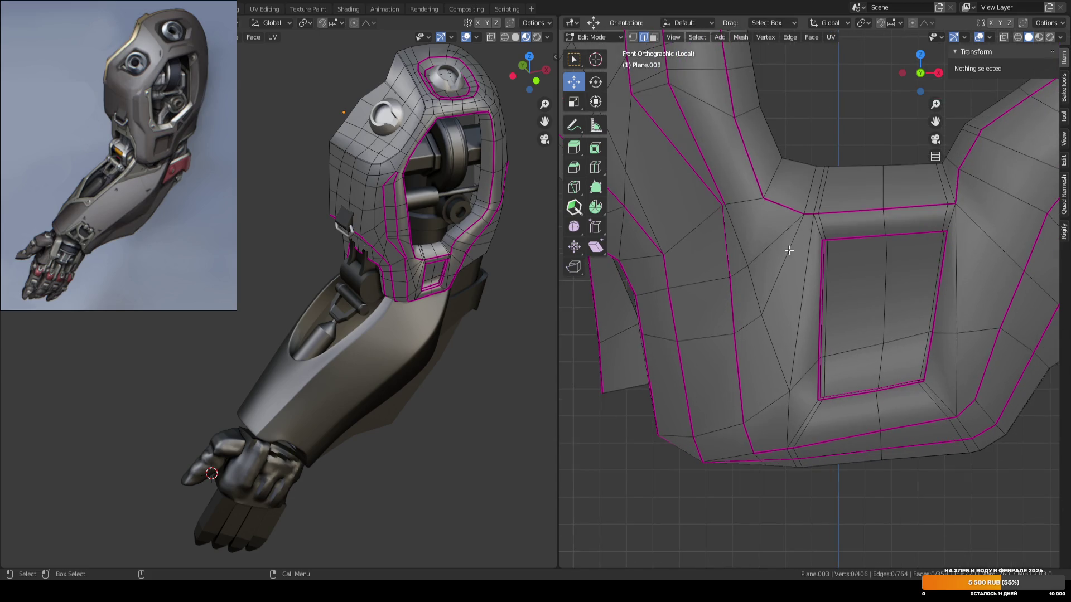
key(1)
key(w)
click(823, 240)
middle_drag(823, 240, 756, 273)
key(KP_1)
key(alt+a)
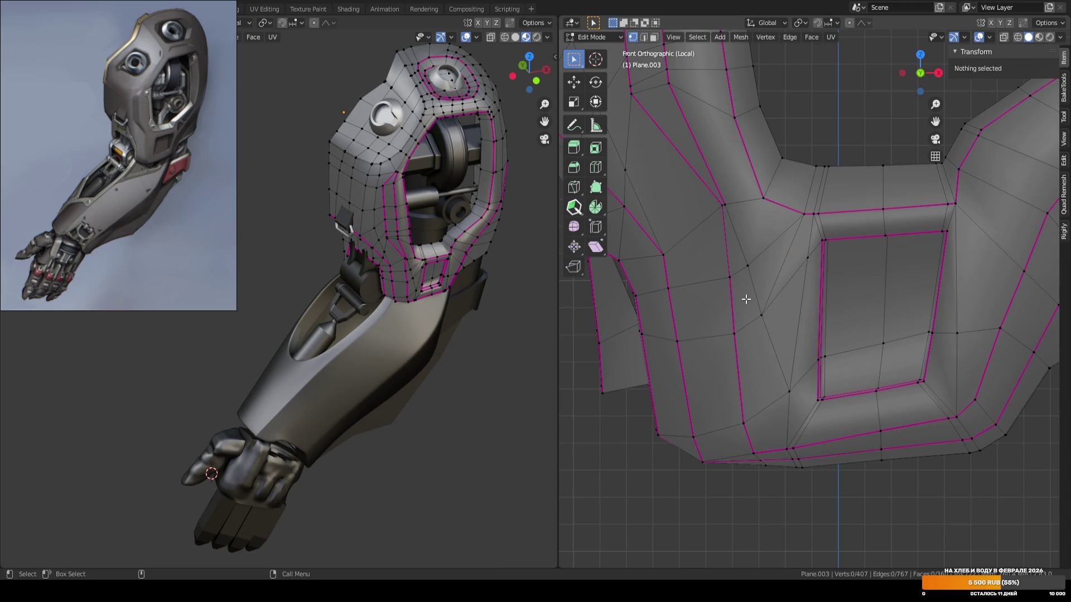
click(803, 218)
key(2)
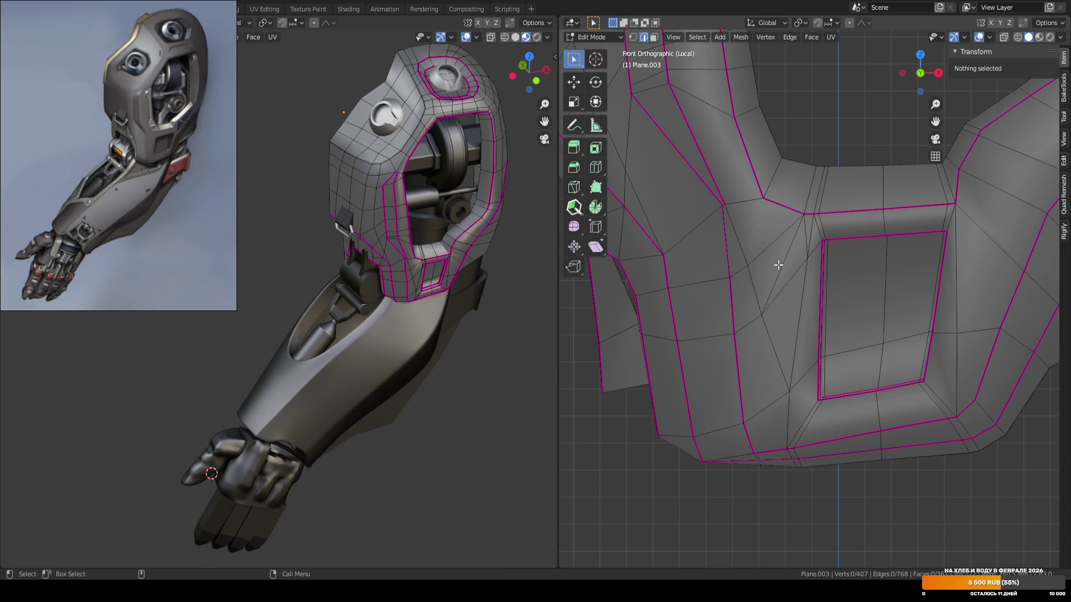
click(813, 231)
key(ctrl+x)
Slide the vertex above the window and the upper-edge vertex along their edges.
key(1)
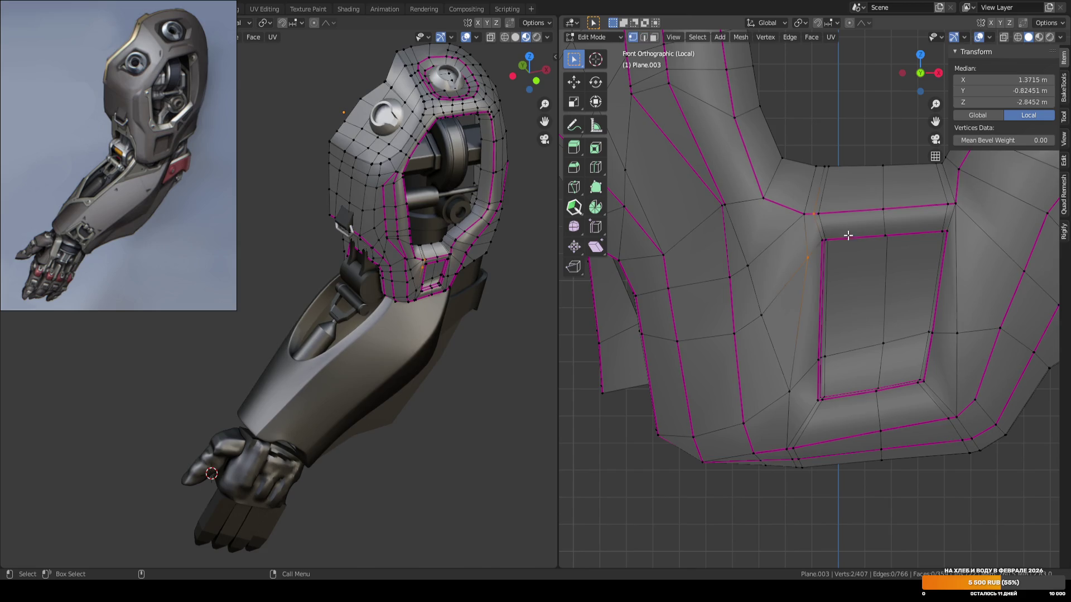
click(822, 205)
key(shift+v)
click(847, 206)
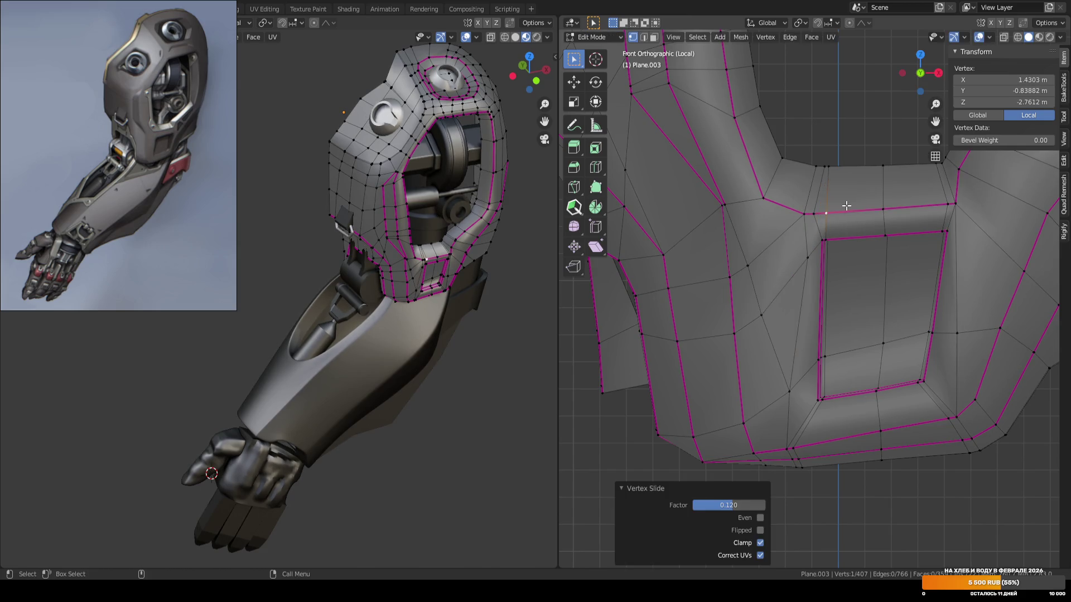
click(838, 165)
middle_drag(820, 147, 815, 172)
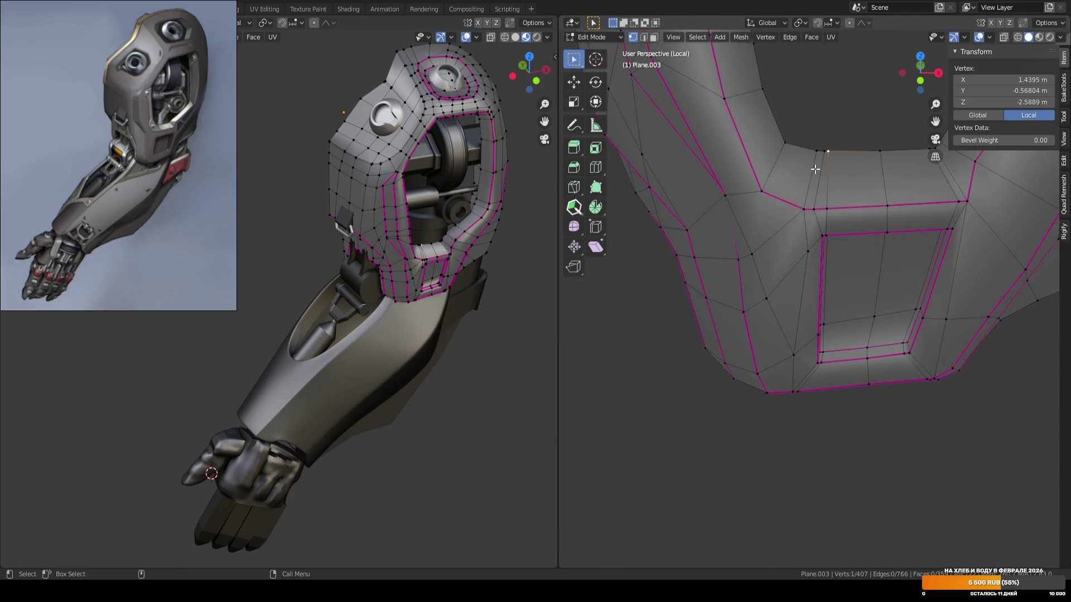
key(shift+v)
click(813, 146)
key(shift+v)
click(824, 149)
Refine the vertex slides above the window, ending at a factor of 0.199.
key(shift+v)
click(824, 147)
key(shift+v)
click(832, 147)
key(shift+v)
click(846, 149)
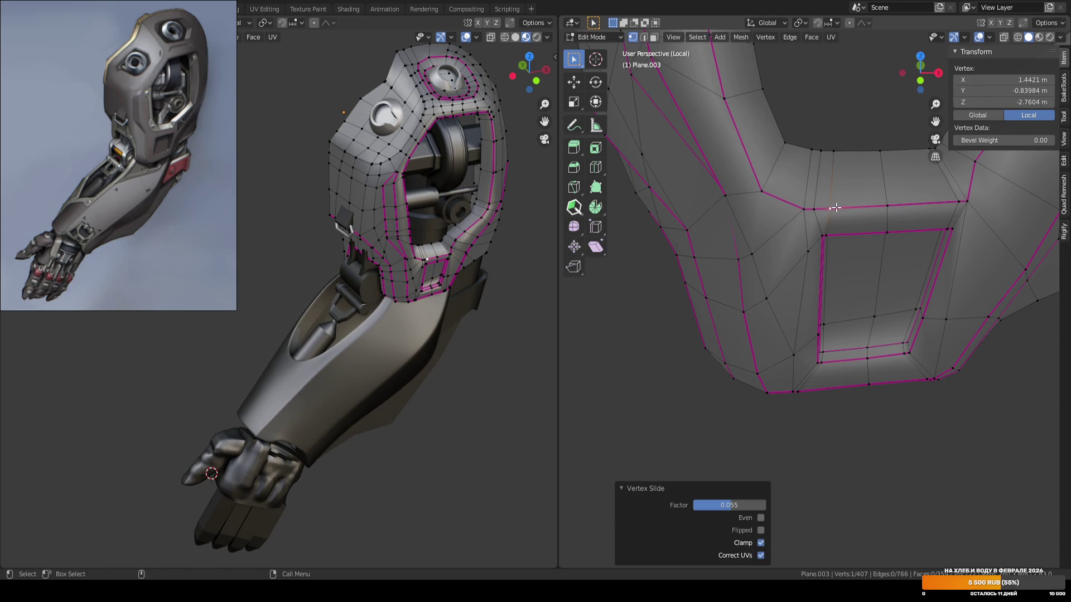
click(813, 210)
key(shift+v)
click(817, 208)
Return to the front view and Object Mode, then save ARM_04.blend.
key(KP_1)
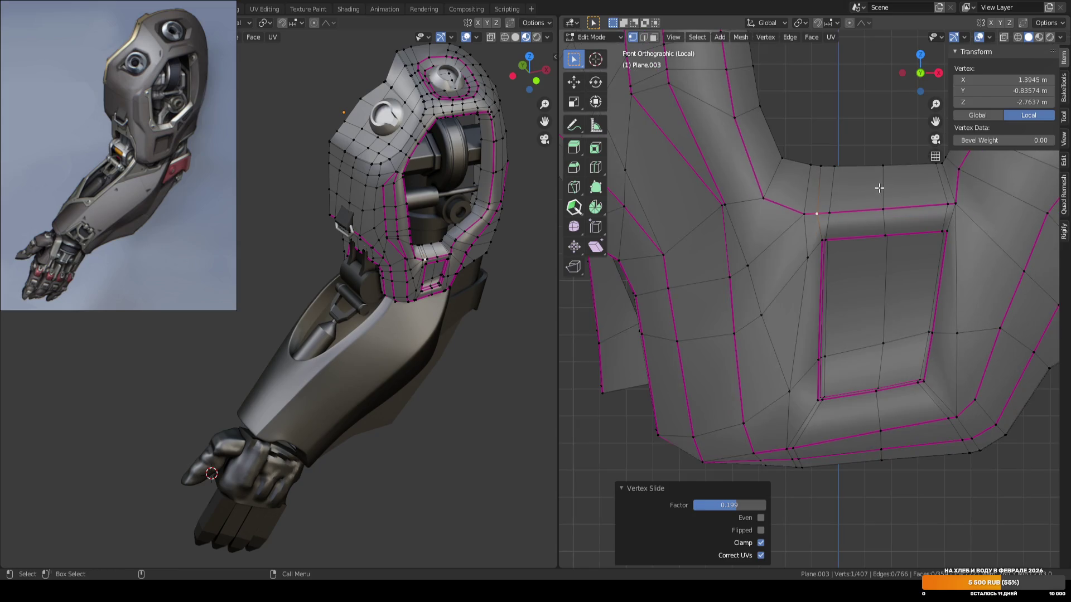
key(Tab)
key(ctrl+s)
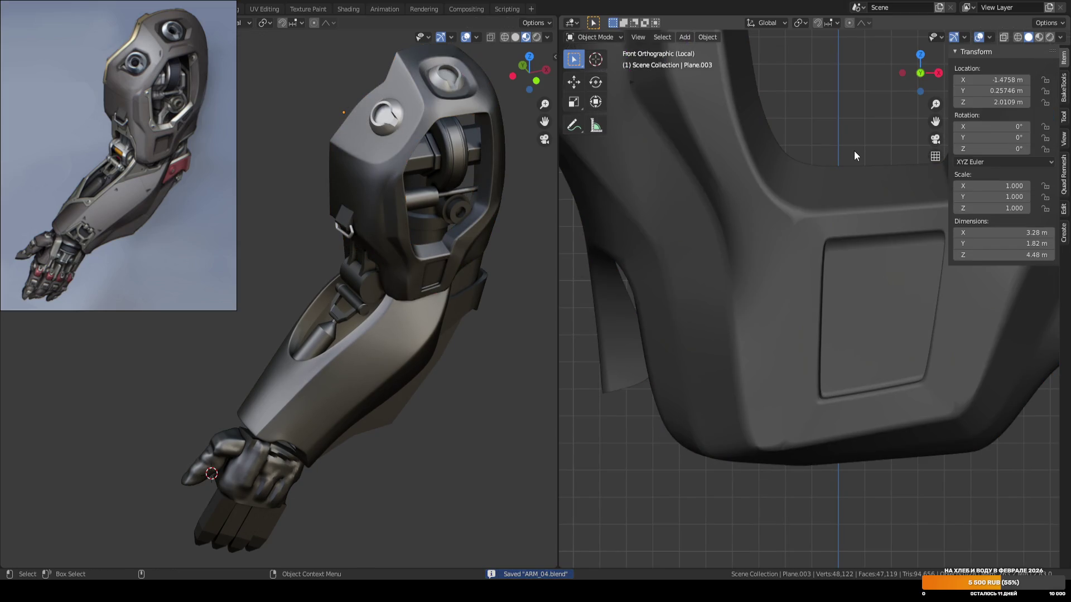
From a side view in Edit Mode, move a shoulder-piece vertex along Y.
scroll(854, 151, down, 4)
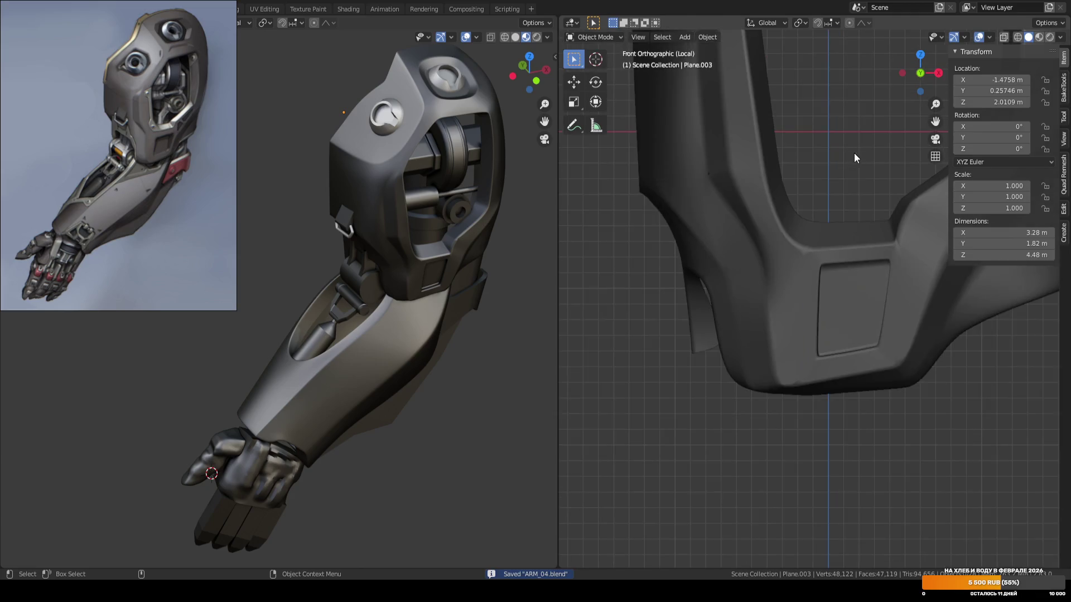
scroll(859, 276, up, 3)
key(Tab)
mouse_move(859, 276)
middle_down()
mouse_move(889, 283)
mouse_move(839, 299)
mouse_move(842, 287)
mouse_move(713, 268)
mouse_move(659, 316)
mouse_move(859, 290)
mouse_move(850, 293)
middle_up()
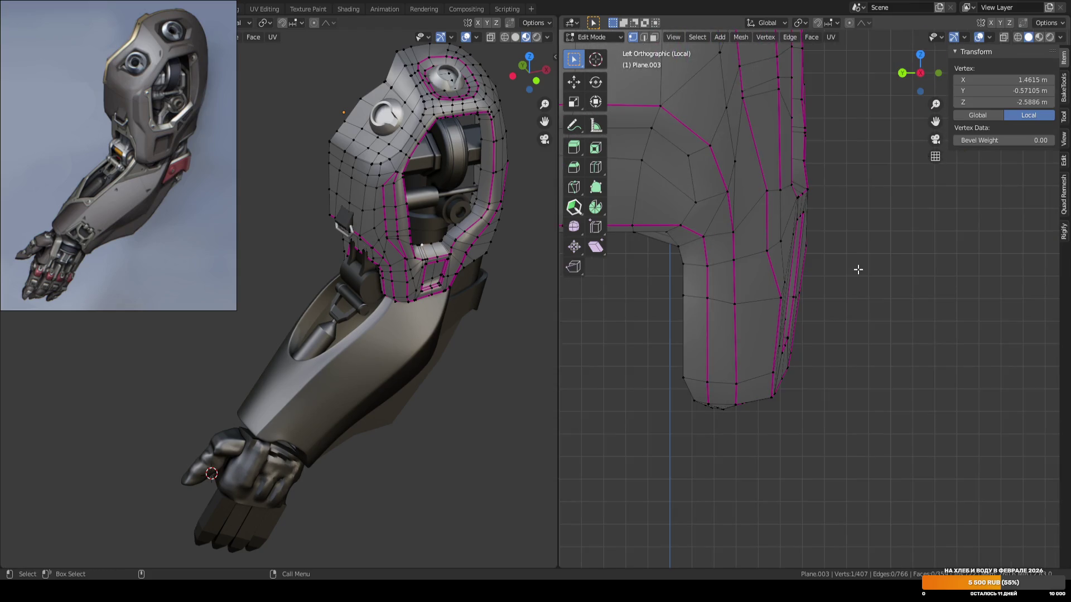
shift+middle_drag(762, 318, 771, 309)
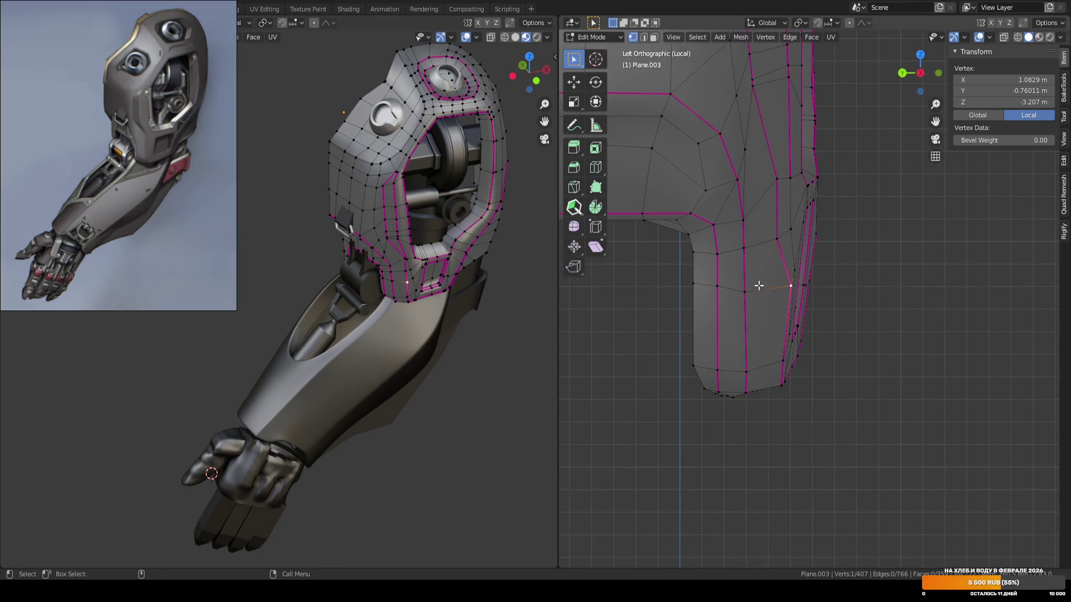
key(shift+space)
key(g)
drag(752, 285, 741, 284)
click(777, 239)
Select the three-vertex path down the side, nudge it along Y and rotate it slightly.
click(777, 179)
ctrl+click(778, 285)
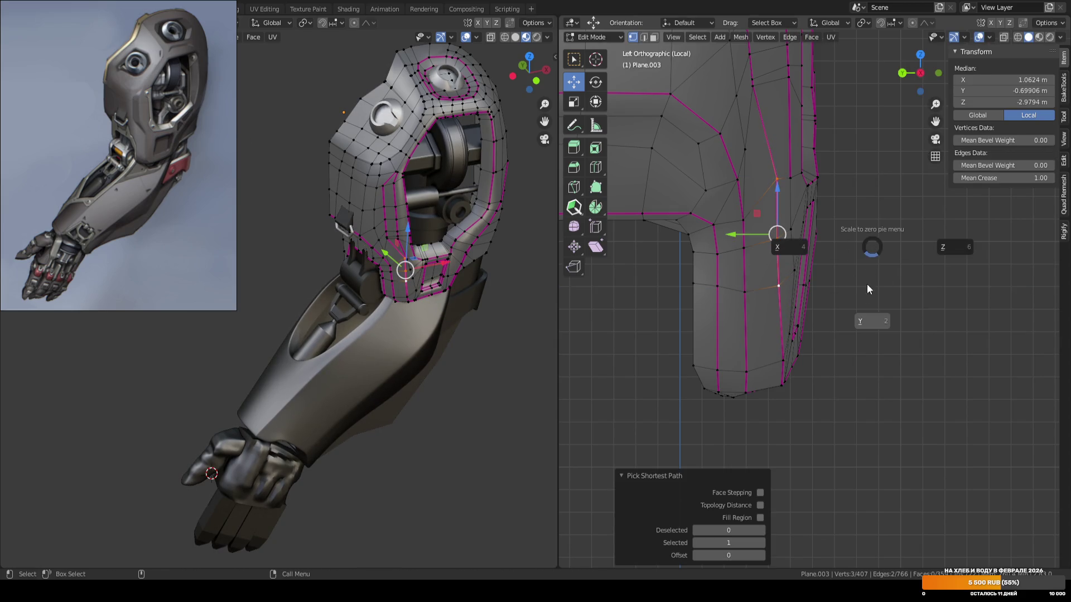
drag(748, 234, 750, 235)
key(r)
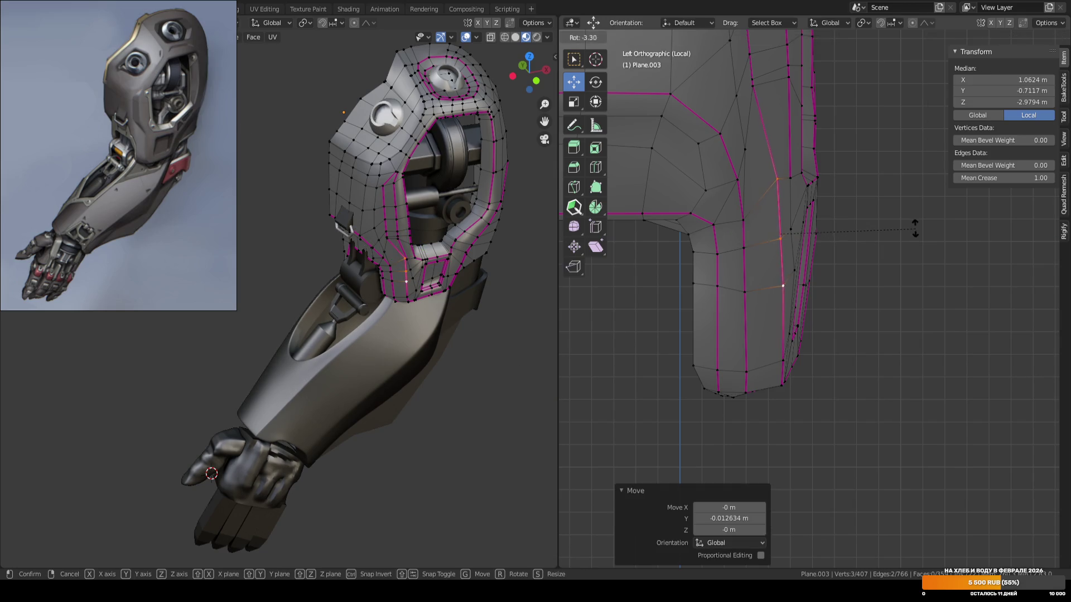
click(914, 228)
Return to Object Mode, save ARM_04.blend and reselect the shoulder piece.
key(Tab)
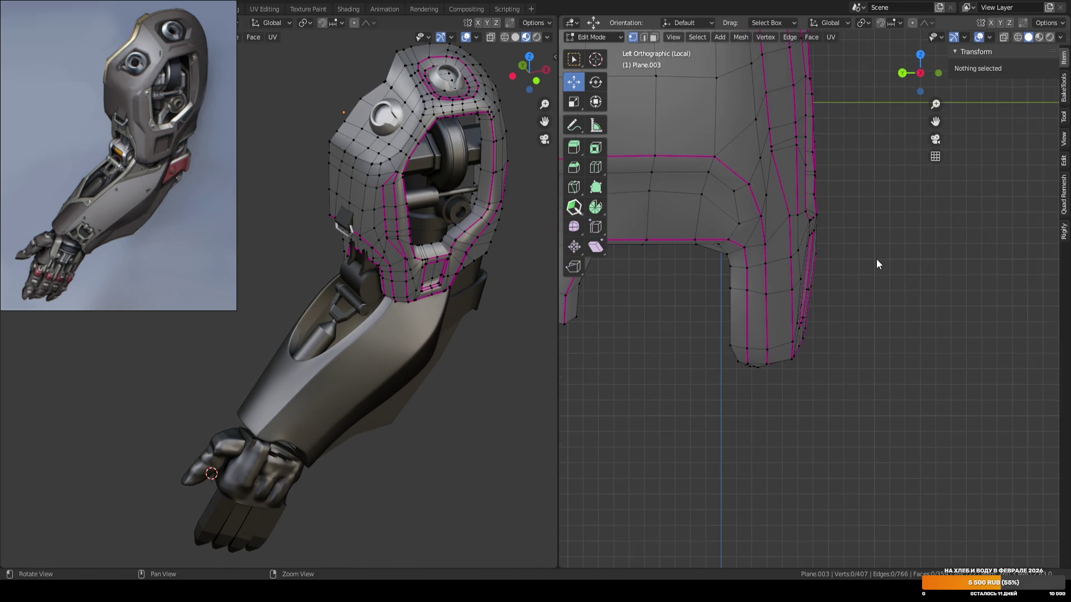
key(KP_1)
scroll(876, 259, down, 2)
click(862, 343)
key(ctrl+s)
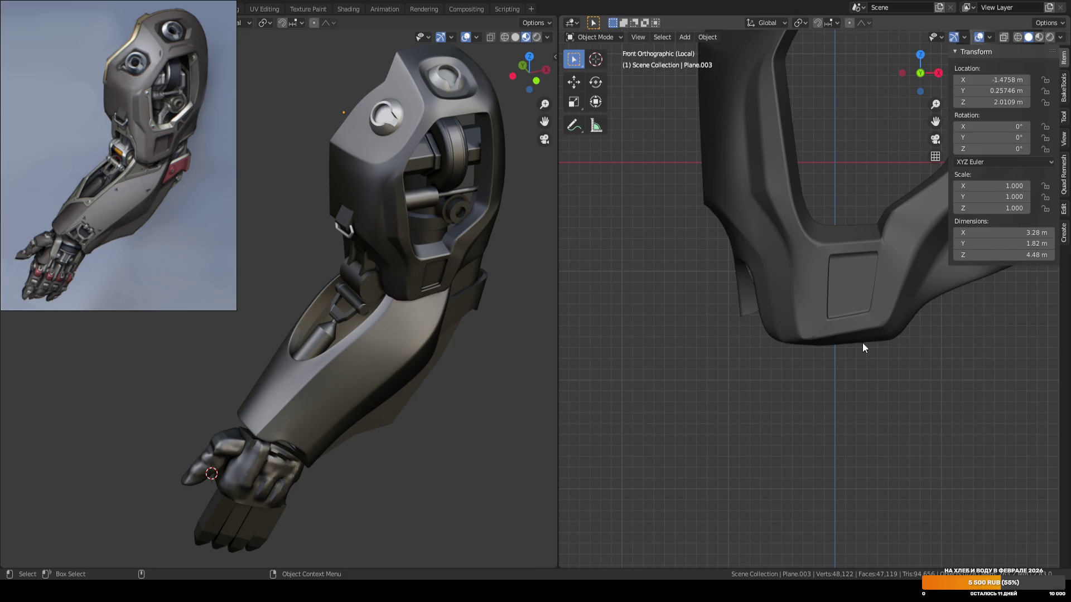
scroll(767, 353, up, 3)
click(767, 353)
In face select mode, select the inner faces of the rectangular panel.
key(Tab)
mouse_move(766, 354)
middle_down()
mouse_move(753, 354)
mouse_move(872, 335)
mouse_move(812, 292)
mouse_move(784, 242)
mouse_move(765, 245)
mouse_move(808, 271)
middle_up()
key(3)
key(w)
click(756, 244)
ctrl+click(894, 233)
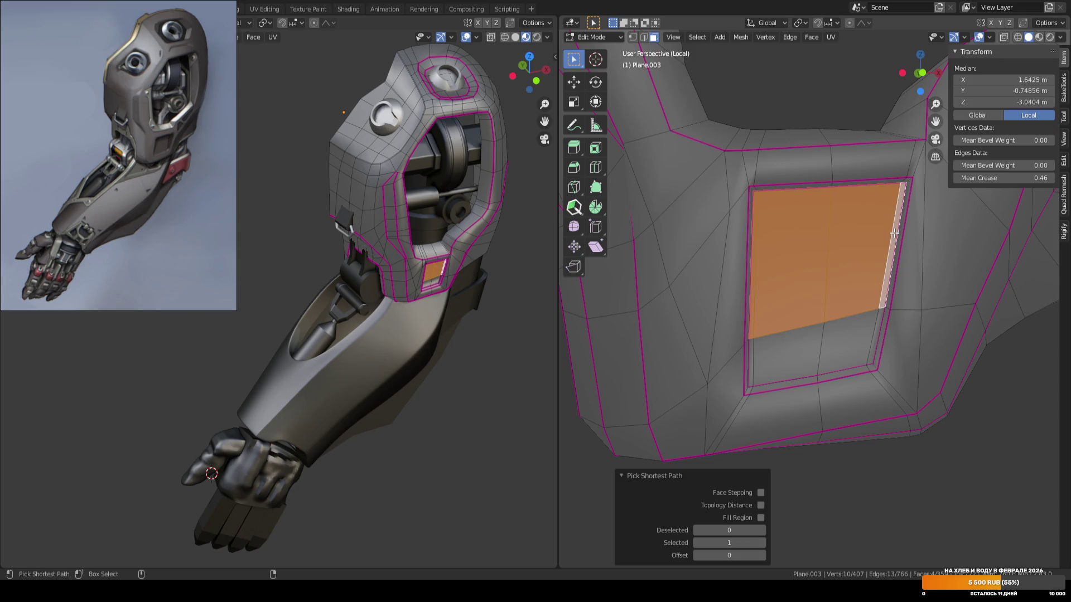
ctrl+click(775, 355)
Move the panel's inner faces about 0.047 m along Y and deselect them.
key(w)
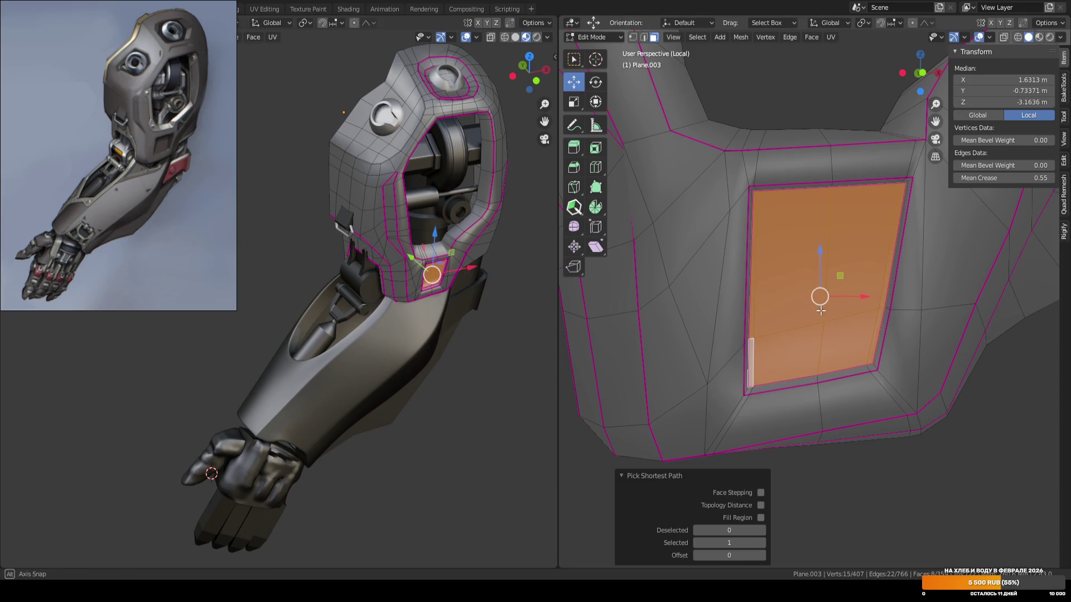
middle_drag(816, 308, 892, 299)
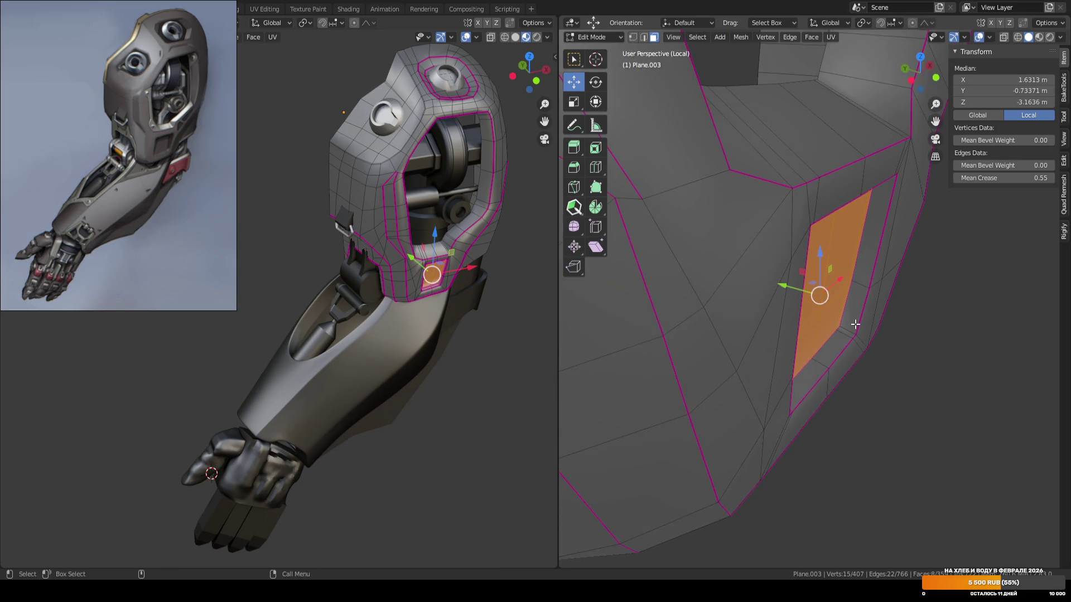
key(g)
key(y)
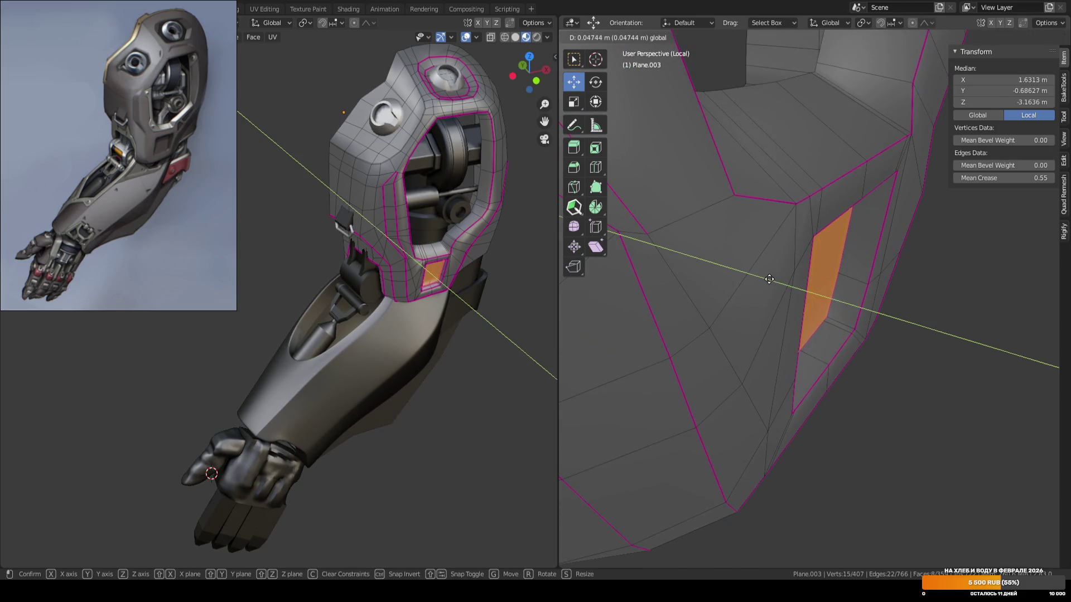
click(769, 279)
key(KP_1)
key(alt+a)
Return to Object Mode, deselect the shoulder piece and save ARM_04.blend.
key(Tab)
key(alt+a)
key(ctrl+s)
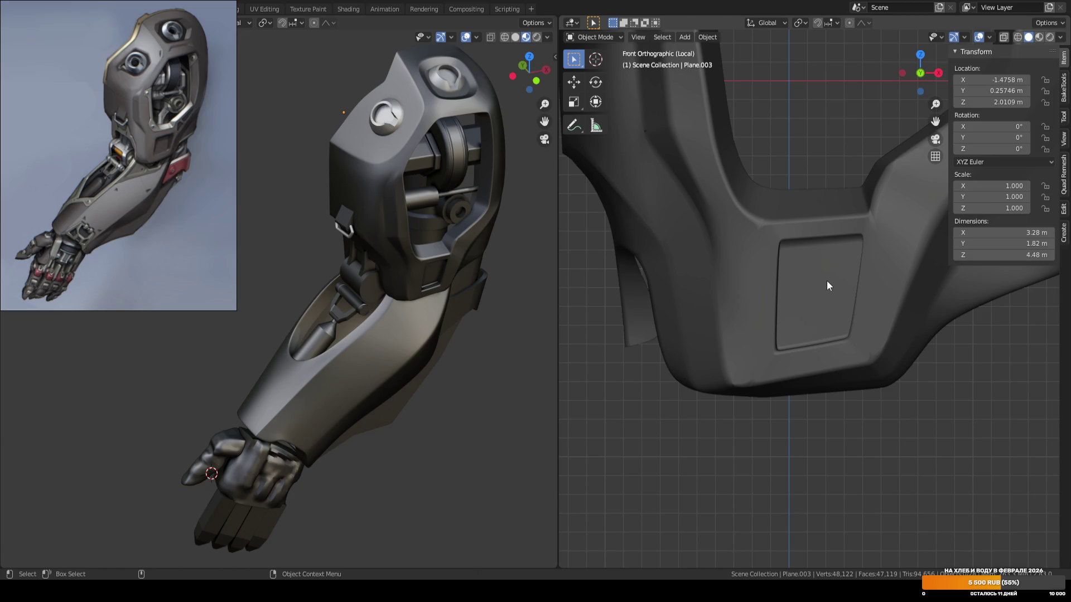
On the shoulder shell, move three vertices beside the panel along X (about 0.015 m), then save.
click(757, 293)
key(Tab)
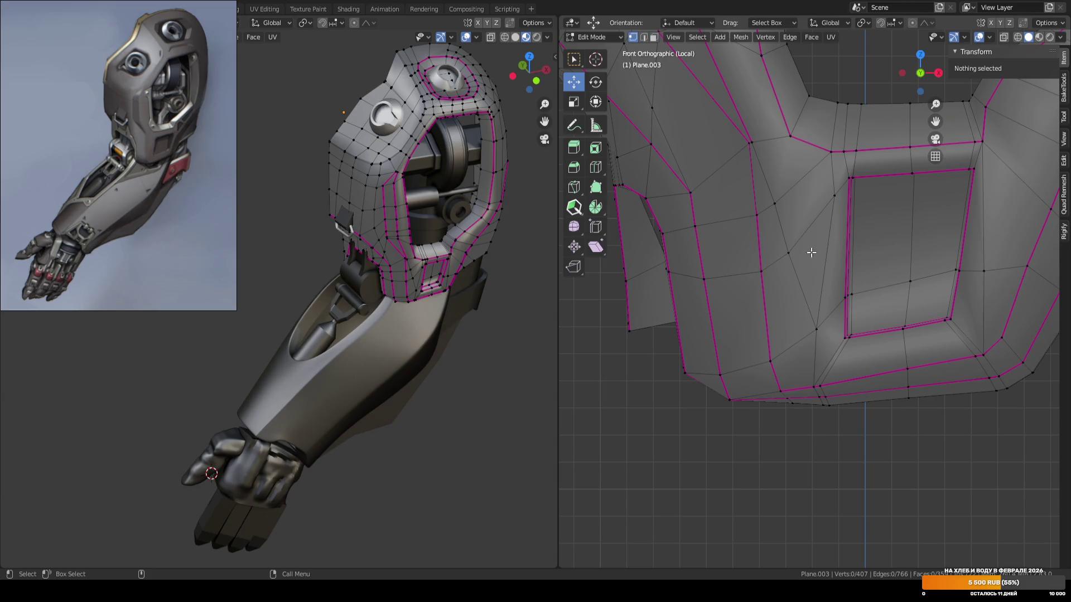
click(755, 219)
key(g)
key(x)
click(759, 213)
click(761, 272)
key(g)
key(x)
click(795, 273)
click(774, 361)
key(g)
key(x)
click(799, 282)
key(Tab)
key(ctrl+s)
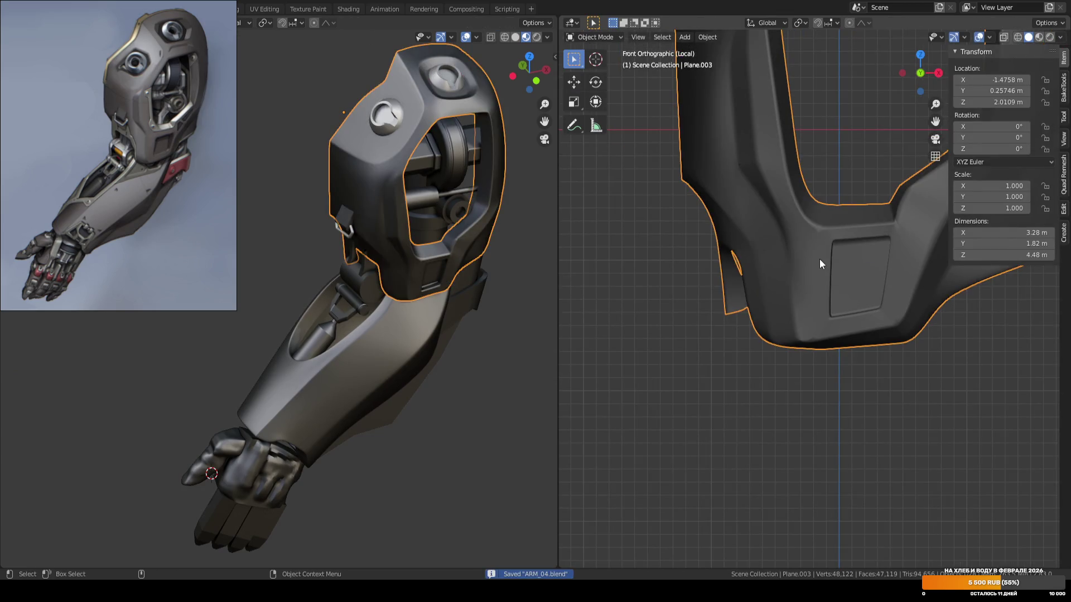
Slide a vertex on the shell's side, add one edge loop, and save.
mouse_move(818, 259)
middle_down()
mouse_move(815, 184)
mouse_move(811, 234)
mouse_move(875, 260)
mouse_move(890, 279)
mouse_move(884, 263)
mouse_move(841, 241)
mouse_move(837, 211)
mouse_move(841, 279)
mouse_move(851, 241)
mouse_move(825, 239)
mouse_move(840, 261)
middle_up()
key(Tab)
click(790, 226)
key(g)
key(g)
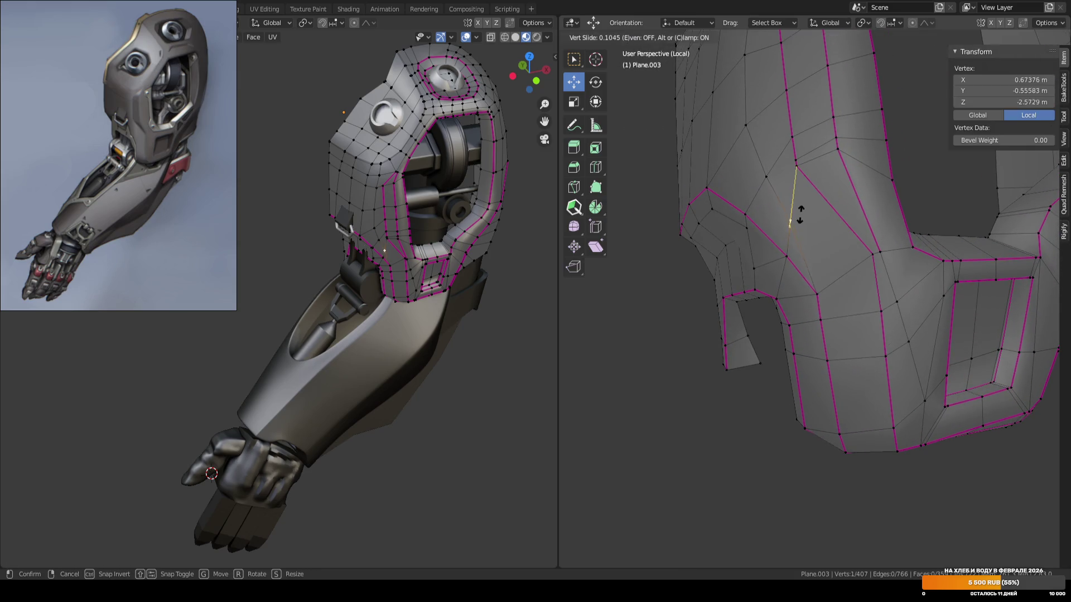
click(803, 184)
key(ctrl+r)
click(803, 239)
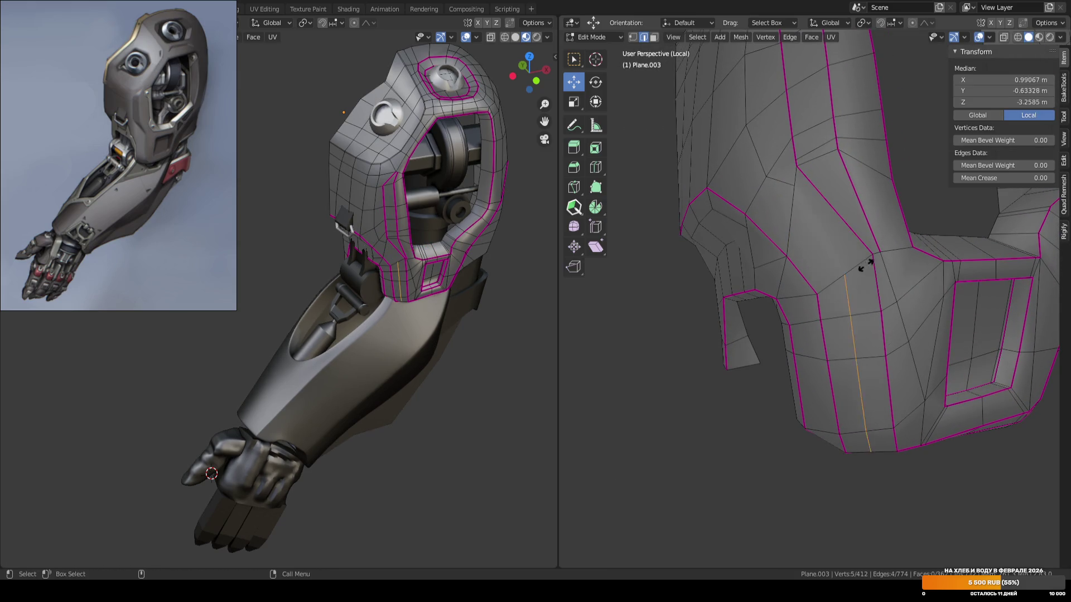
click(885, 257)
key(Tab)
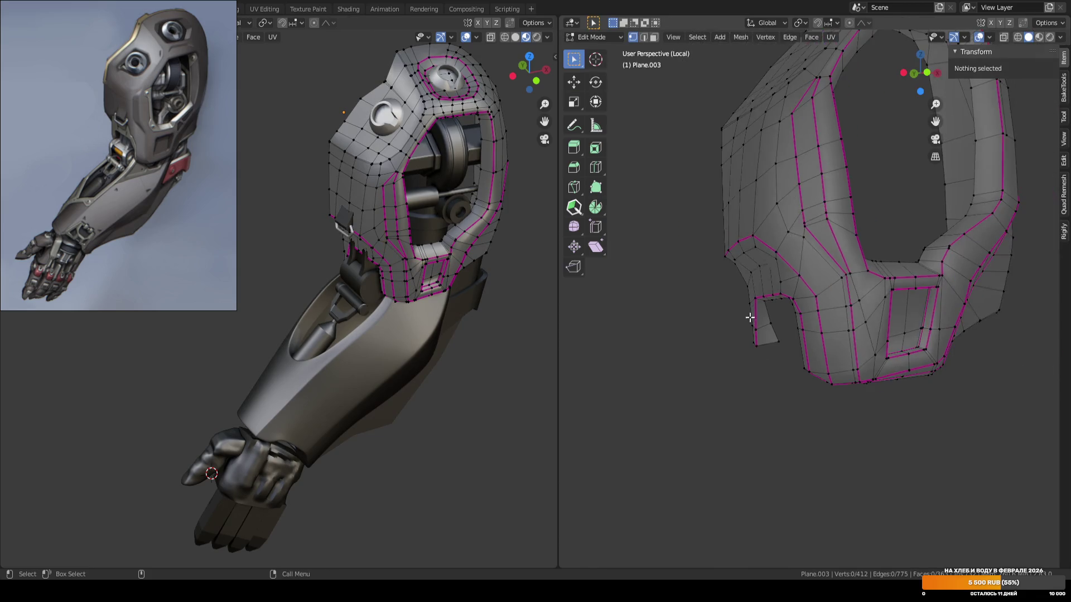
key(ctrl+s)
Reselect the shoulder shell in Edit Mode, viewing it from its lower corner.
mouse_move(795, 319)
middle_down()
mouse_move(764, 326)
mouse_move(789, 329)
mouse_move(716, 315)
mouse_move(707, 240)
mouse_move(704, 335)
mouse_move(711, 321)
middle_up()
scroll(710, 326, down, 2)
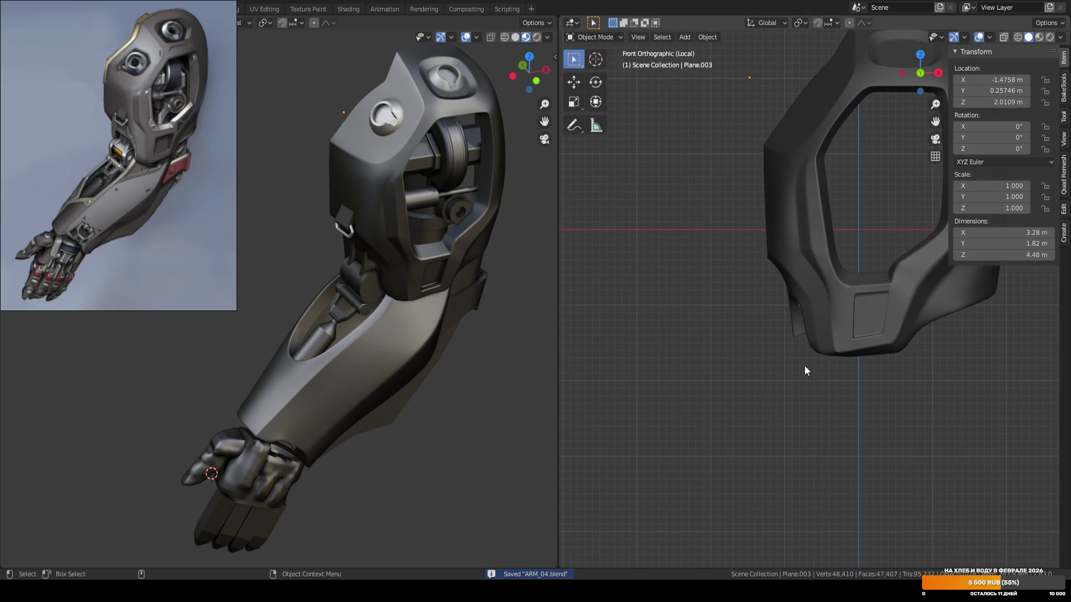
ctrl+scroll(795, 370, down, 3)
scroll(798, 366, up, 6)
mouse_move(821, 376)
middle_down()
mouse_move(862, 374)
mouse_move(855, 369)
middle_up()
click(856, 374)
key(Tab)
mouse_move(911, 339)
middle_down()
mouse_move(880, 328)
mouse_move(838, 261)
mouse_move(865, 258)
middle_up()
scroll(852, 317, up, 2)
mouse_move(826, 322)
middle_down()
mouse_move(867, 335)
mouse_move(835, 318)
mouse_move(807, 332)
mouse_move(791, 303)
mouse_move(909, 265)
mouse_move(870, 304)
mouse_move(839, 240)
mouse_move(828, 262)
mouse_move(813, 231)
mouse_move(844, 232)
mouse_move(829, 172)
mouse_move(862, 231)
middle_up()
key(shift+space)
key(g)
Add an edge loop across the recessed square panel, then save the file.
mouse_move(814, 274)
middle_down()
mouse_move(806, 290)
mouse_move(814, 273)
middle_up()
key(ctrl+r)
click(816, 189)
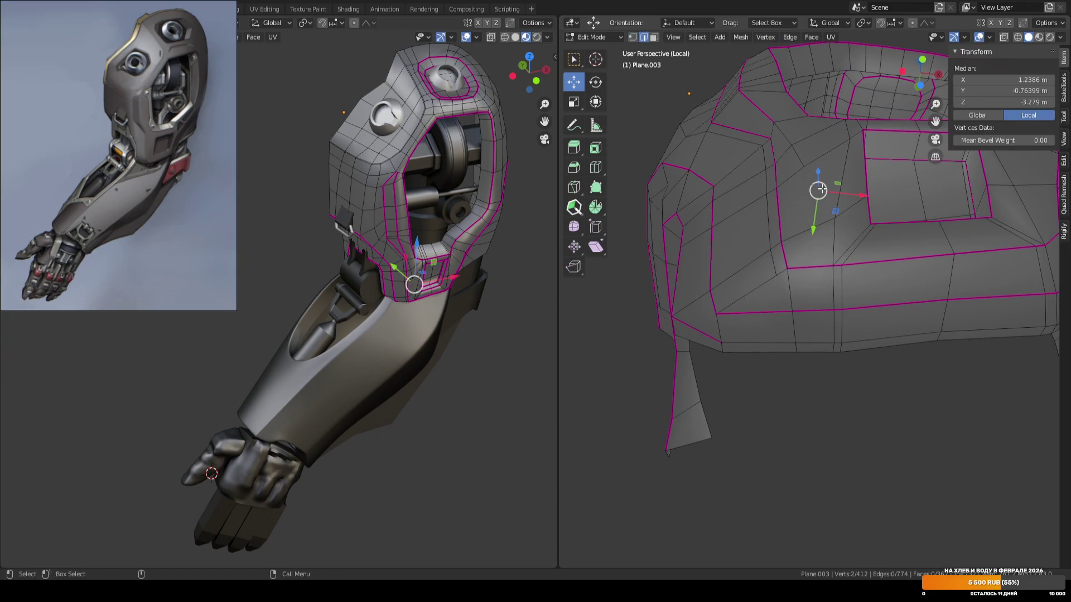
click(818, 303)
key(alt+a)
mouse_move(812, 203)
middle_down()
mouse_move(865, 212)
mouse_move(835, 246)
mouse_move(850, 389)
mouse_move(797, 436)
mouse_move(828, 336)
middle_up()
key(Tab)
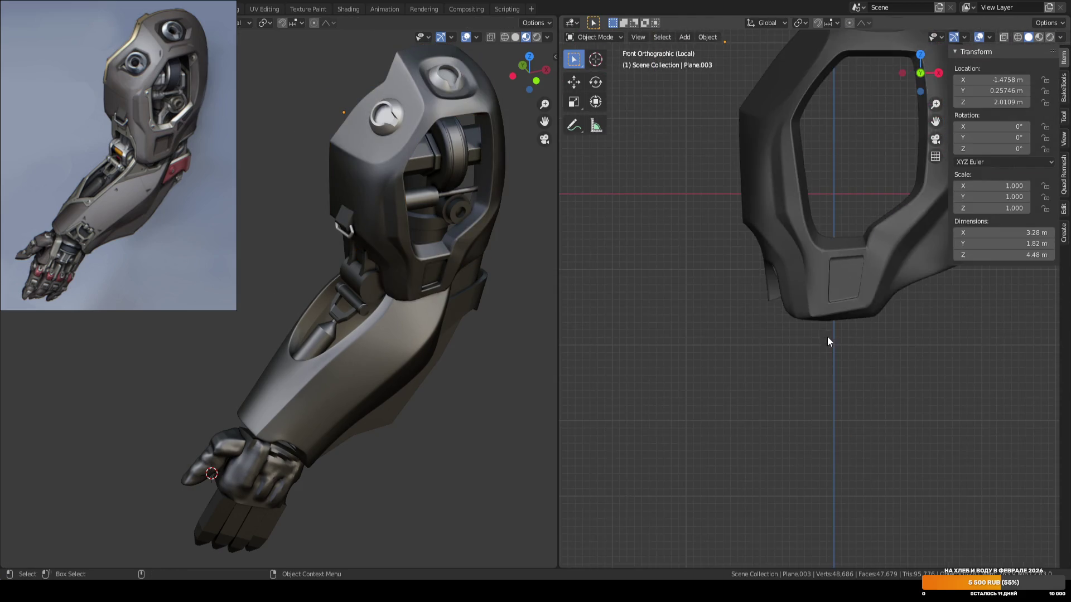
scroll(827, 337, down, 3)
key(ctrl+s)
Return to Edit Mode in front orthographic view, framing the shell's rectangular window.
middle_drag(757, 310, 854, 247)
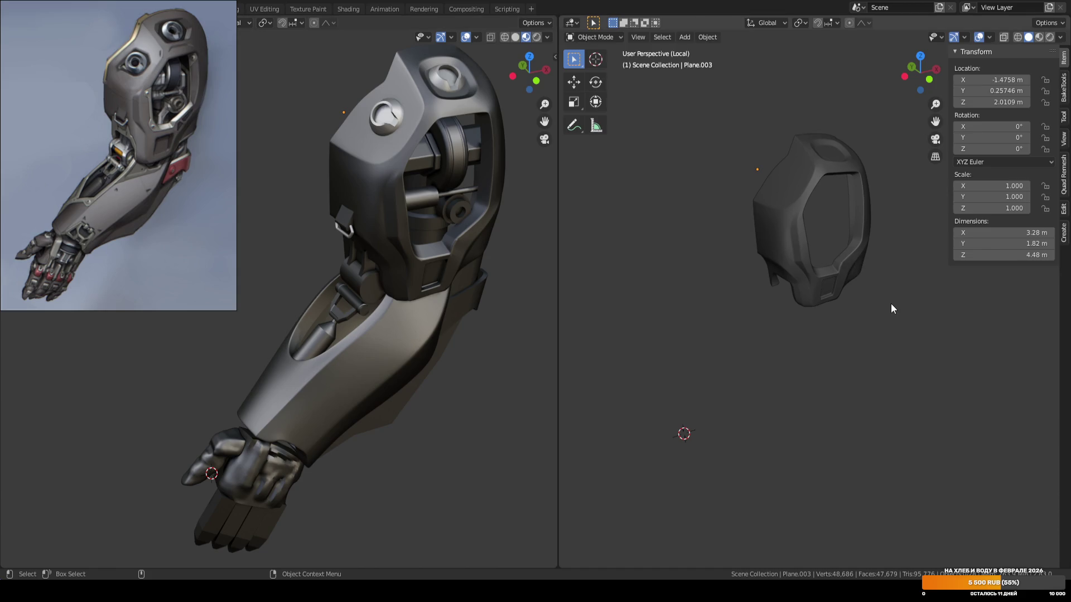
key(KP_1)
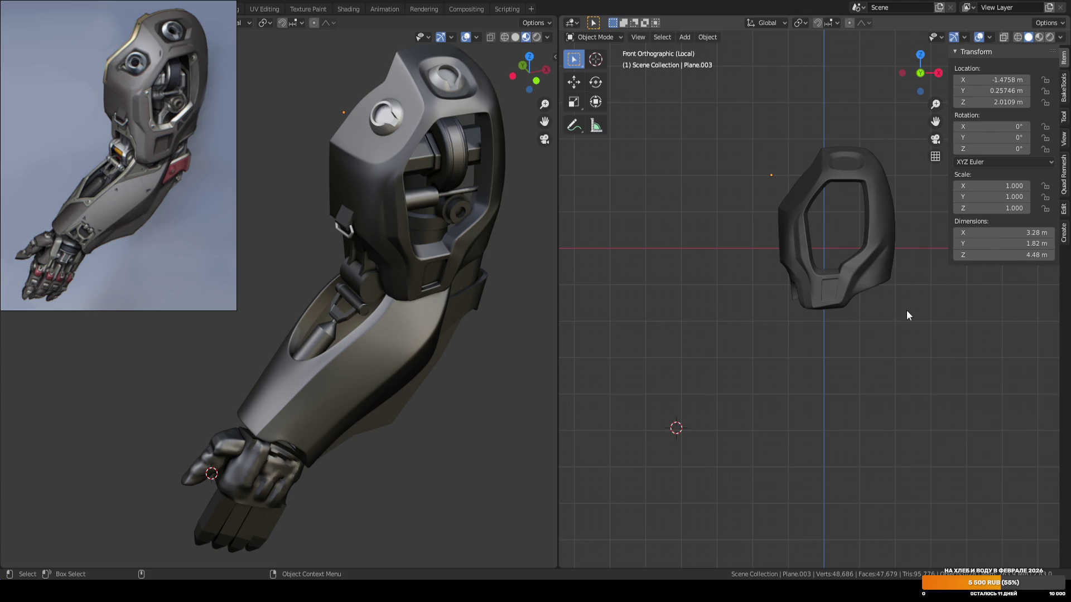
scroll(898, 312, up, 8)
key(Tab)
shift+middle_drag(706, 299, 814, 276)
key(w)
scroll(833, 265, up, 2)
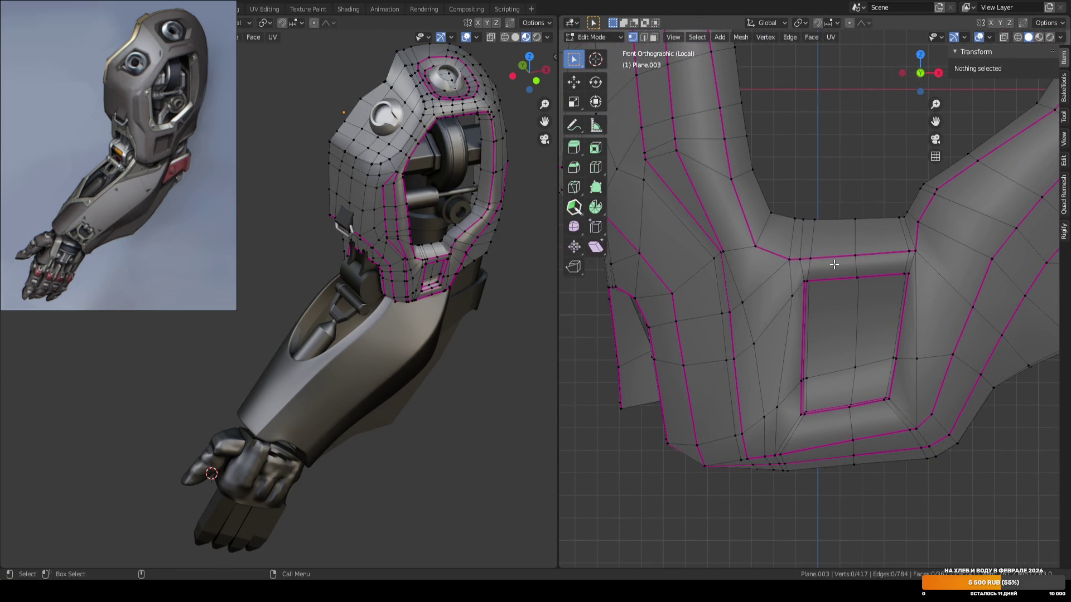
Select the edge path across the panel's top and raise it slightly.
click(755, 250)
ctrl+click(914, 249)
key(shift+space)
key(g)
drag(835, 211, 834, 207)
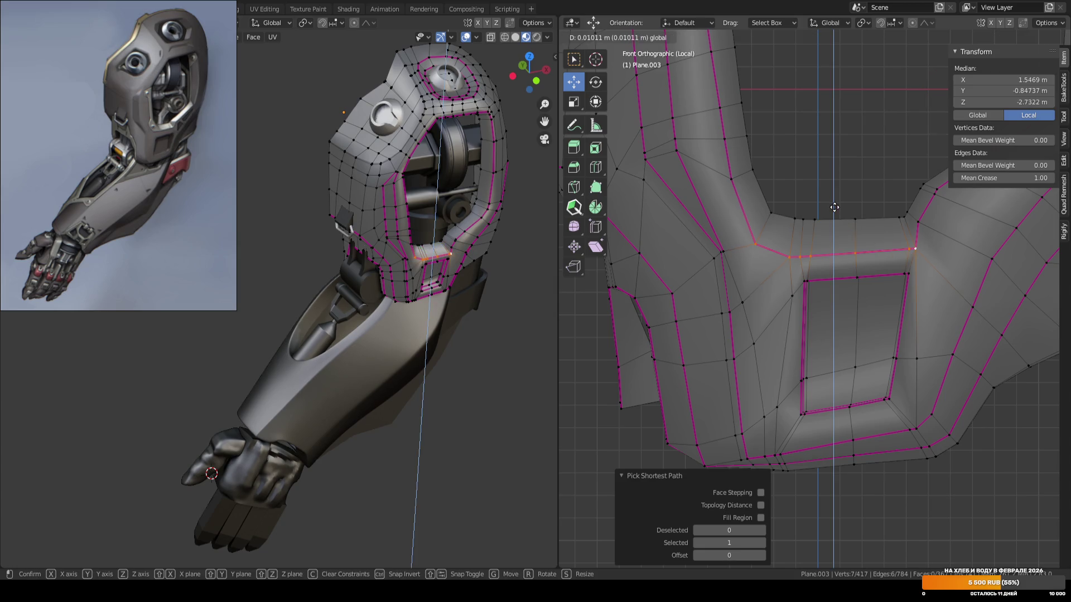
click(834, 208)
Create a custom transform orientation from the two faces below that edge.
click(881, 259)
key(3)
click(831, 268)
shift+click(893, 263)
key(ctrl+alt+space)
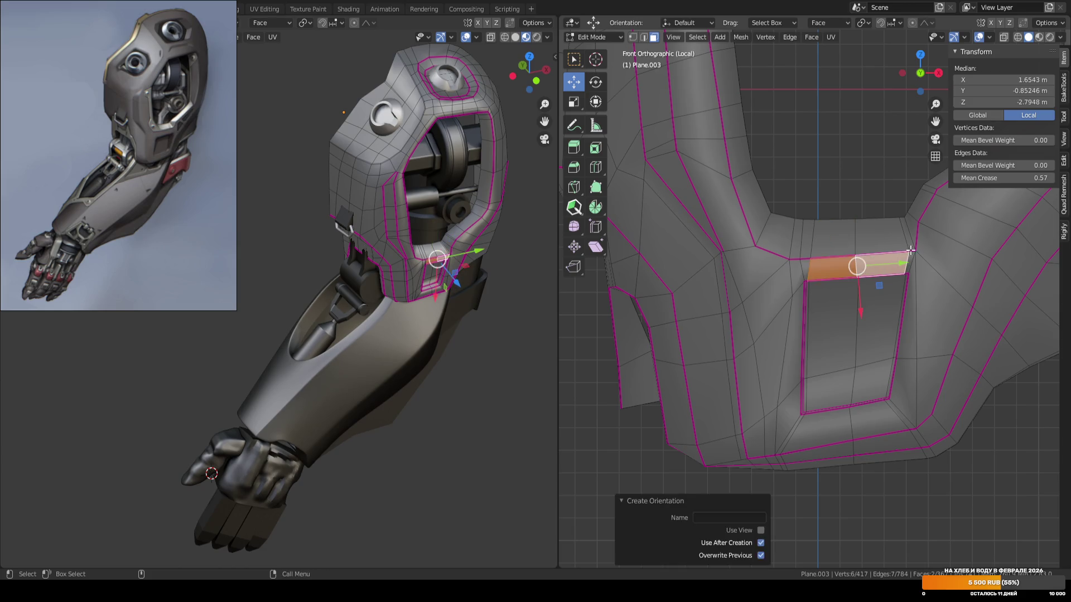
Reselect the edge path above the panel and move it about 0.05 m along X.
key(w)
key(1)
click(755, 246)
ctrl+click(914, 251)
key(shift+space)
key(g)
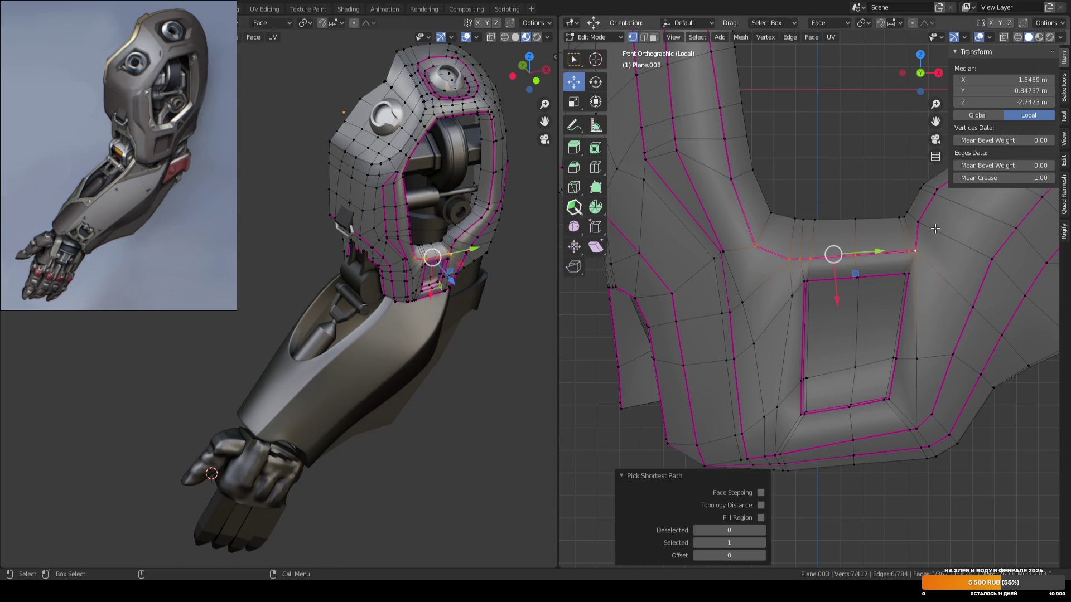
drag(834, 292, 833, 278)
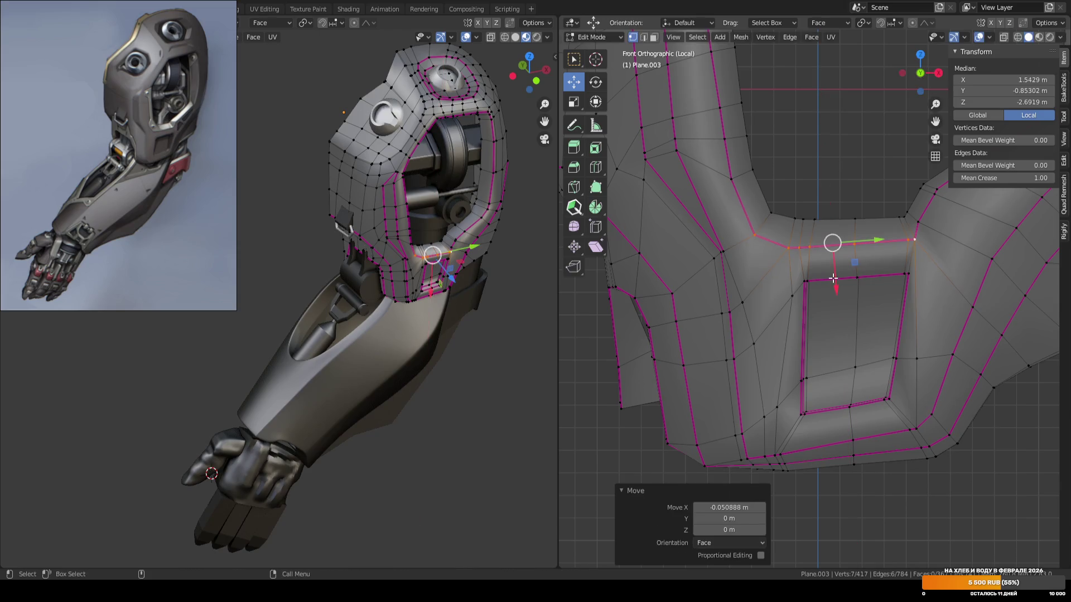
Rotate the edge path 0.89° about the global Z axis.
mouse_move(884, 260)
middle_down()
mouse_move(853, 270)
mouse_move(946, 287)
mouse_move(920, 336)
mouse_move(918, 271)
middle_up()
key(comma)
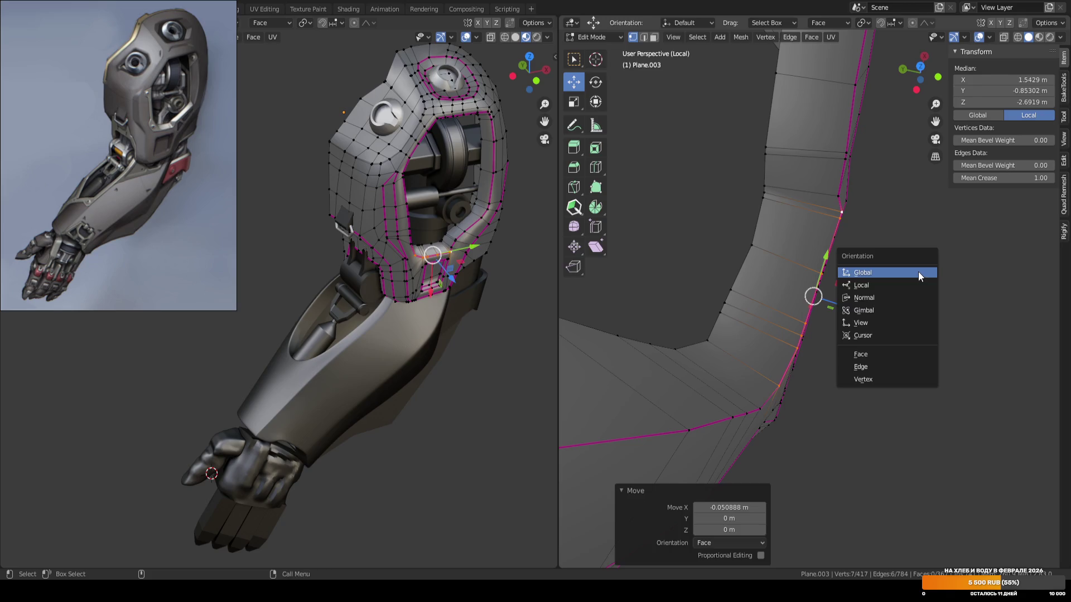
click(918, 272)
key(r)
key(z)
click(931, 267)
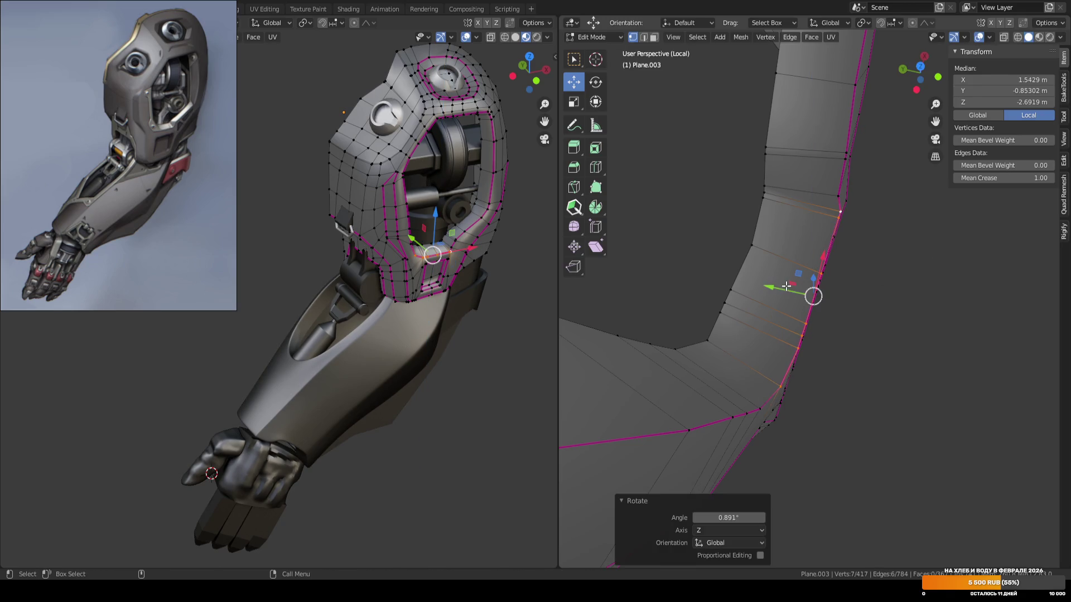
Nudge a vertex on the shell's side edge slightly.
click(820, 194)
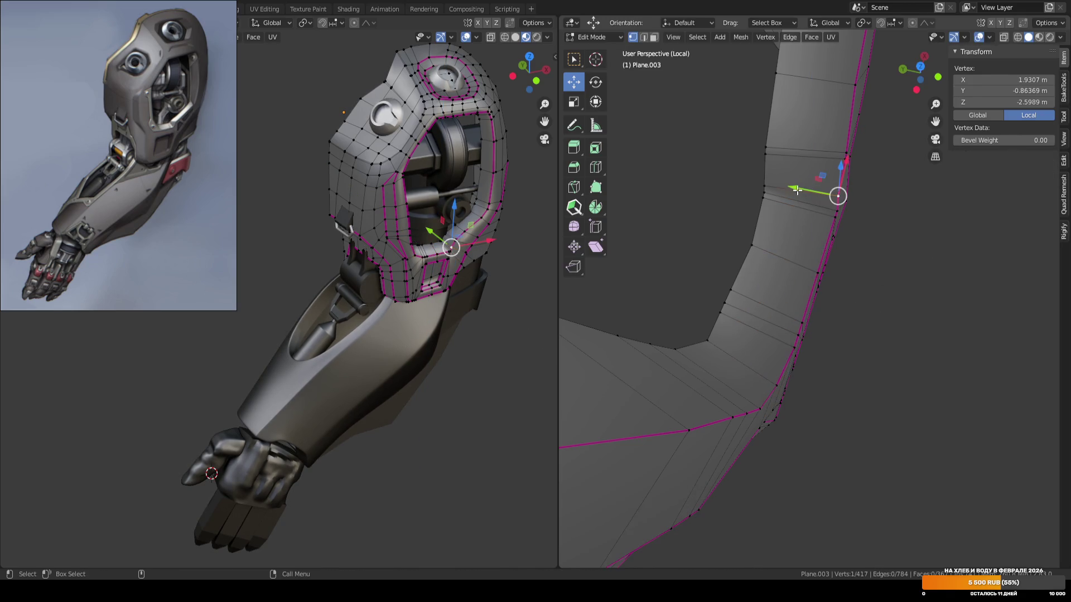
click(928, 255)
mouse_move(927, 255)
middle_down()
mouse_move(889, 268)
mouse_move(865, 219)
middle_up()
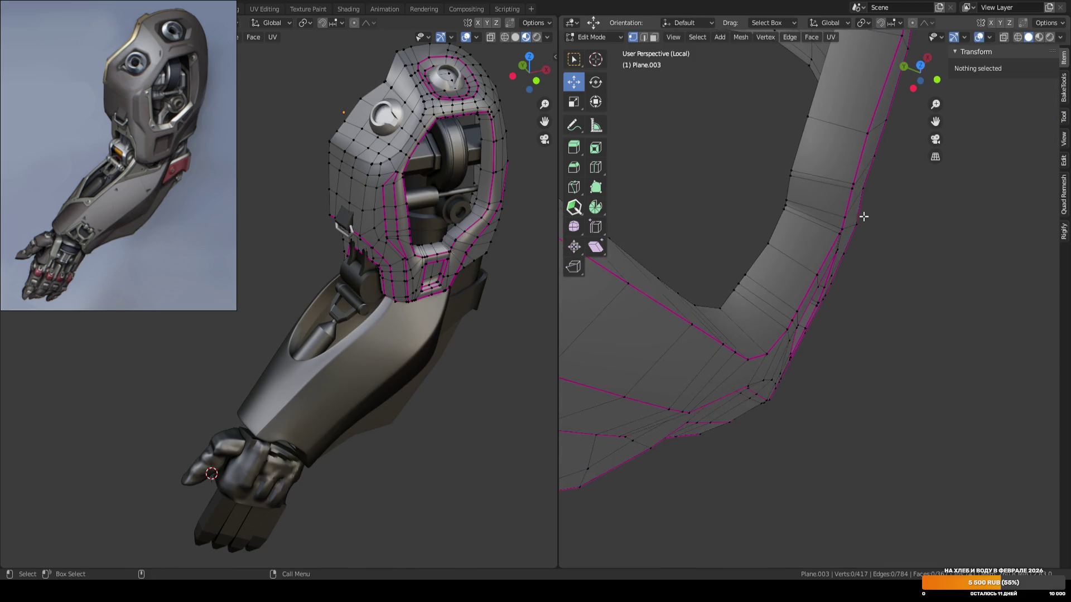
click(853, 222)
drag(854, 221, 854, 223)
click(904, 249)
mouse_move(903, 248)
middle_down()
mouse_move(866, 230)
mouse_move(808, 163)
mouse_move(825, 185)
mouse_move(846, 294)
mouse_move(832, 327)
mouse_move(827, 292)
mouse_move(873, 239)
mouse_move(848, 258)
mouse_move(837, 116)
mouse_move(884, 172)
middle_up()
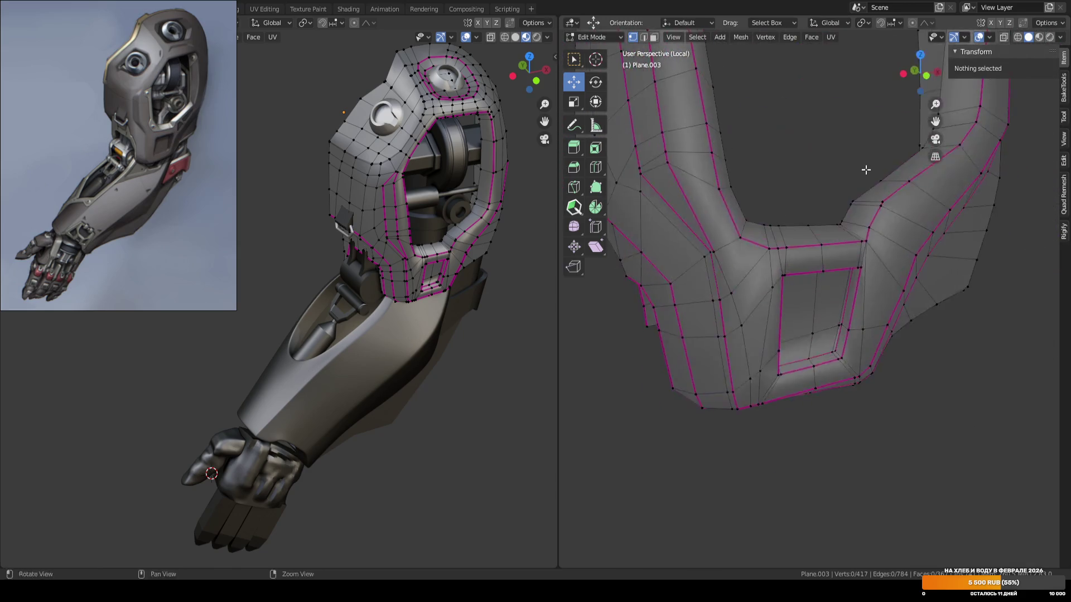
Return to Object Mode in front view and save ARM_04.blend.
key(Tab)
key(KP_1)
scroll(907, 400, down, 2)
key(ctrl+s)
scroll(907, 400, up, 6)
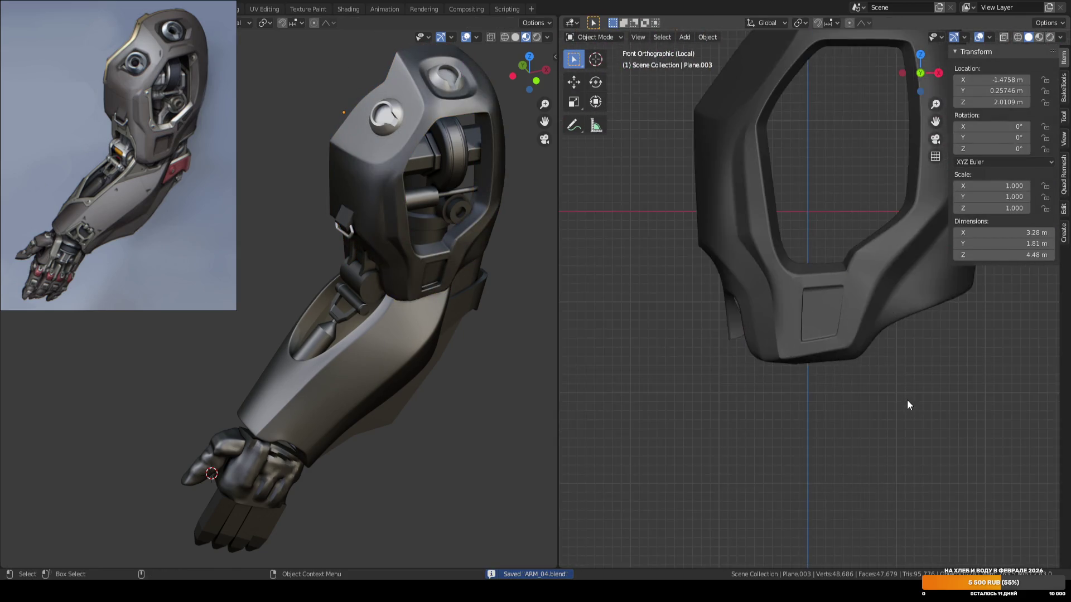
Select the recessed panel's left edge loop and shift it about 0.025 m sideways.
click(816, 330)
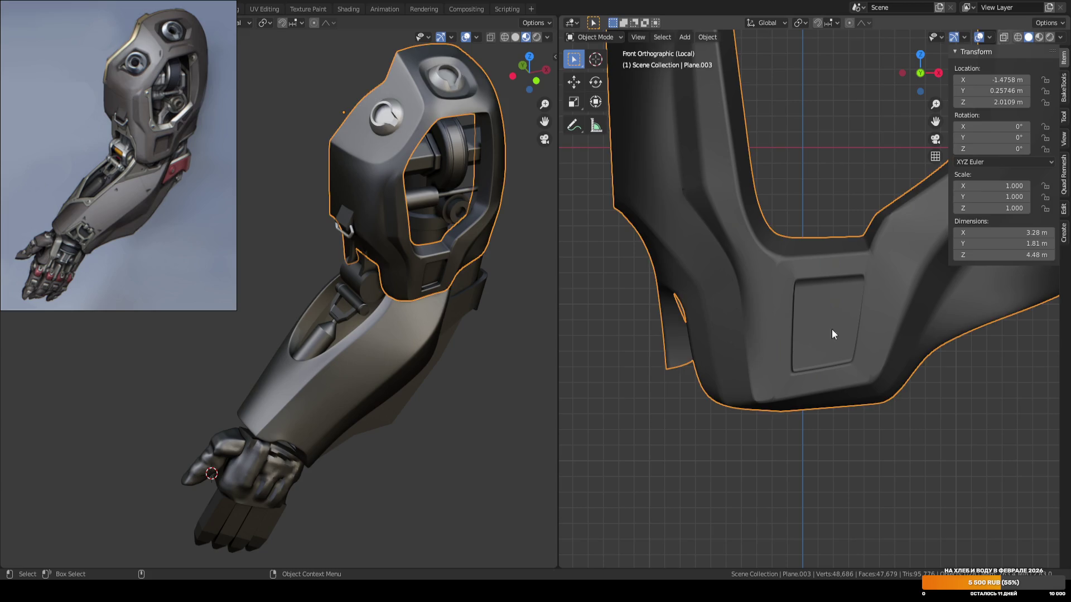
scroll(823, 329, up, 4)
key(Tab)
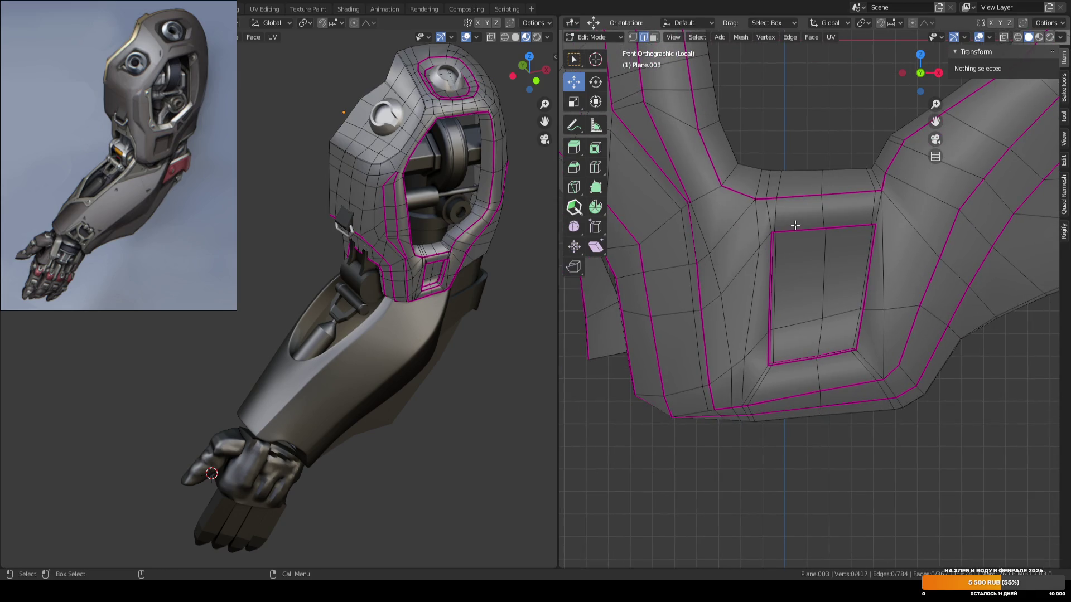
click(797, 230)
middle_drag(796, 230, 822, 284)
key(w)
alt+click(787, 244)
mouse_move(787, 244)
middle_down()
mouse_move(813, 301)
mouse_move(832, 285)
mouse_move(776, 196)
middle_up()
alt+shift+click(777, 196)
mouse_move(812, 284)
middle_down()
mouse_move(822, 302)
mouse_move(822, 289)
middle_up()
alt+shift+click(823, 301)
key(w)
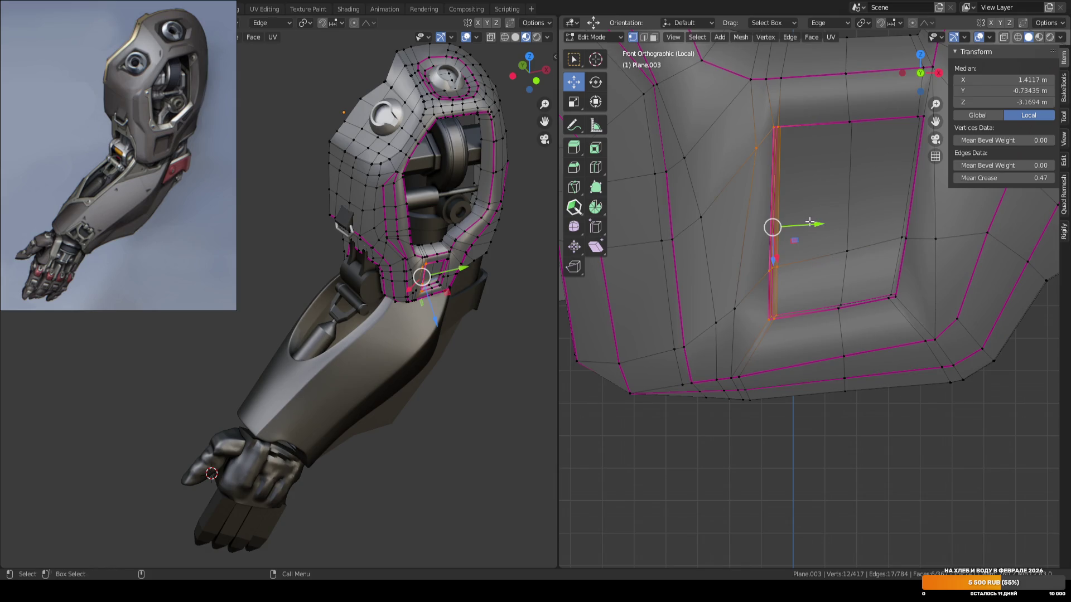
drag(805, 223, 798, 223)
Slide a vertex near the panel's corner (factor 0.09), then save.
click(742, 159)
key(shift+v)
click(736, 164)
scroll(819, 301, down, 2)
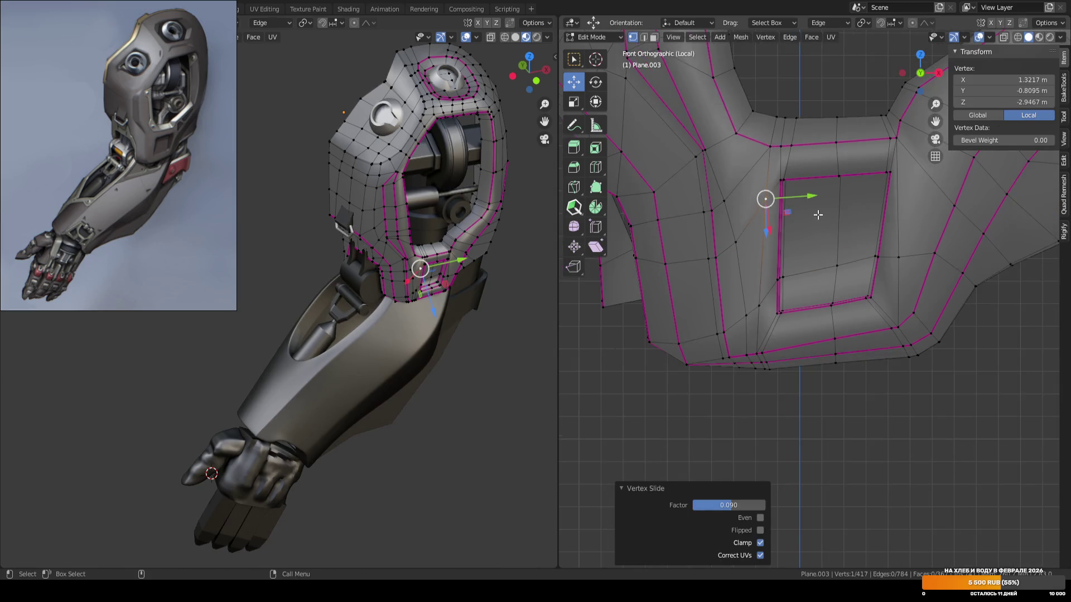
key(Tab)
scroll(817, 382, up, 2)
key(ctrl+s)
Orbit to show the shell's top and re-enter Edit Mode.
mouse_move(812, 369)
middle_down()
mouse_move(819, 274)
mouse_move(845, 283)
mouse_move(826, 246)
mouse_move(848, 310)
mouse_move(865, 306)
middle_up()
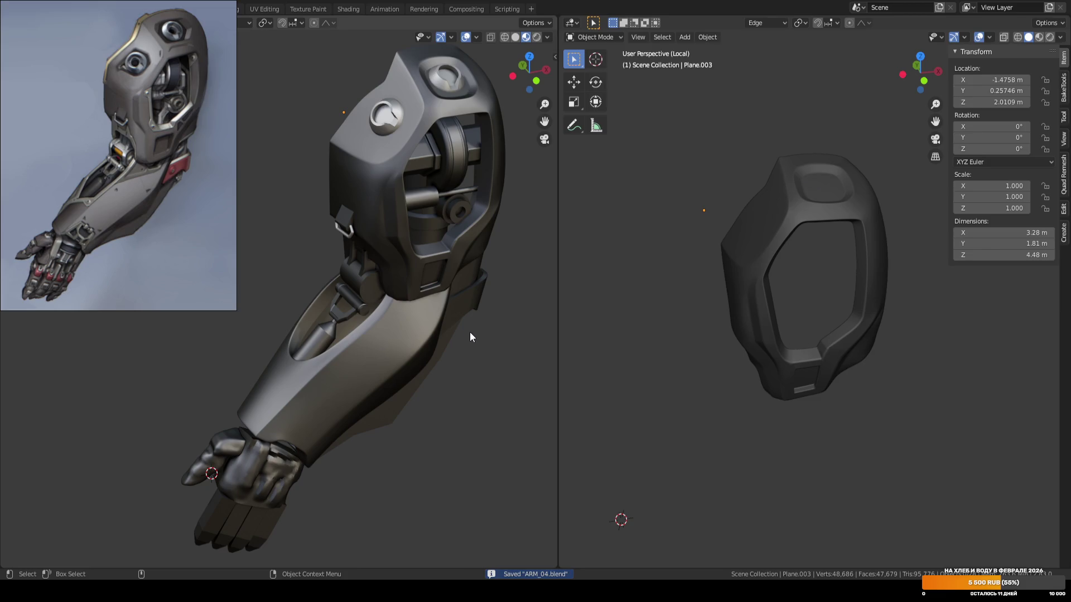
middle_drag(473, 330, 484, 319)
middle_drag(715, 203, 751, 203)
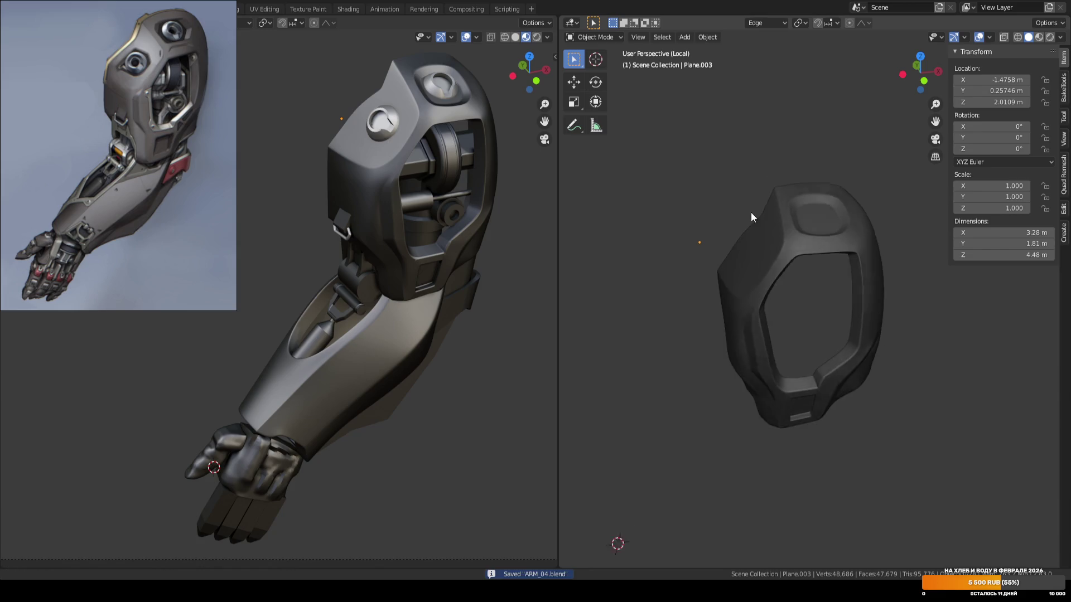
scroll(732, 292, up, 3)
key(Tab)
mouse_move(732, 292)
middle_down()
mouse_move(686, 287)
mouse_move(719, 230)
middle_up()
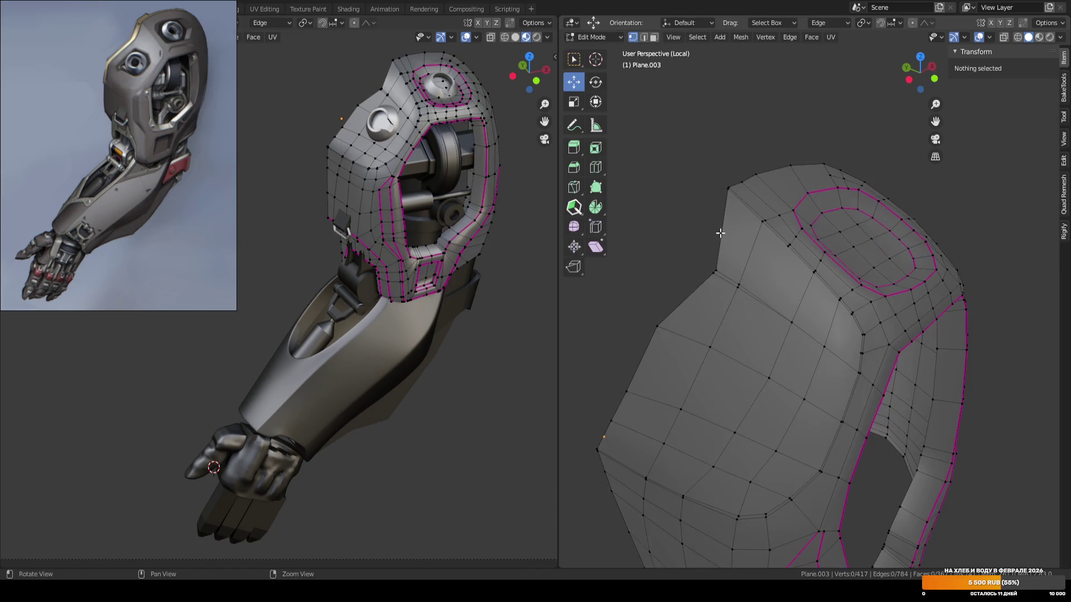
Nudge several edges along the shell's top by about 0.043, 0.017 and 0.0065 m.
scroll(719, 257, up, 3)
click(725, 269)
click(681, 184)
middle_drag(682, 184, 729, 158)
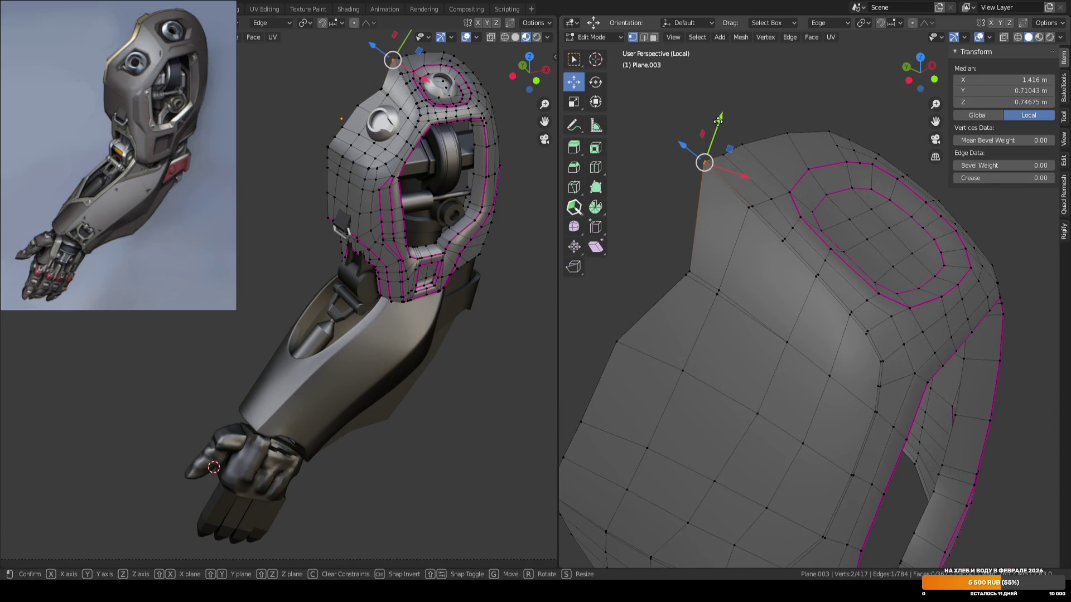
drag(719, 121, 716, 127)
middle_drag(716, 128, 763, 144)
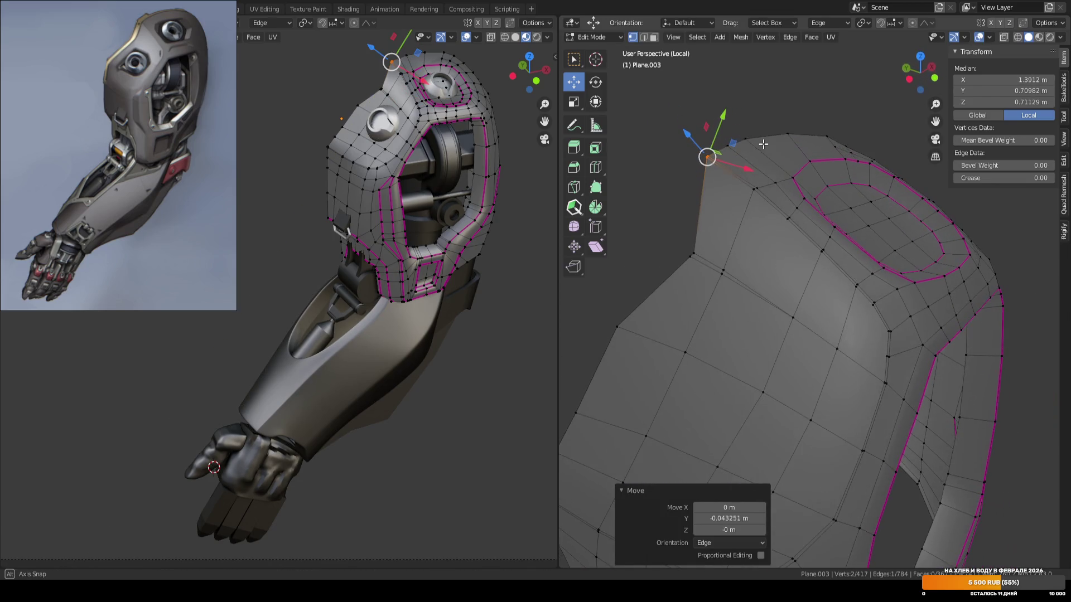
click(770, 172)
mouse_move(770, 173)
mouse_down()
mouse_move(803, 194)
mouse_move(803, 178)
mouse_move(763, 167)
mouse_up()
key(ctrl+z)
key(ctrl+z)
drag(720, 131, 775, 234)
click(820, 248)
drag(832, 216, 835, 208)
middle_drag(835, 208, 787, 246)
scroll(787, 246, down, 3)
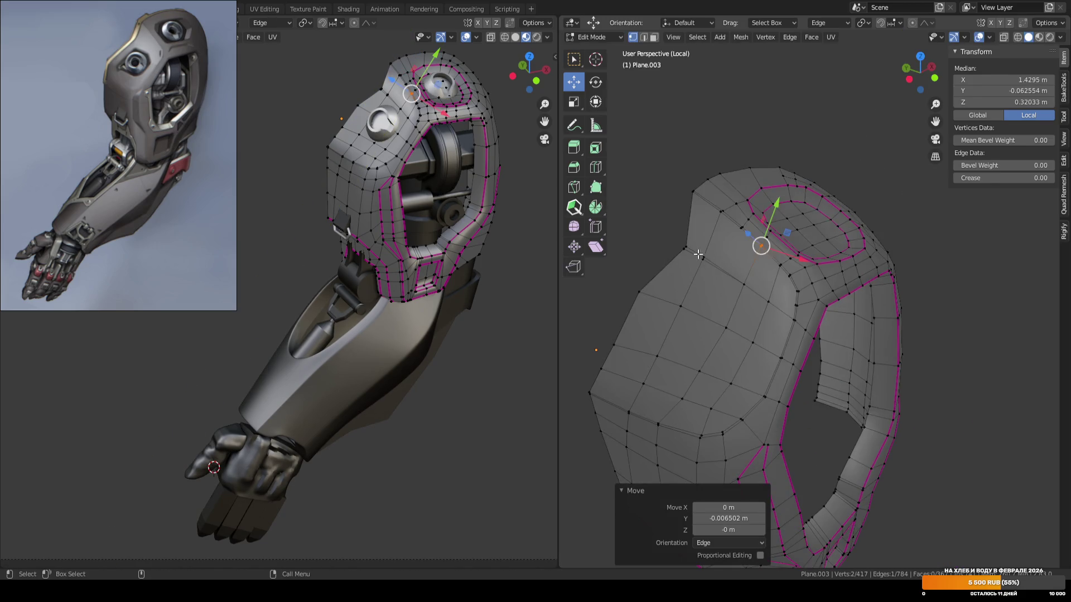
Return the shell to Object Mode in front view and save the file.
key(Tab)
key(KP_1)
middle_drag(894, 189, 856, 142)
key(alt+a)
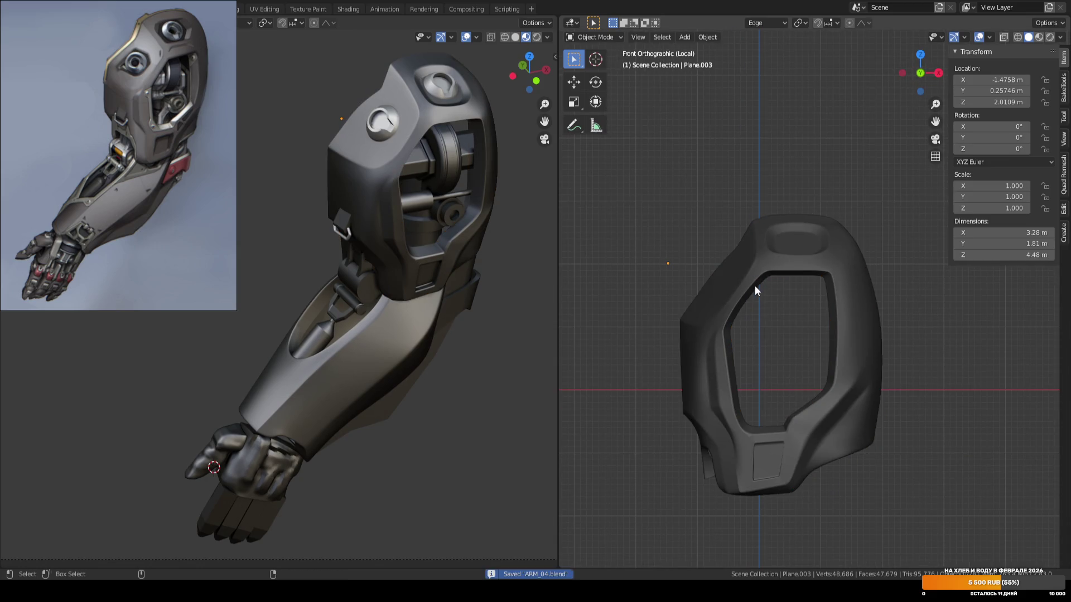
key(ctrl+s)
key(KP_1)
scroll(738, 272, up, 2)
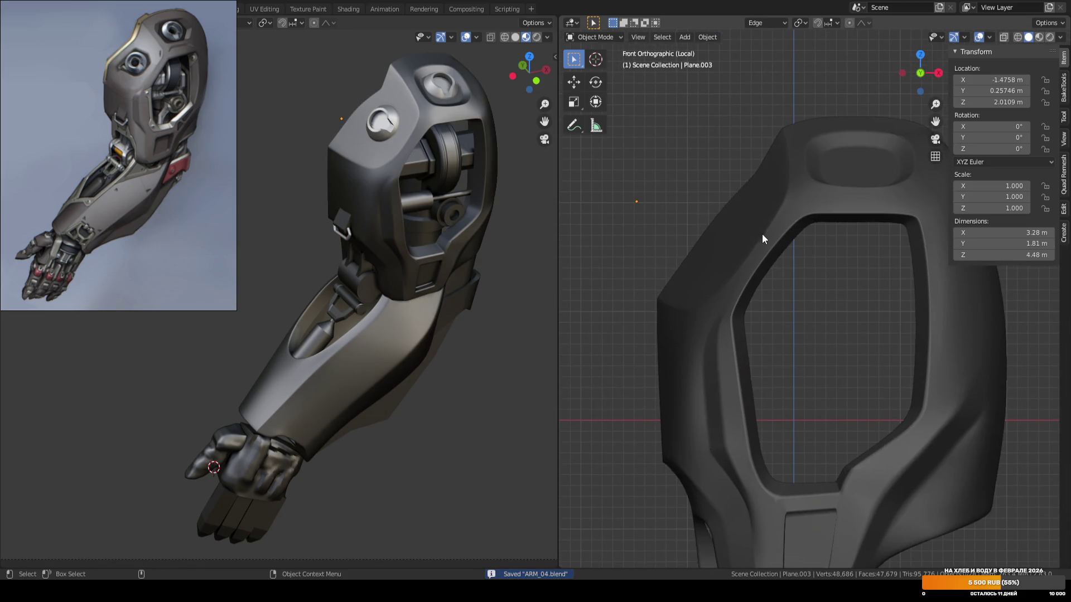
Briefly re-enter Edit Mode on the shell and check its context menu before leaving.
key(Tab)
key(Tab)
scroll(708, 259, down, 2)
scroll(701, 262, up, 1)
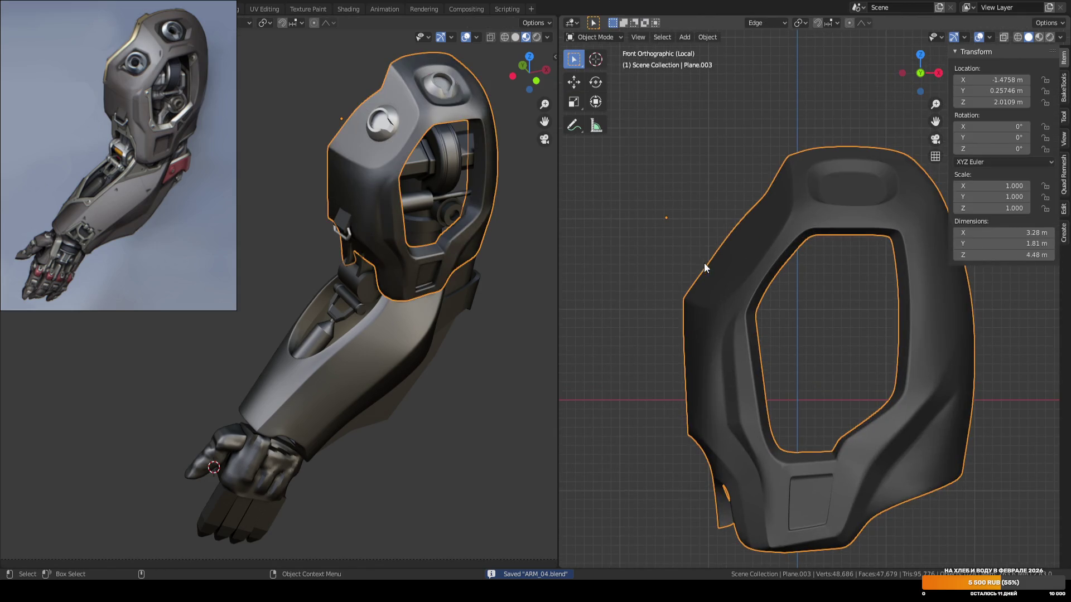
scroll(810, 294, down, 3)
right_click(784, 294)
key(Tab)
scroll(647, 331, up, 6)
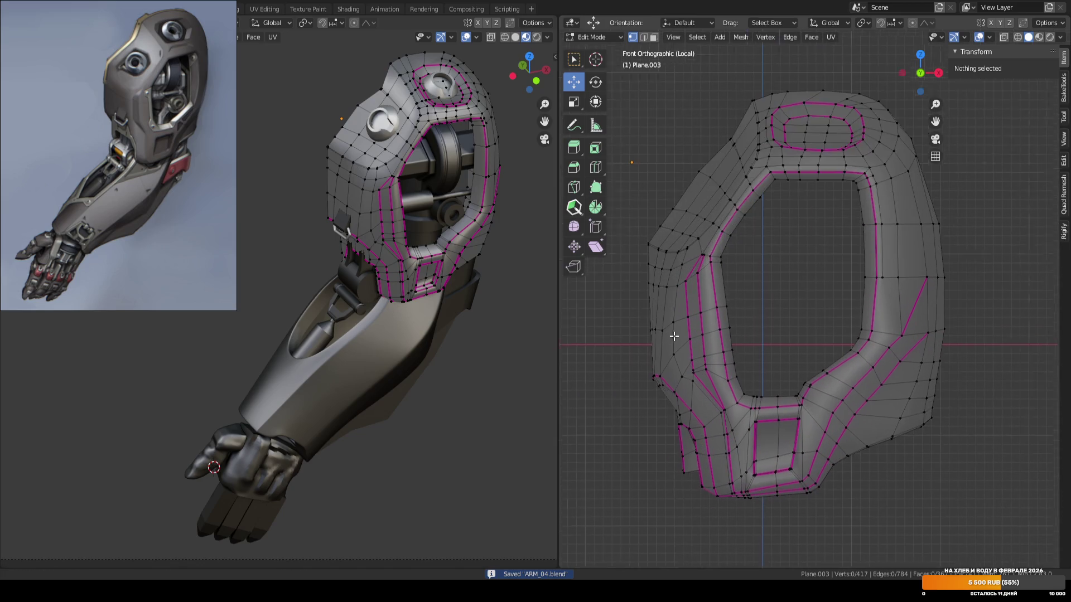
Shift a vertex on the opening's left edge slightly along X.
click(783, 269)
key(g)
key(x)
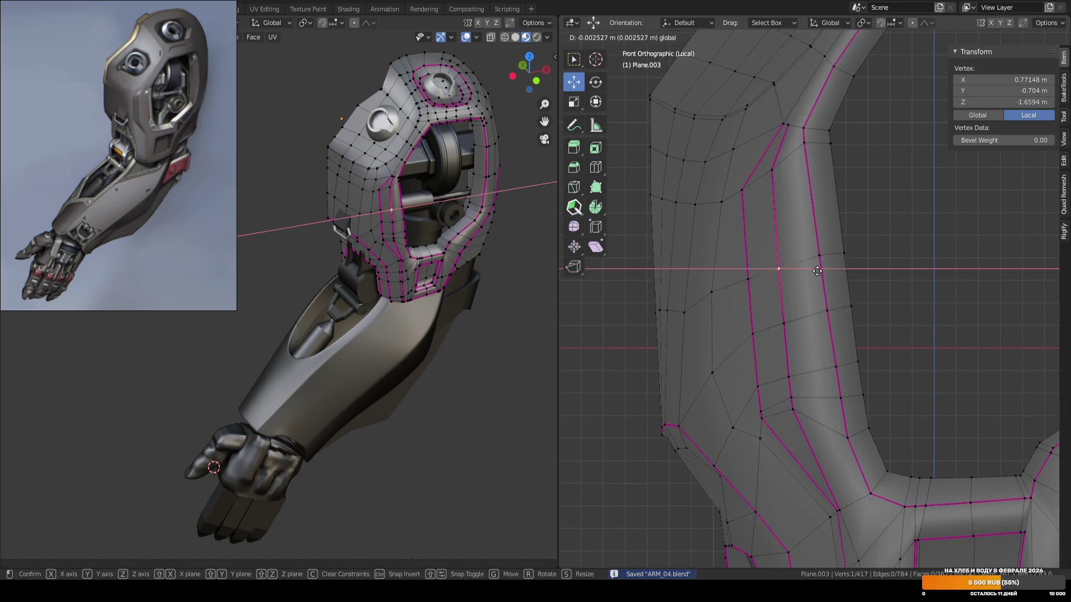
key(Escape)
click(784, 323)
key(g)
key(x)
click(804, 364)
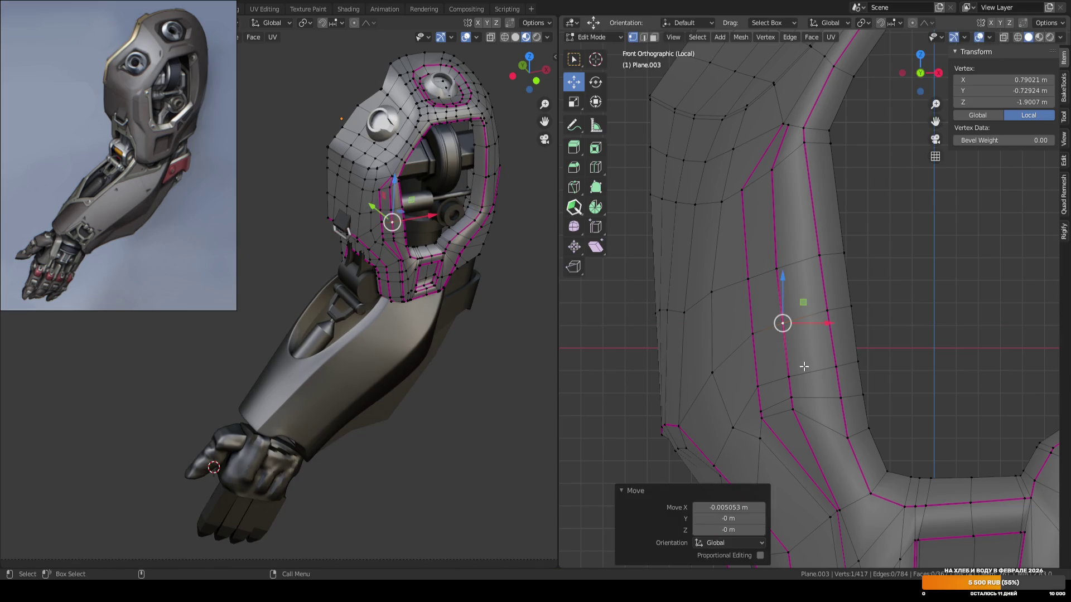
Return to Object Mode, save, and view the shell in perspective.
key(Tab)
scroll(822, 295, down, 5)
key(ctrl+s)
scroll(741, 283, up, 2)
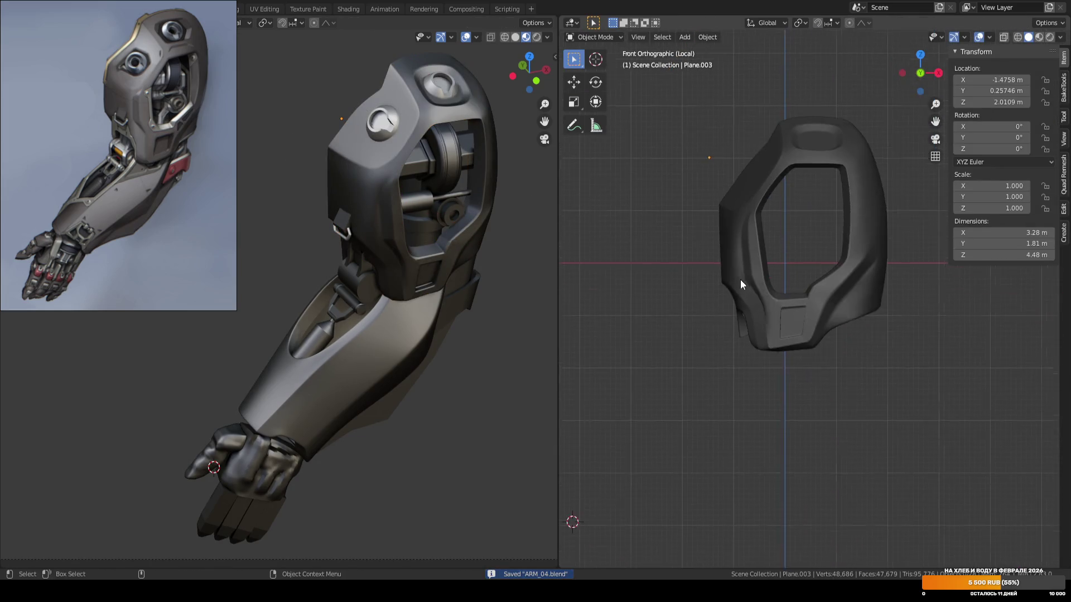
mouse_move(738, 276)
middle_down()
mouse_move(804, 313)
mouse_move(857, 313)
middle_up()
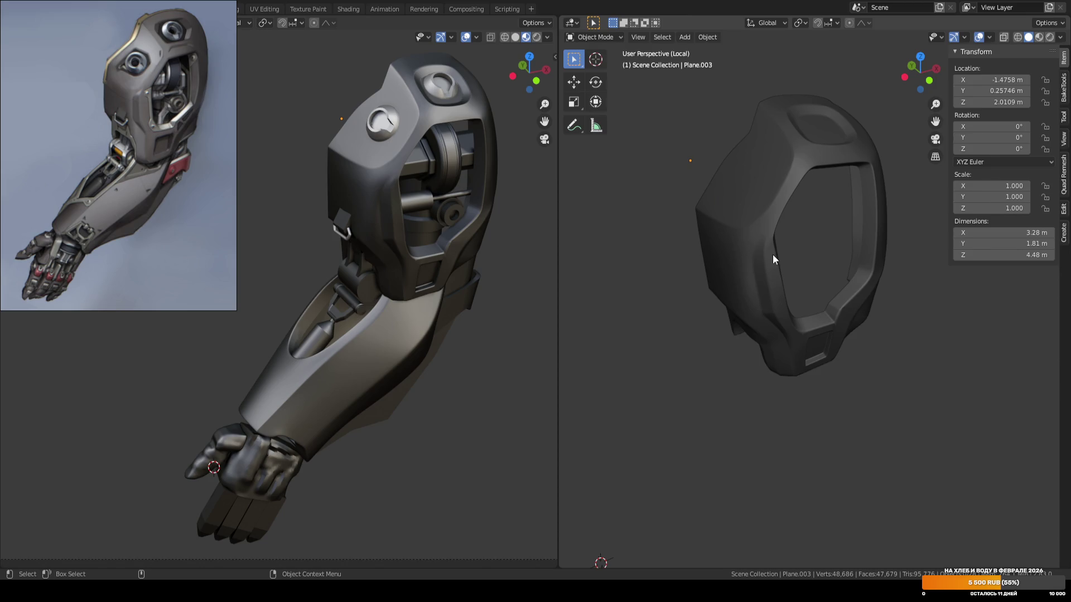
Exit local view to show the full arm, save ARM_04.blend, and select the forearm Cube.
scroll(736, 350, down, 2)
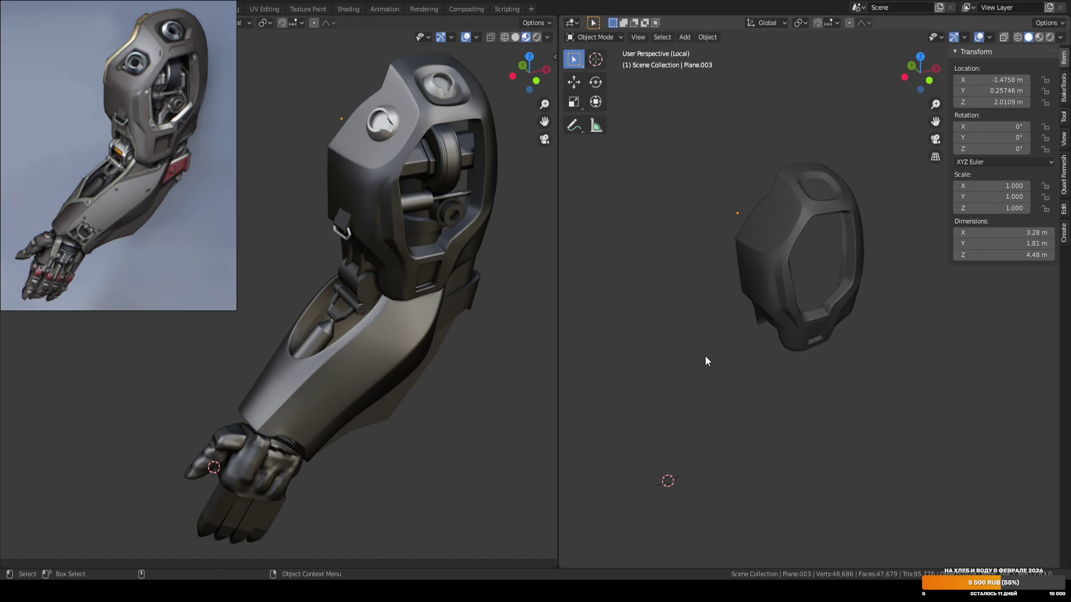
key(KP_Divide)
key(ctrl+s)
mouse_move(705, 363)
shift+middle_down()
mouse_move(704, 302)
mouse_move(766, 352)
mouse_move(781, 285)
shift+middle_up()
click(779, 286)
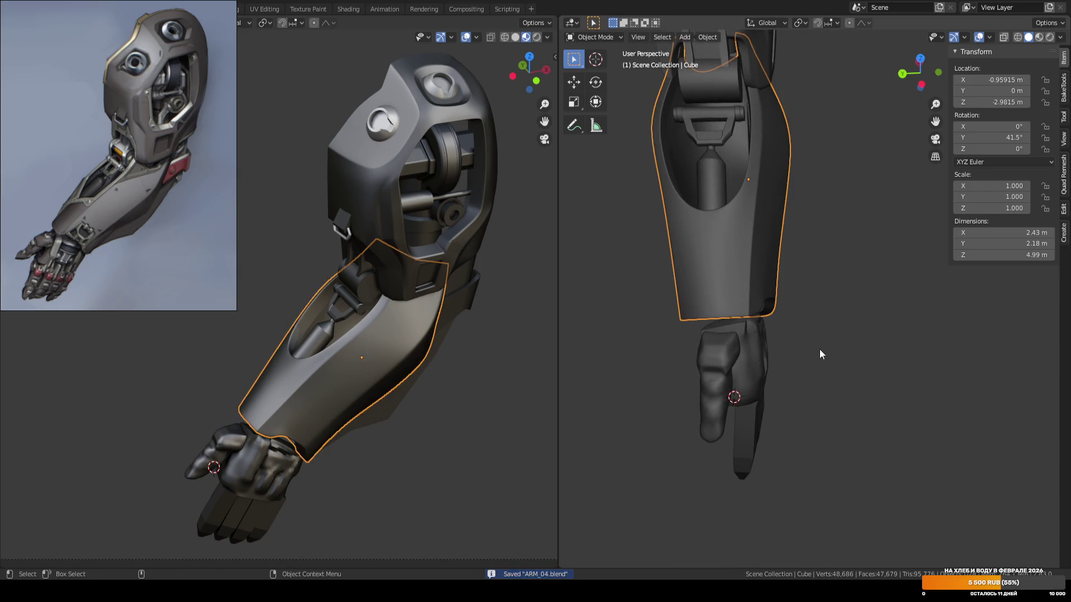
Move the forearm's wrist-cuff vertices 0.03 m along global Y.
key(Tab)
scroll(820, 318, up, 3)
mouse_move(808, 334)
shift+middle_down()
mouse_move(856, 334)
mouse_move(876, 272)
shift+middle_up()
drag(876, 271, 776, 350)
key(comma)
click(859, 277)
middle_drag(836, 310, 848, 297)
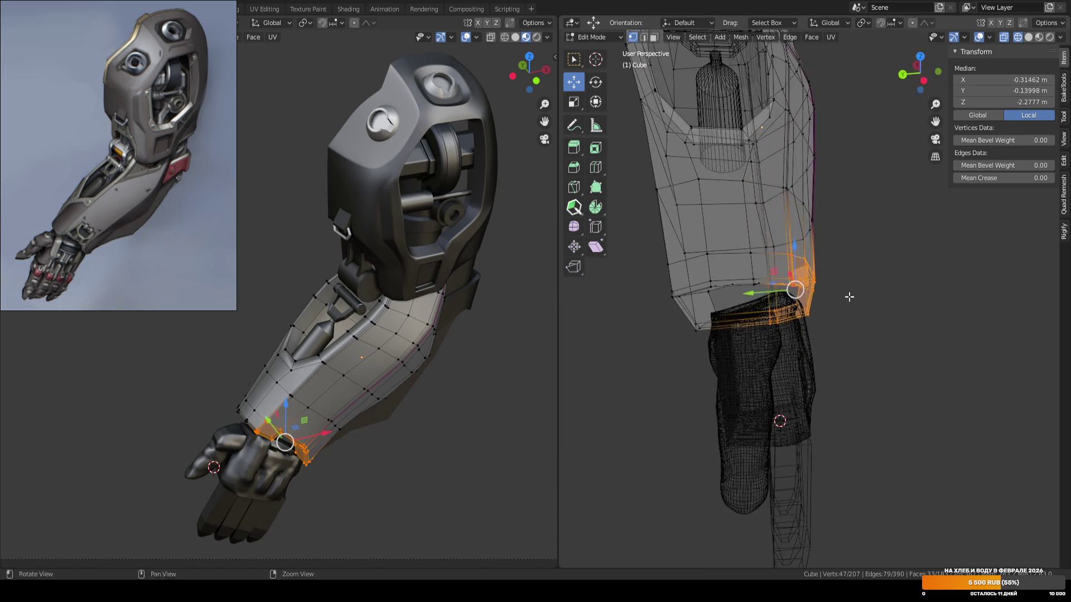
key(g)
key(y)
click(870, 284)
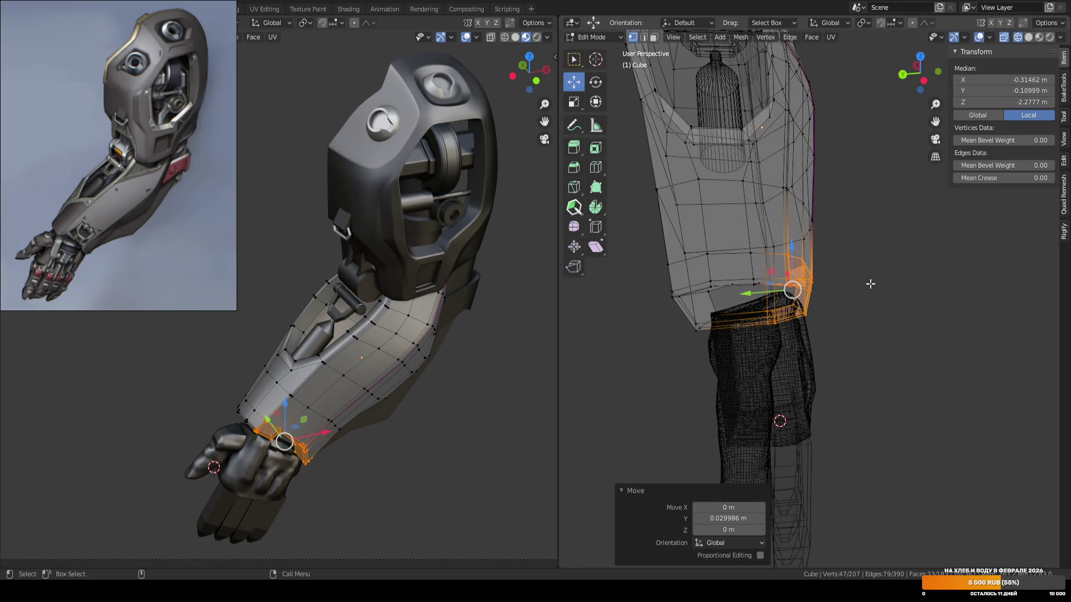
Rescale a vertex loop higher up the forearm.
mouse_move(870, 283)
middle_down()
mouse_move(865, 314)
mouse_move(791, 353)
middle_up()
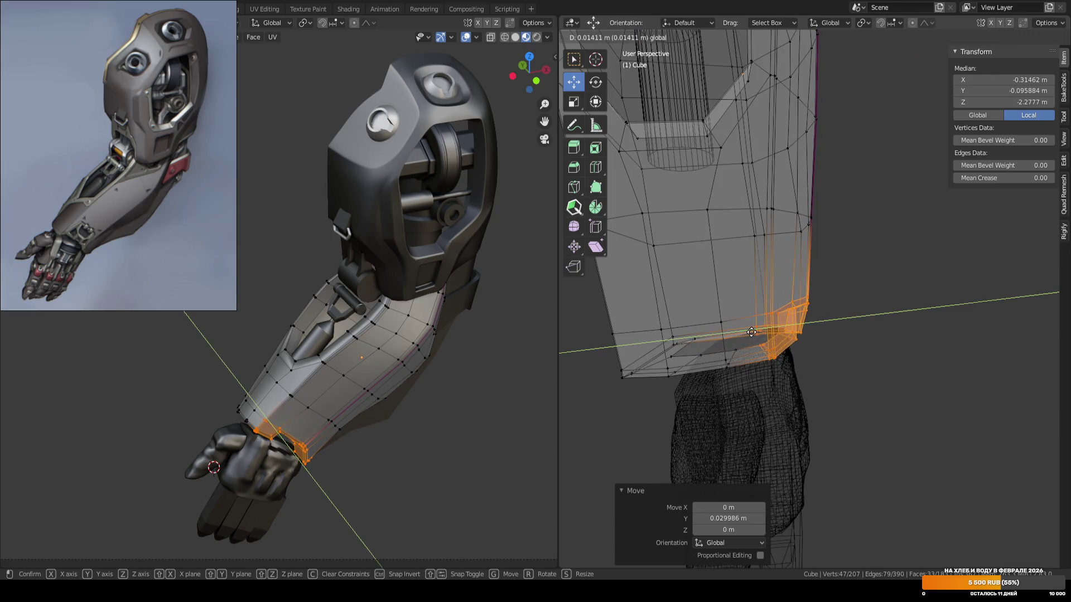
mouse_move(862, 200)
mouse_down()
mouse_move(807, 229)
mouse_move(761, 231)
mouse_up()
key(s)
key(Return)
Return to Object Mode in a solid-shaded front view and save the file.
key(Tab)
key(KP_1)
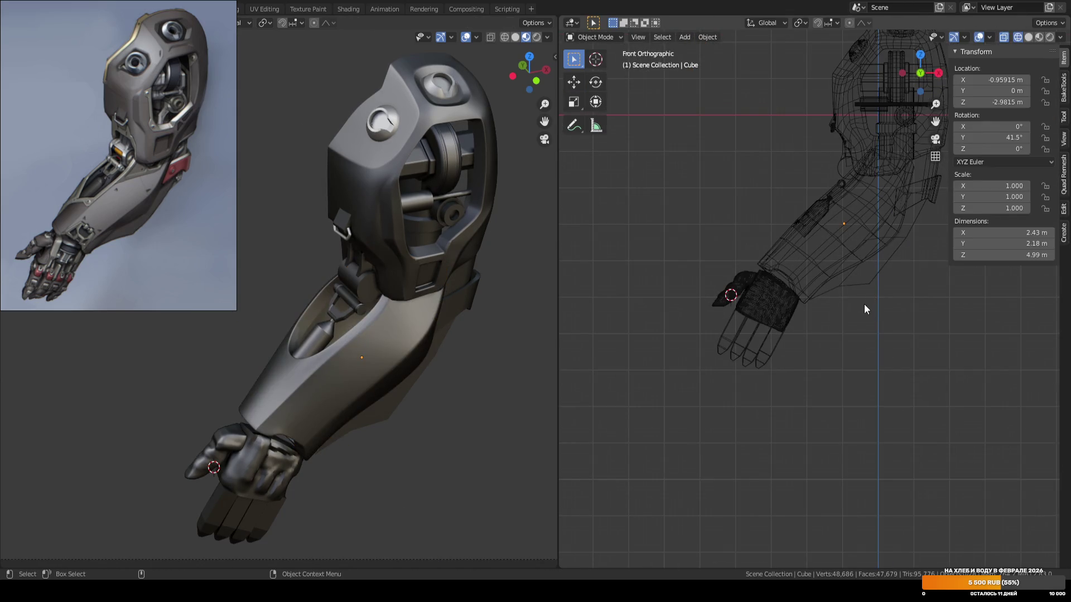
key(shift+z)
key(ctrl+s)
scroll(862, 305, up, 1)
shift+middle_drag(862, 304, 821, 385)
scroll(816, 332, down, 1)
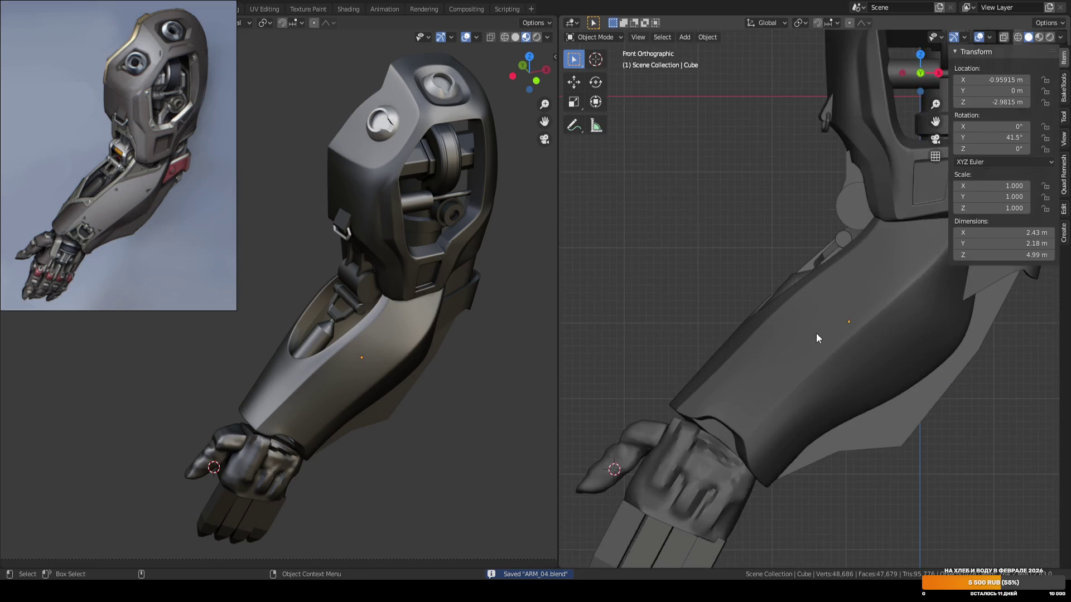
mouse_move(767, 356)
shift+middle_down()
mouse_move(795, 308)
mouse_move(902, 320)
mouse_move(904, 360)
mouse_move(740, 380)
mouse_move(920, 362)
mouse_move(869, 381)
mouse_move(875, 394)
mouse_move(865, 363)
mouse_move(893, 317)
mouse_move(898, 383)
mouse_move(898, 371)
mouse_move(885, 380)
mouse_move(879, 369)
mouse_move(909, 394)
mouse_move(815, 358)
mouse_move(905, 345)
mouse_move(856, 345)
mouse_move(784, 379)
mouse_move(665, 383)
mouse_move(590, 342)
mouse_move(692, 338)
shift+middle_up()
key(ctrl+s)
Reposition a vertex near the forearm's elbow edge slightly up and left.
scroll(814, 347, up, 3)
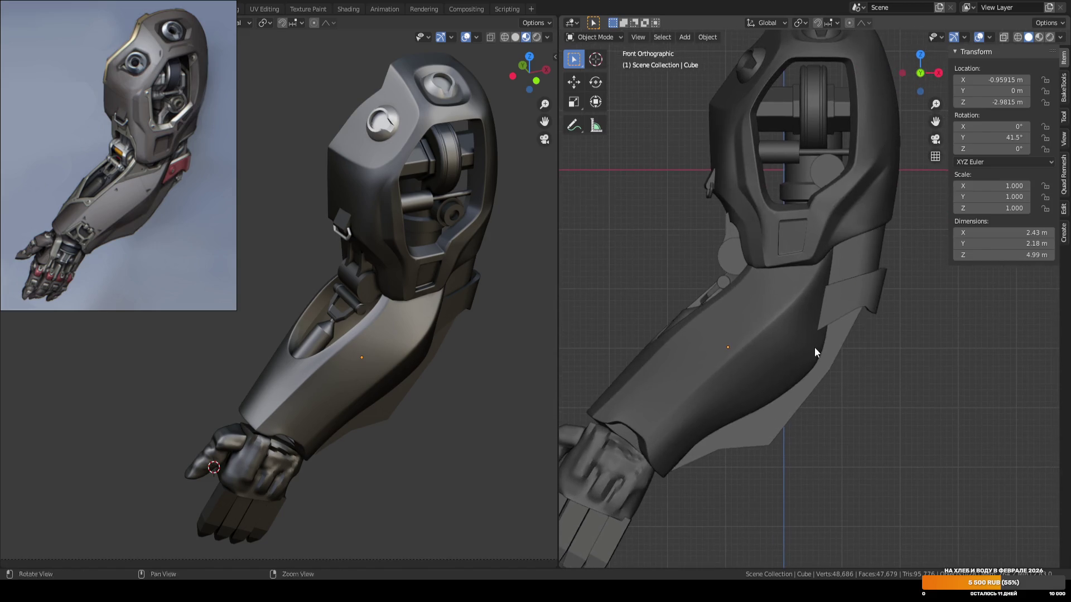
key(Tab)
scroll(830, 297, up, 5)
click(819, 273)
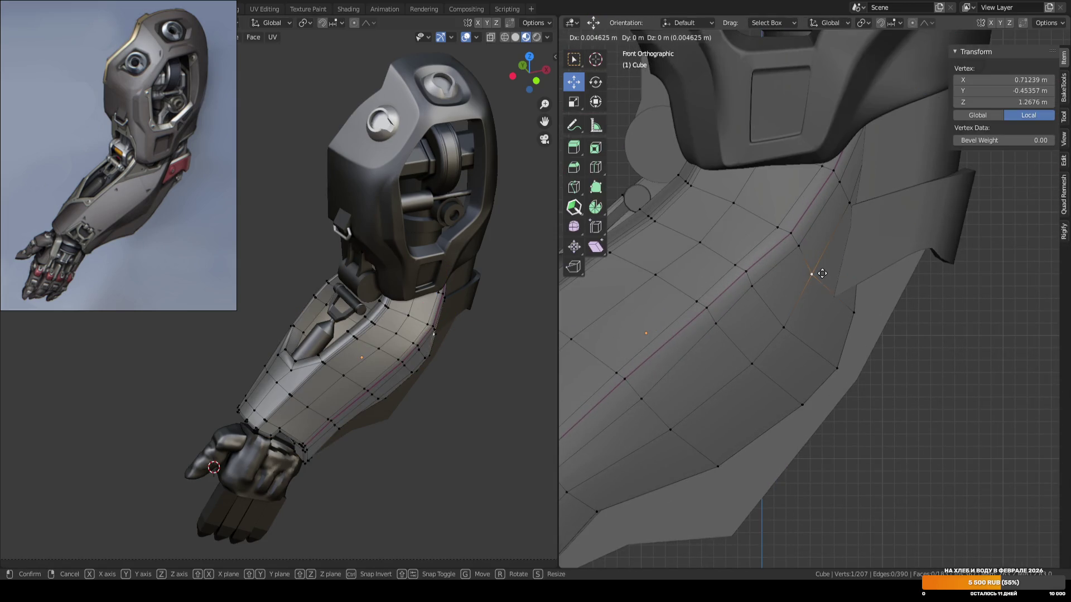
drag(821, 274, 826, 275)
key(KP_7)
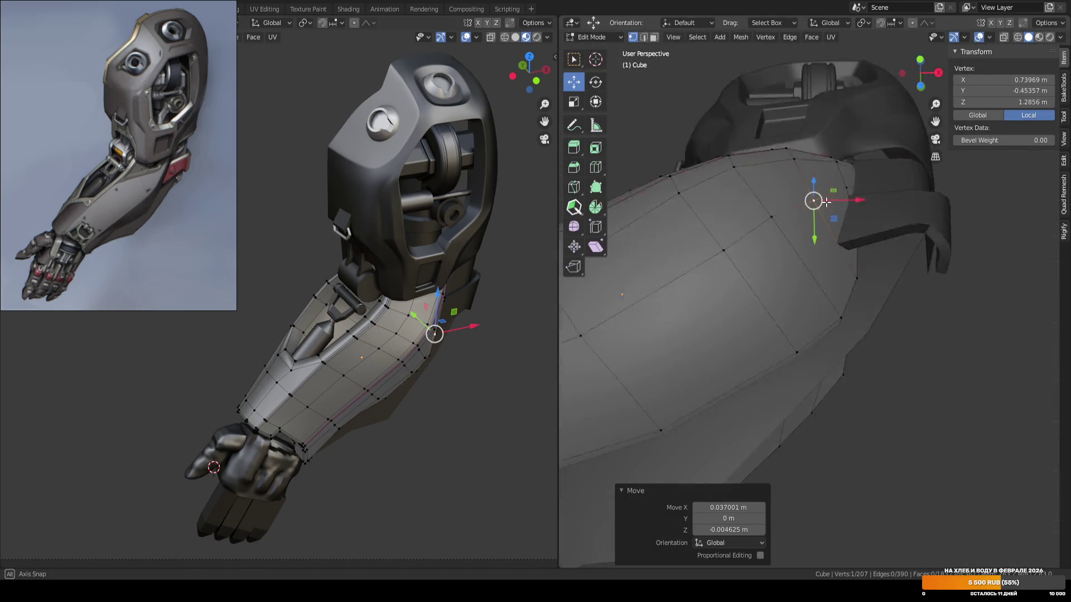
key(KP_1)
key(g)
click(837, 247)
key(g)
key(x)
key(Escape)
key(alt+a)
key(Tab)
Move vertices at the forearm's upper edge and save the file.
key(Tab)
drag(733, 254, 761, 285)
key(g)
click(686, 292)
key(g)
click(966, 358)
key(Tab)
scroll(819, 347, down, 5)
key(ctrl+s)
scroll(754, 305, up, 3)
mouse_move(754, 305)
middle_down()
mouse_move(788, 338)
mouse_move(932, 313)
mouse_move(777, 261)
mouse_move(806, 317)
middle_up()
scroll(830, 337, down, 3)
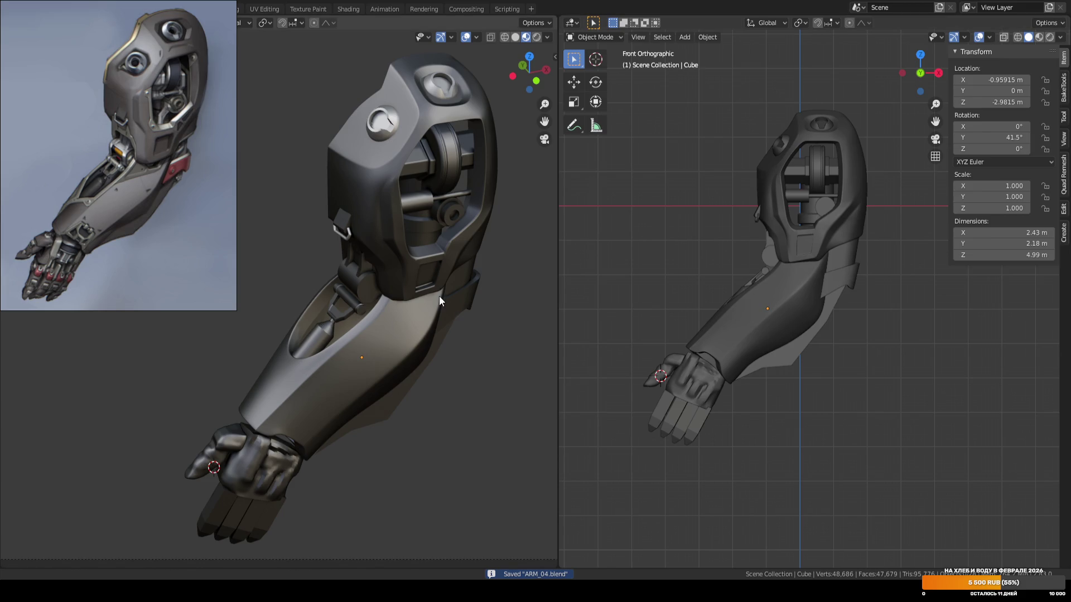
Select the hand piece Retopo_Cube.002 and enter Edit Mode on it.
middle_drag(439, 296, 436, 304)
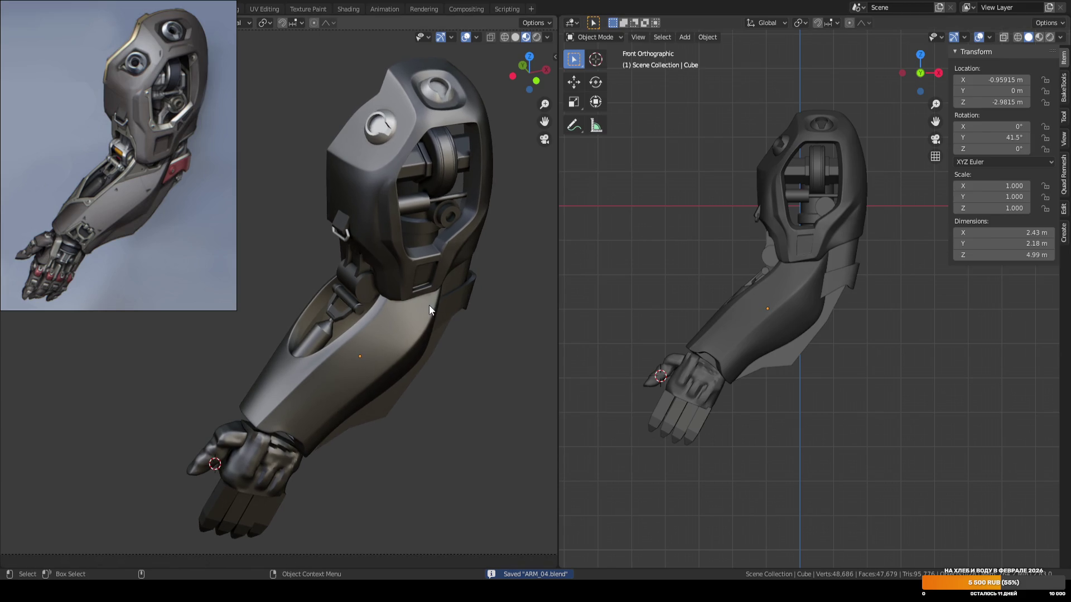
scroll(715, 371, up, 5)
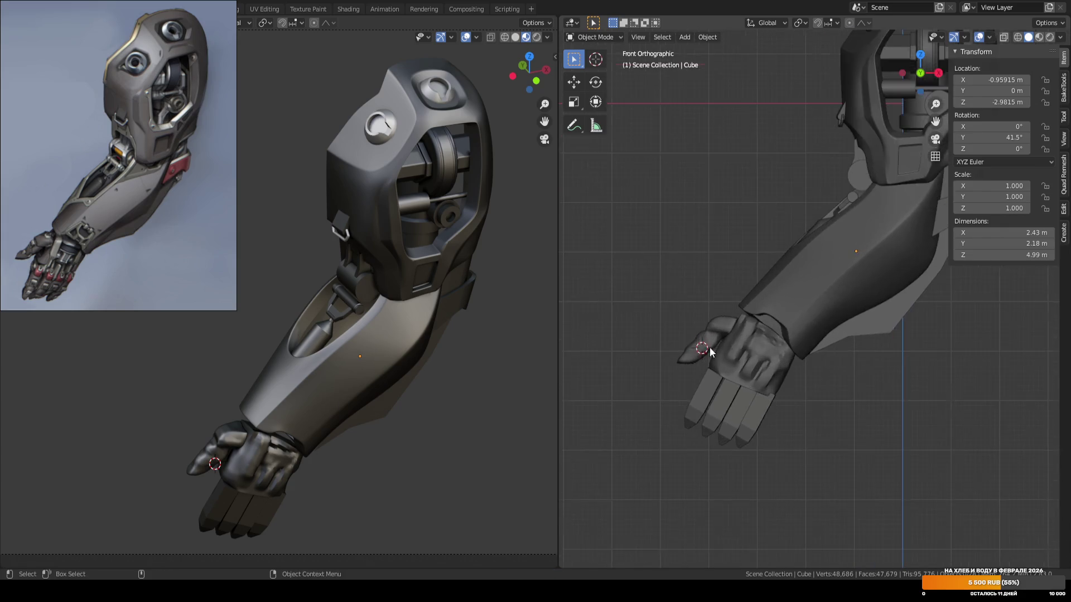
click(801, 339)
key(Tab)
scroll(820, 299, up, 2)
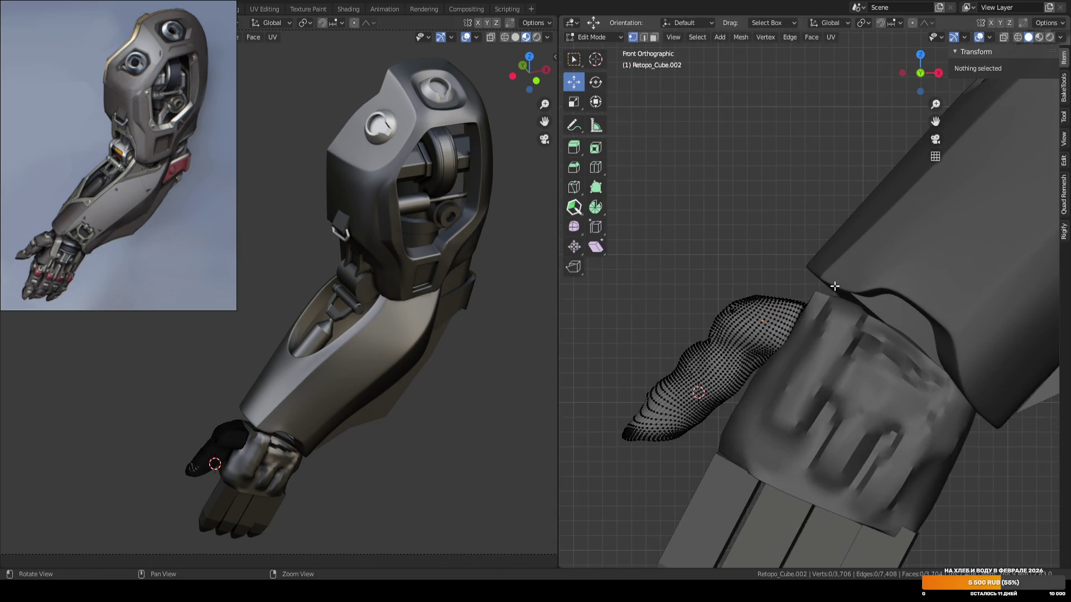
key(ctrl+Tab)
key(w)
click(804, 285)
click(798, 303)
drag(798, 302, 805, 300)
key(f)
click(748, 307)
key(ctrl+z)
mouse_move(771, 297)
middle_down()
mouse_move(813, 311)
mouse_move(798, 300)
middle_up()
key(ctrl+Tab)
key(KP_1)
key(ctrl+s)
key(Home)
mouse_move(852, 353)
middle_down()
mouse_move(846, 307)
mouse_move(811, 329)
mouse_move(870, 352)
middle_up()
key(n)
key(ctrl+s)
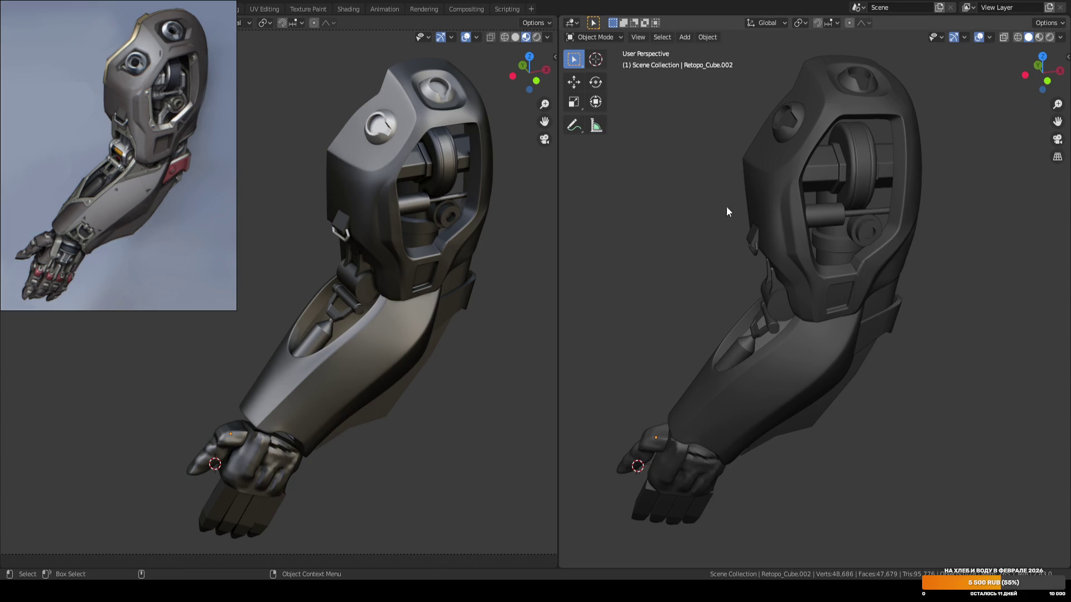
key(ctrl+s)
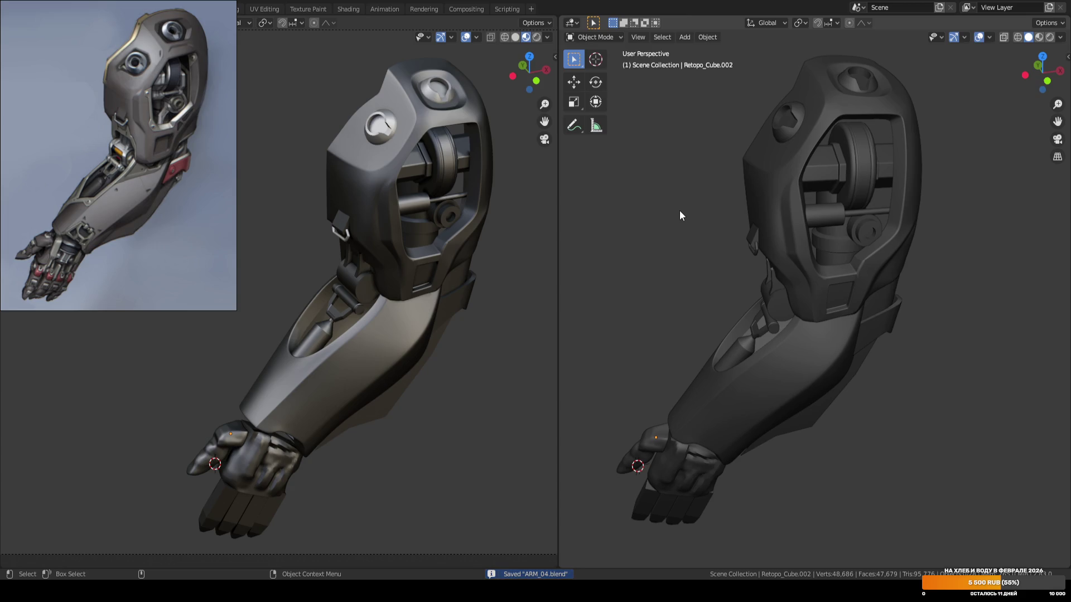
mouse_move(679, 215)
middle_down()
mouse_move(689, 222)
mouse_move(732, 210)
middle_up()
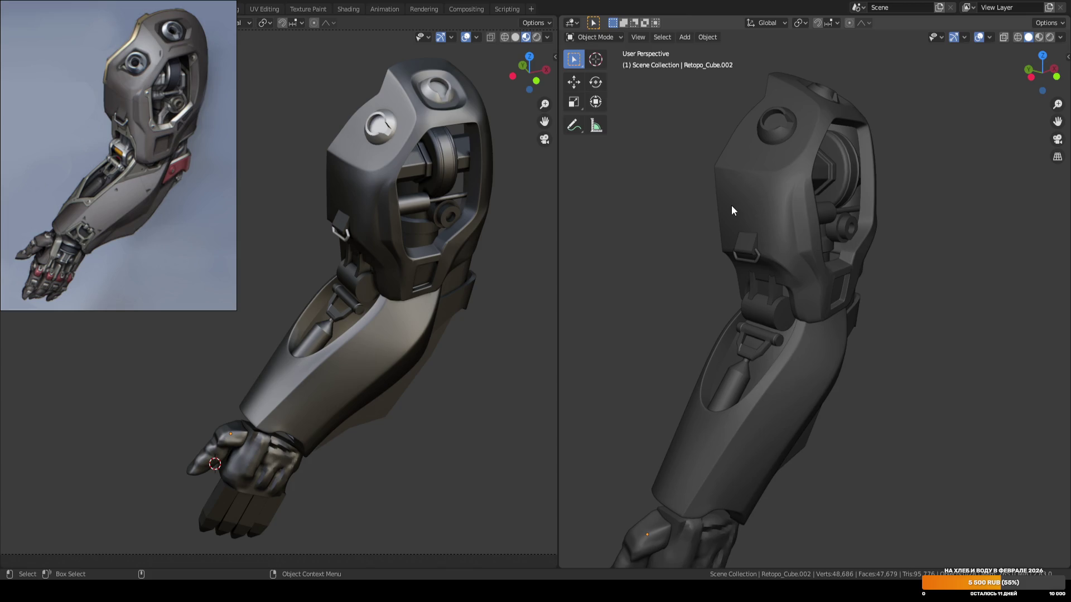
scroll(731, 205, up, 8)
mouse_move(741, 206)
middle_down()
mouse_move(672, 211)
mouse_move(800, 252)
mouse_move(741, 226)
middle_up()
scroll(742, 225, down, 2)
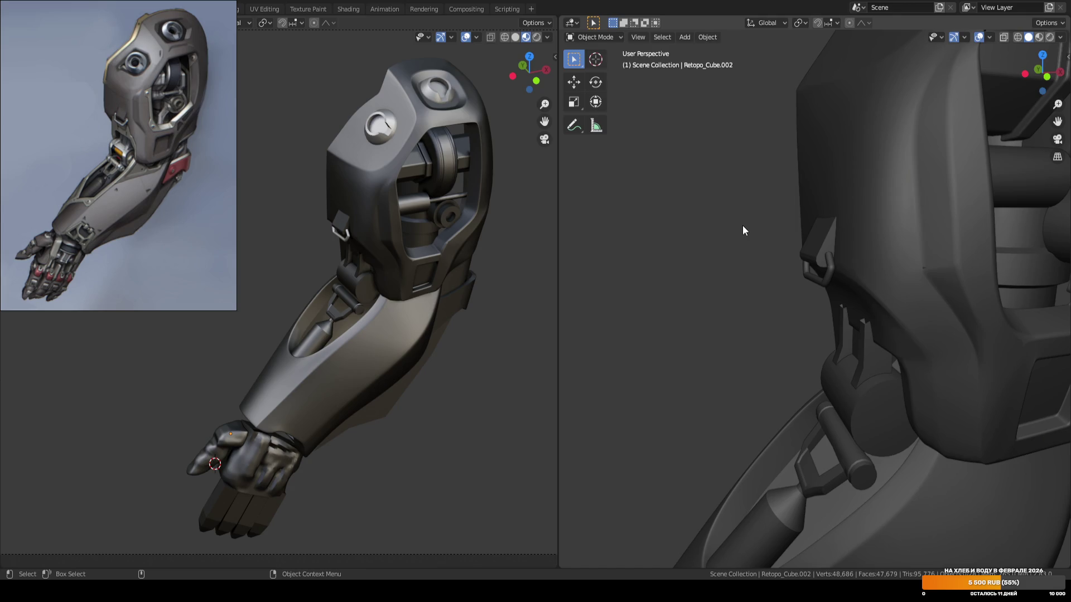
scroll(741, 226, up, 2)
mouse_move(741, 225)
middle_down()
mouse_move(807, 216)
mouse_move(825, 236)
mouse_move(852, 204)
middle_up()
Narrow the bracket plate Cube.008 to 0.94 along X.
click(808, 216)
key(Tab)
scroll(825, 235, up, 3)
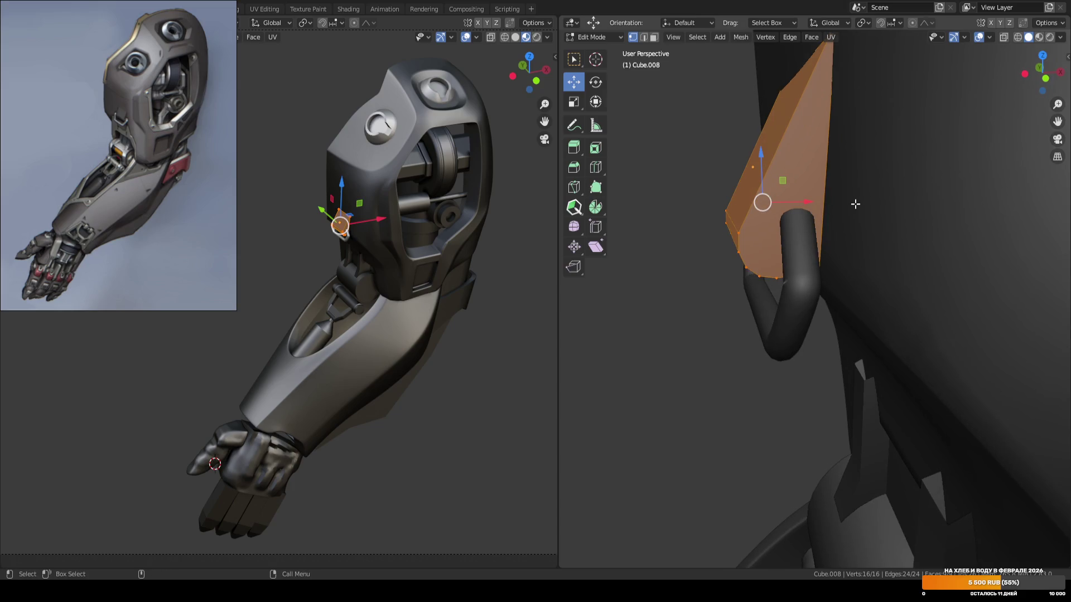
key(s)
key(x)
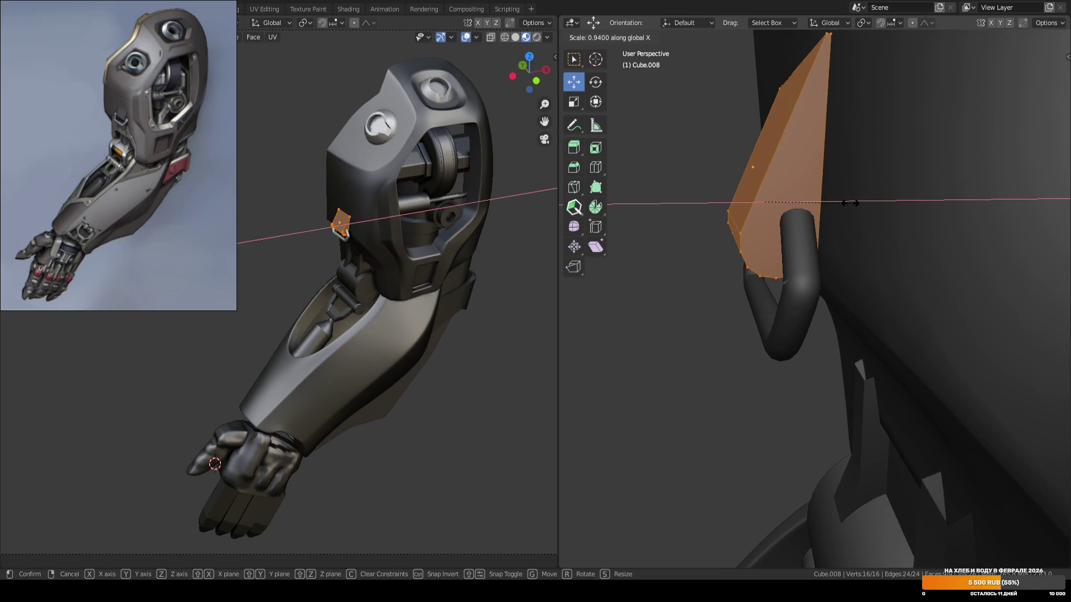
click(845, 211)
scroll(845, 210, down, 2)
key(Tab)
Switch to Local orientation and push the plate 0.0189 m along its local X.
middle_drag(845, 210, 839, 236)
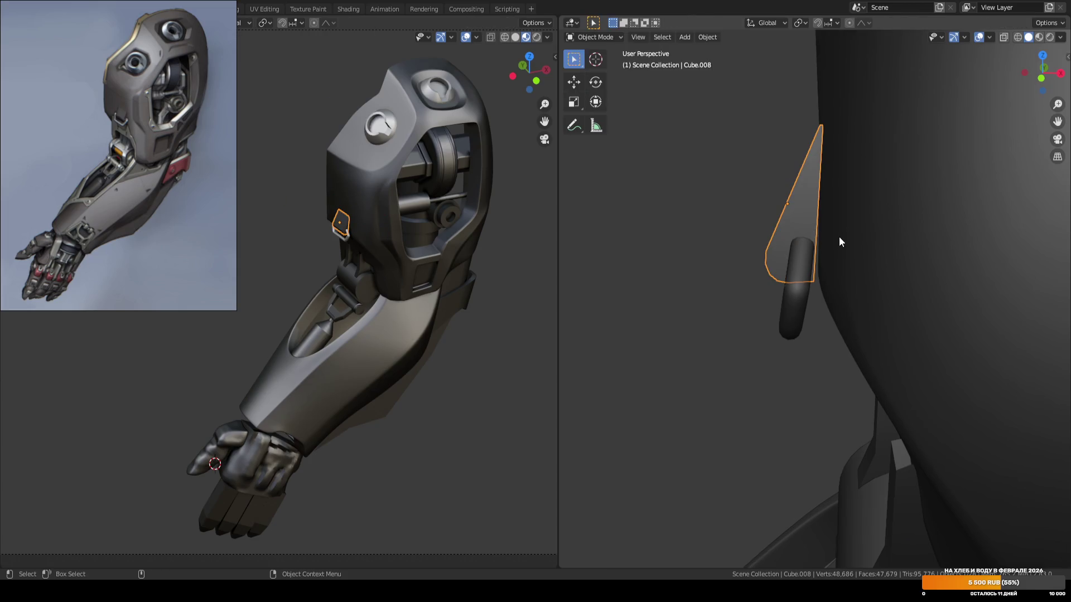
key(comma)
click(829, 205)
key(comma)
click(837, 216)
key(g)
key(x)
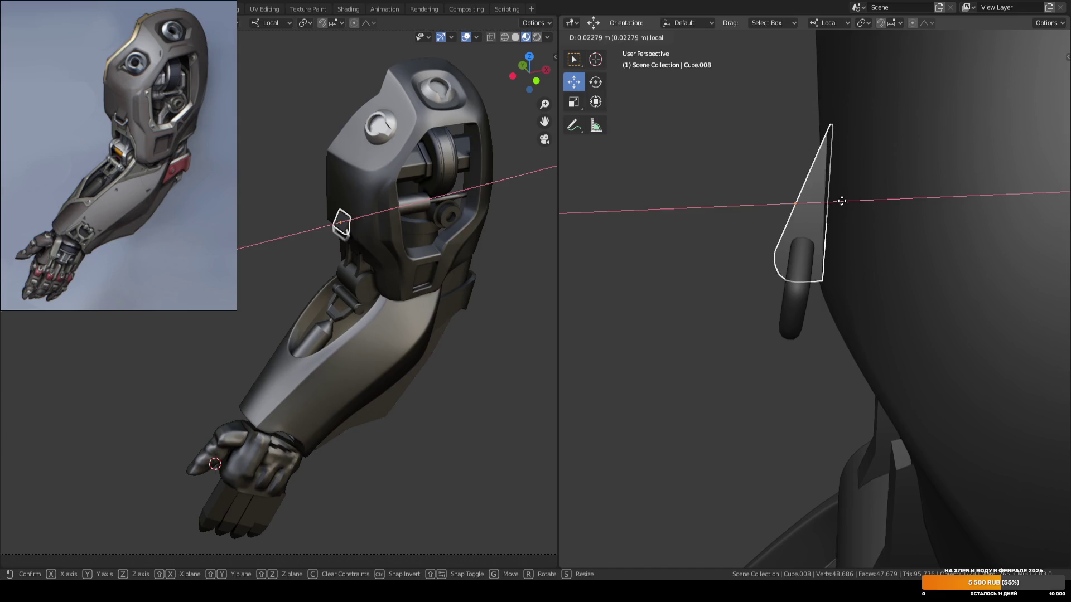
click(843, 205)
Tilt the plate about −1.31° around Y, then deselect it.
key(r)
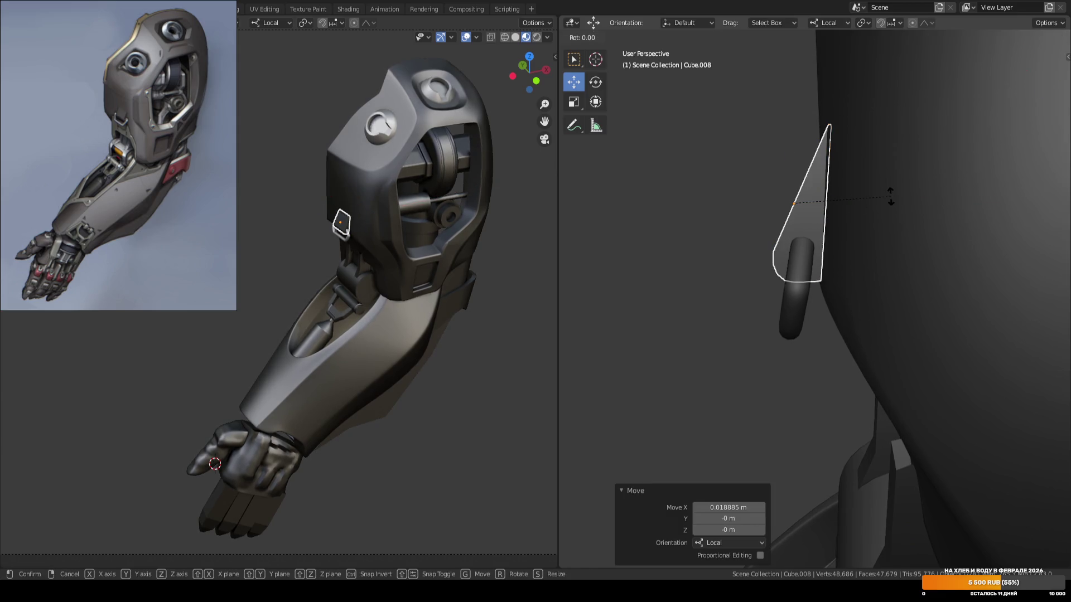
click(889, 193)
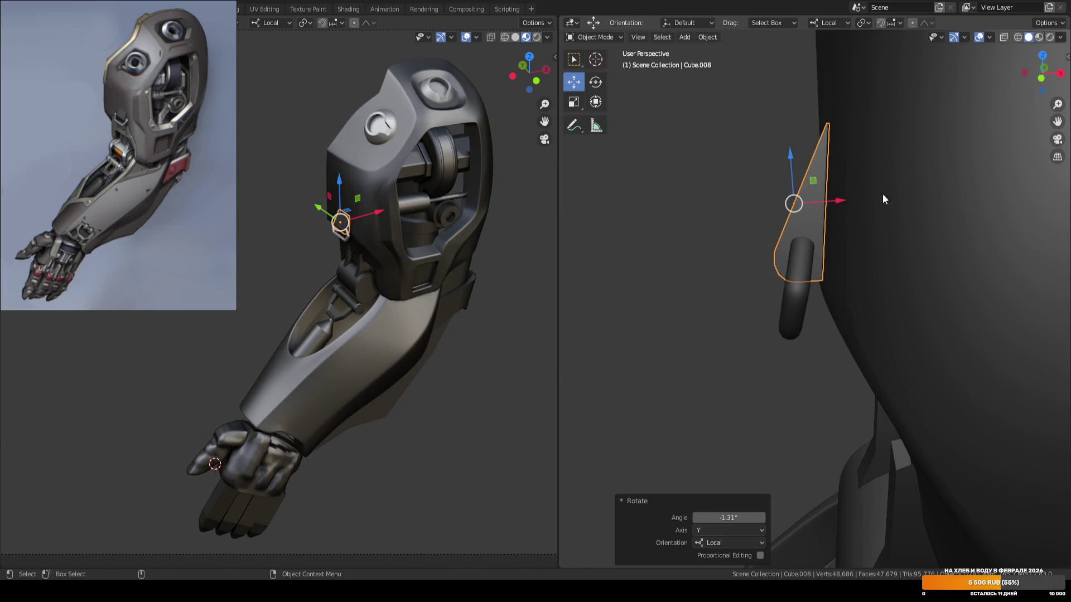
click(722, 202)
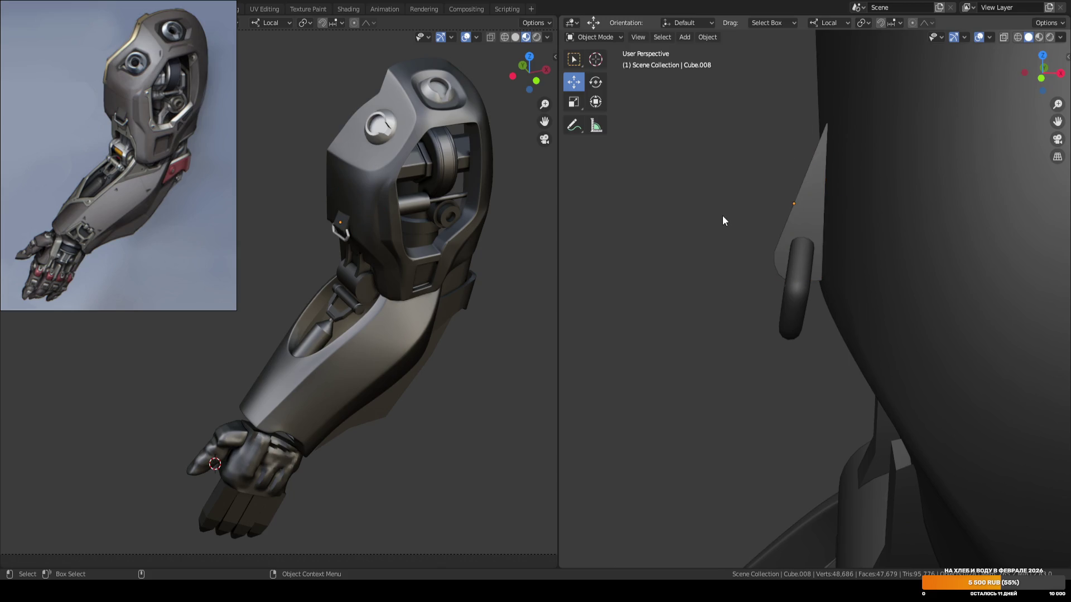
scroll(719, 254, up, 1)
click(796, 319)
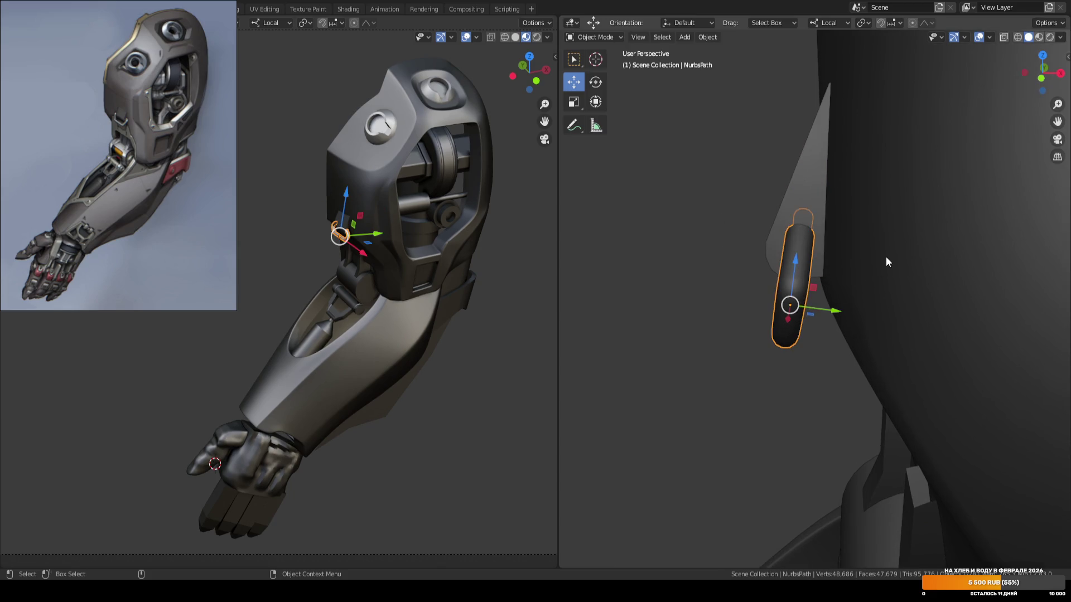
Tilt the NurbsPath loop -4.33° about local X and nudge it slightly in its YZ plane.
key(r)
key(x)
key(x)
right_click(887, 265)
key(r)
key(x)
click(869, 257)
mouse_move(818, 242)
middle_down()
mouse_move(881, 258)
mouse_move(809, 248)
mouse_move(869, 269)
mouse_move(824, 300)
middle_up()
right_click(865, 252)
click(857, 259)
key(r)
key(x)
key(x)
click(811, 253)
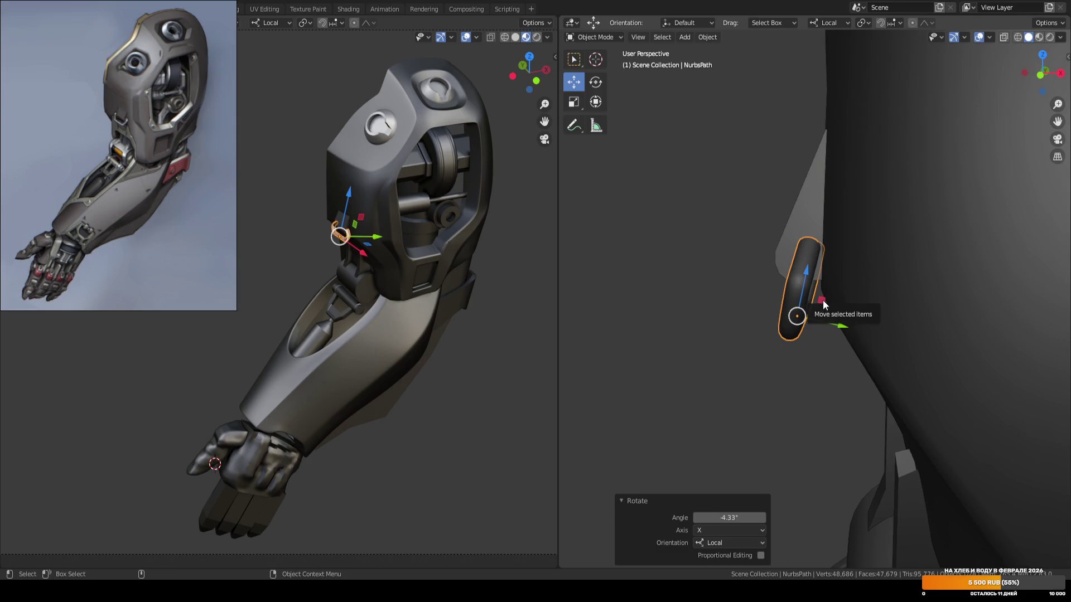
drag(822, 310, 814, 307)
Deselect the loop and save ARM_04.blend.
click(718, 296)
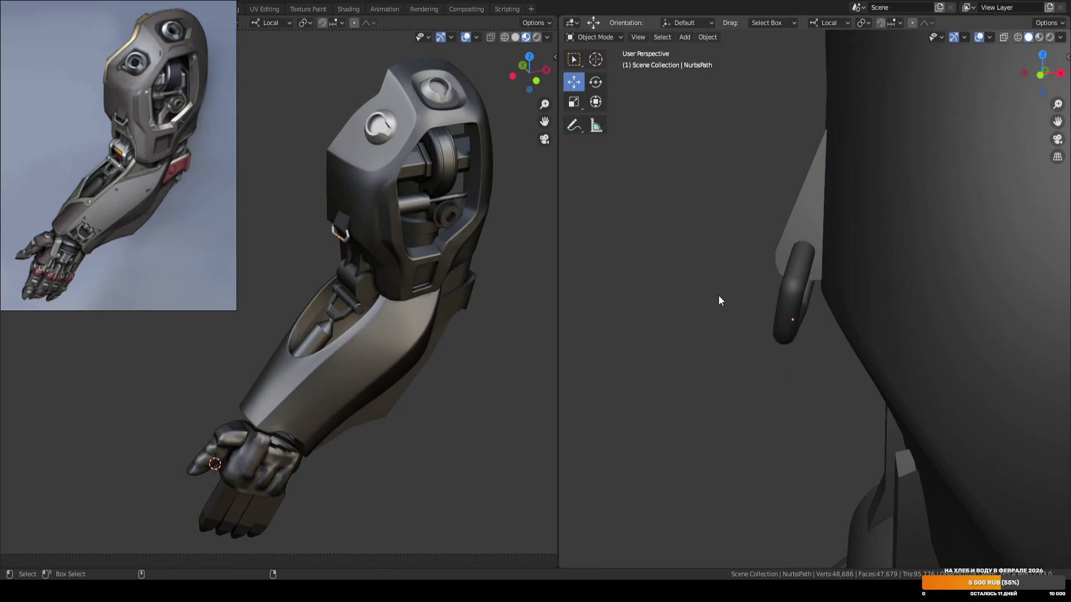
scroll(719, 296, down, 8)
key(w)
key(ctrl+s)
mouse_move(718, 296)
middle_down()
mouse_move(865, 296)
mouse_move(836, 218)
mouse_move(795, 328)
mouse_move(846, 321)
mouse_move(805, 329)
middle_up()
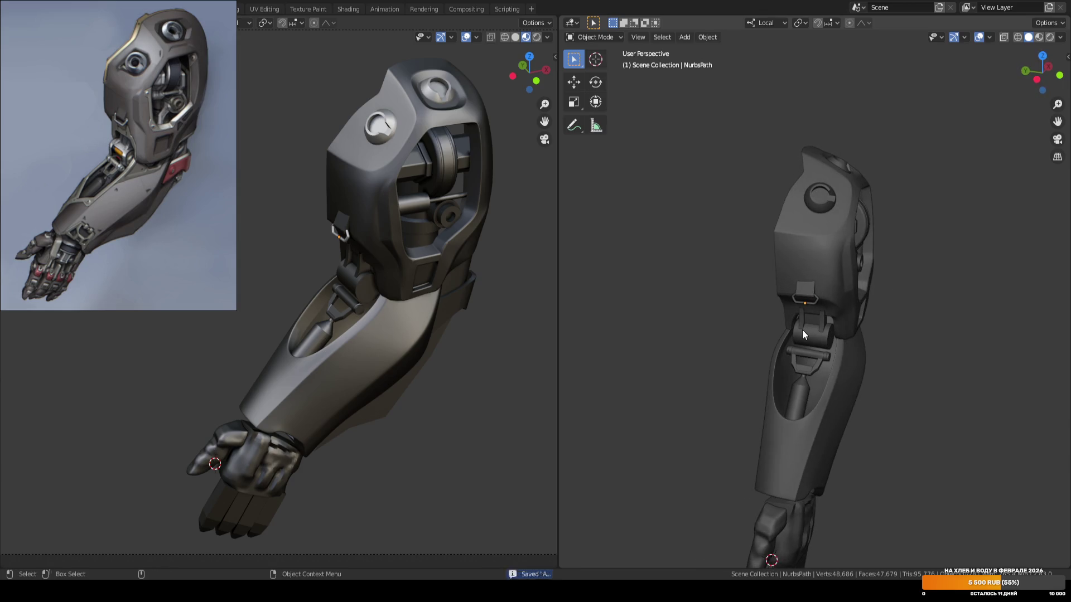
scroll(802, 330, up, 6)
In Edit Mode on the loop, move the bend and top curve points to reshape the curve.
mouse_move(724, 329)
middle_down()
mouse_move(849, 324)
mouse_move(775, 326)
mouse_move(832, 275)
mouse_move(808, 272)
mouse_move(845, 275)
middle_up()
click(768, 333)
key(Tab)
scroll(767, 334, up, 3)
drag(747, 264, 794, 315)
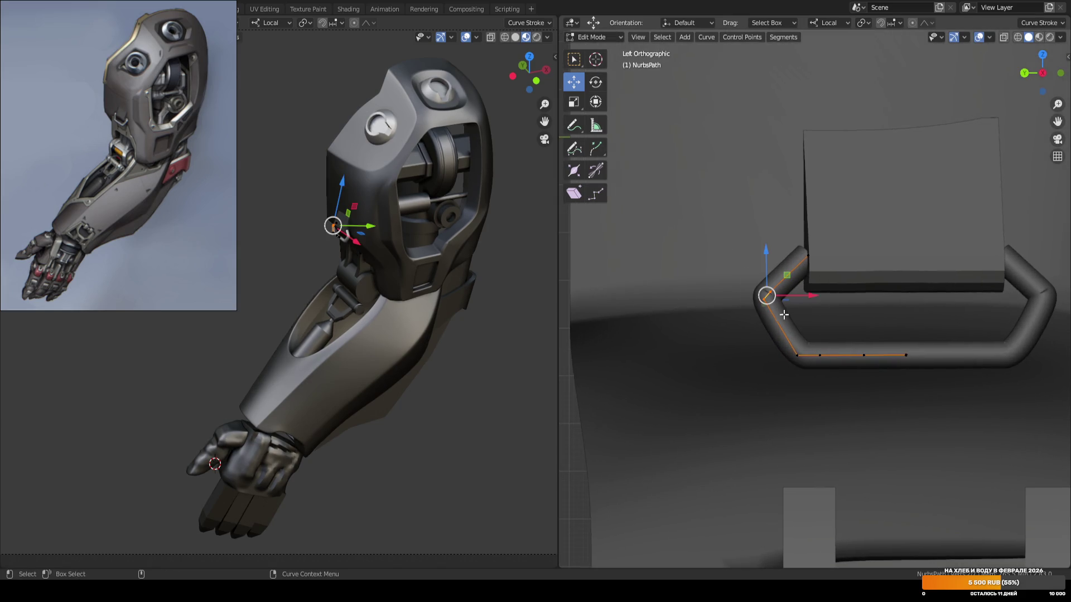
shift+click(808, 255)
right_click(836, 268)
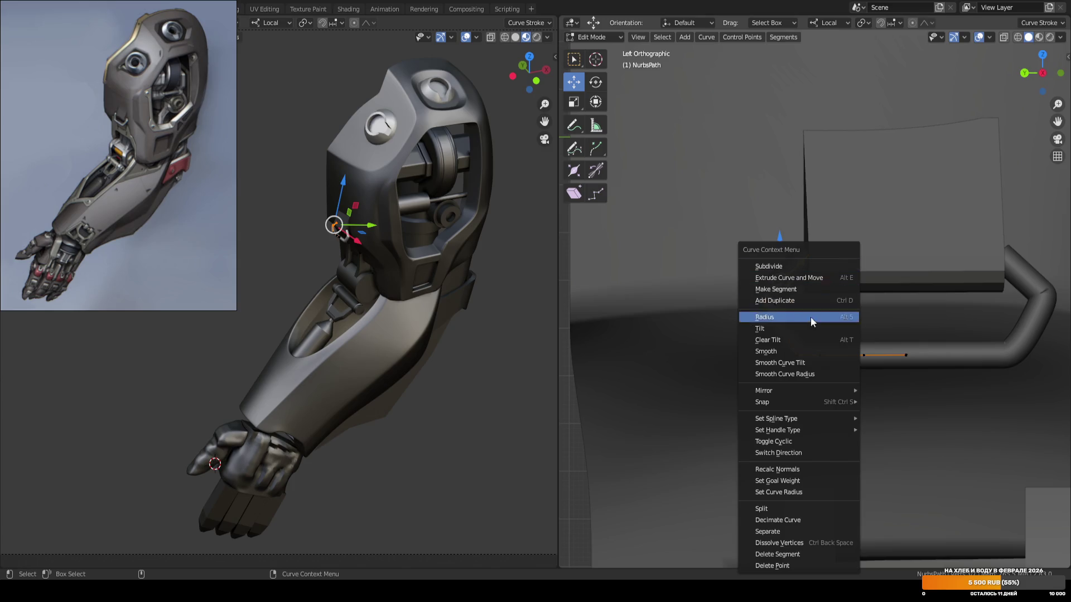
key(g)
key(shift+y)
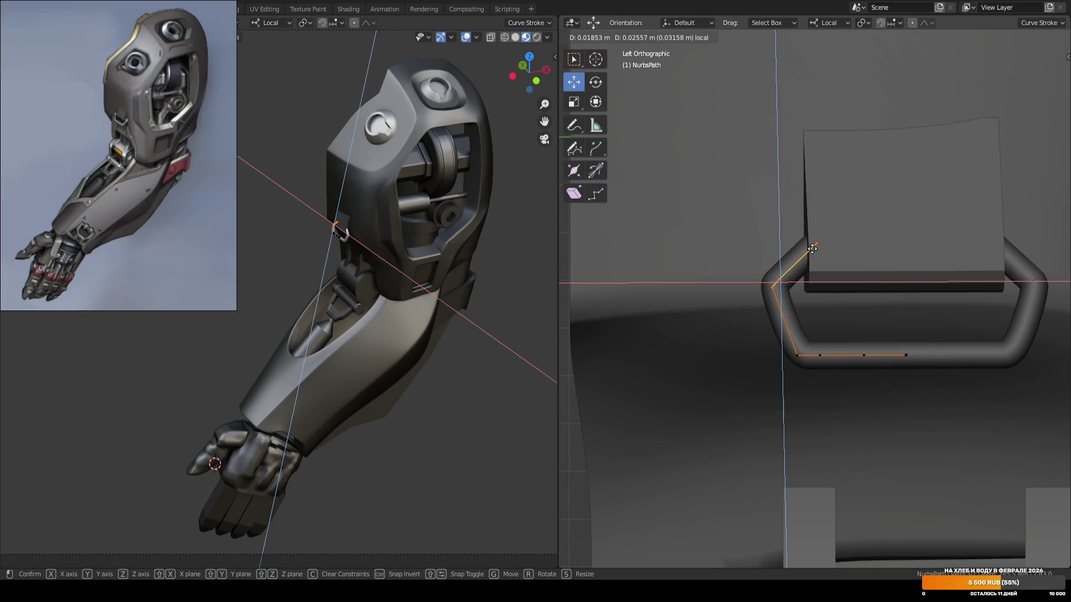
click(812, 249)
Shift the loop's bottom points 0.012 m and scale them along local X, then save ARM_04.blend.
click(798, 356)
key(g)
key(x)
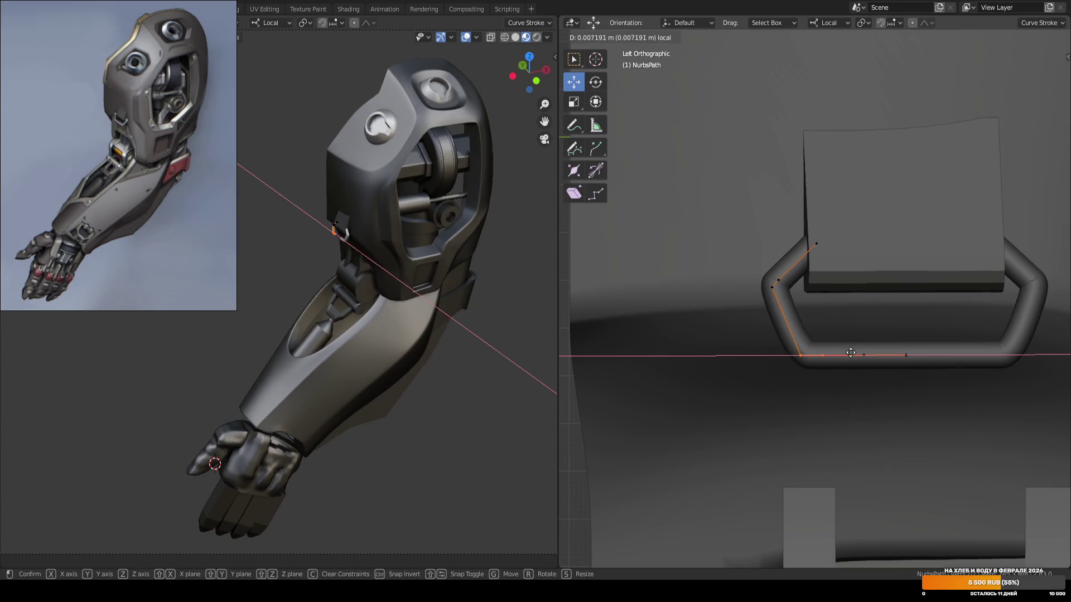
click(869, 353)
key(s)
key(x)
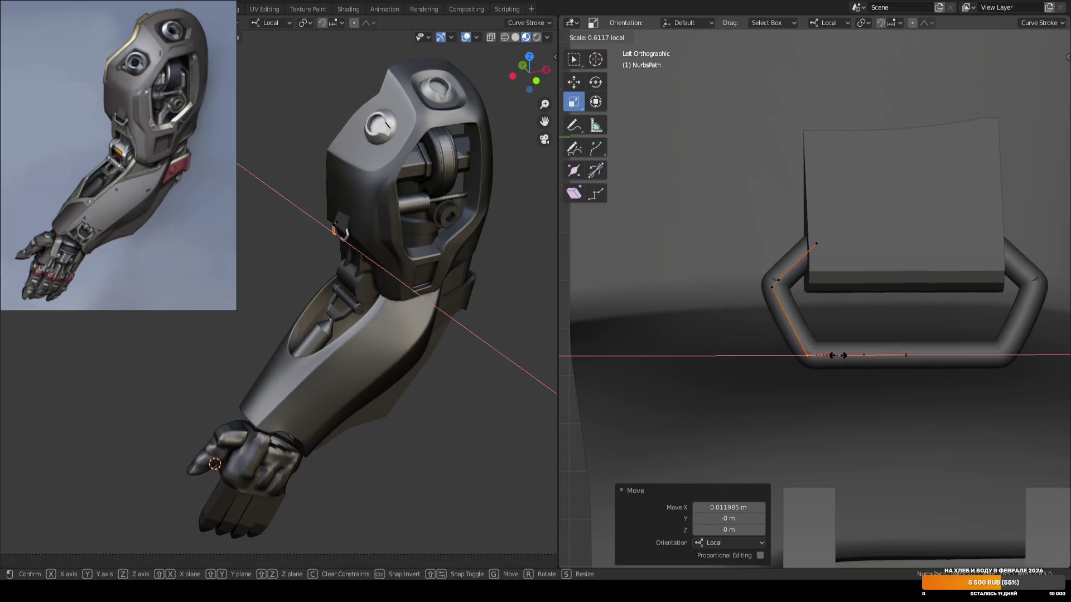
click(838, 355)
key(Tab)
scroll(842, 333, down, 5)
key(ctrl+s)
Select the bracket plate together with the loop.
mouse_move(920, 266)
middle_down()
mouse_move(882, 317)
mouse_move(845, 334)
mouse_move(812, 327)
mouse_move(821, 292)
middle_up()
scroll(812, 326, up, 2)
middle_drag(741, 309, 756, 282)
click(755, 282)
shift+click(812, 347)
mouse_move(812, 347)
middle_down()
mouse_move(821, 348)
mouse_move(806, 295)
mouse_move(823, 326)
middle_up()
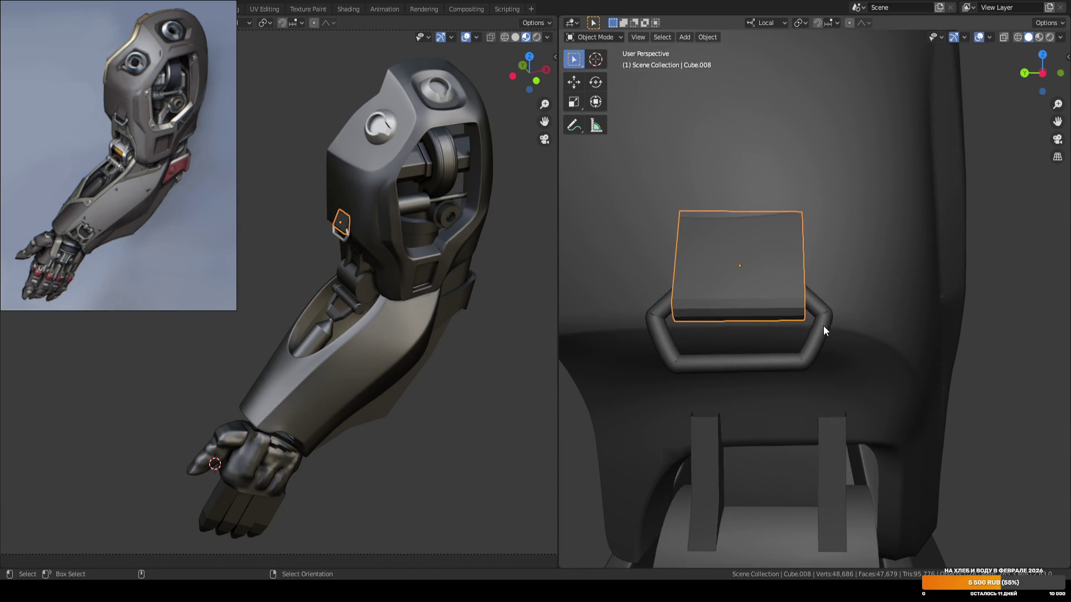
Try copying the loop's rotation onto the plate, then undo it.
key(ctrl+c)
click(865, 273)
click(743, 287)
key(ctrl+z)
key(ctrl+z)
key(ctrl+z)
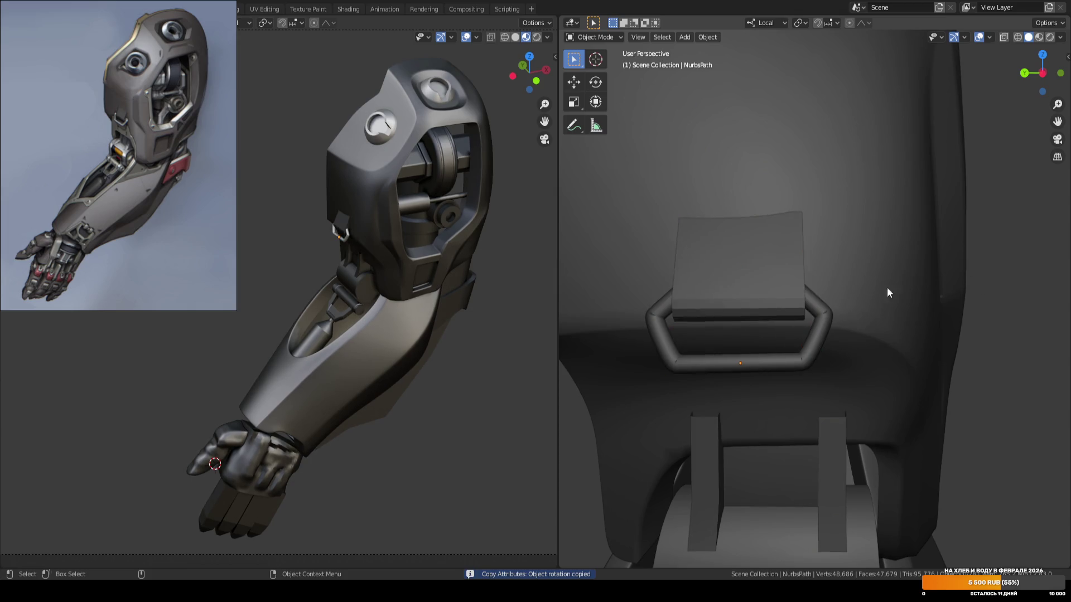
key(KP_1)
key(ctrl+KP_3)
Select the loop and move it slightly along its Y axis.
click(801, 280)
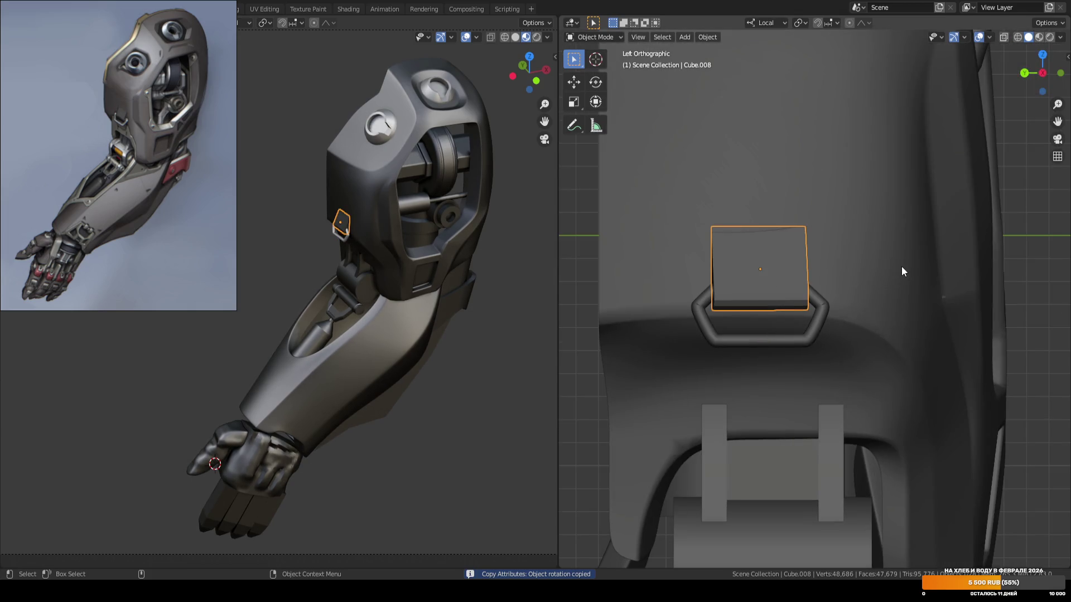
scroll(847, 304, up, 1)
shift+click(830, 306)
key(shift+space)
key(g)
mouse_move(863, 301)
middle_down()
mouse_move(814, 293)
mouse_move(748, 314)
mouse_move(836, 298)
mouse_move(821, 196)
mouse_move(938, 128)
mouse_move(817, 305)
middle_up()
key(r)
click(948, 132)
key(g)
key(y)
click(841, 292)
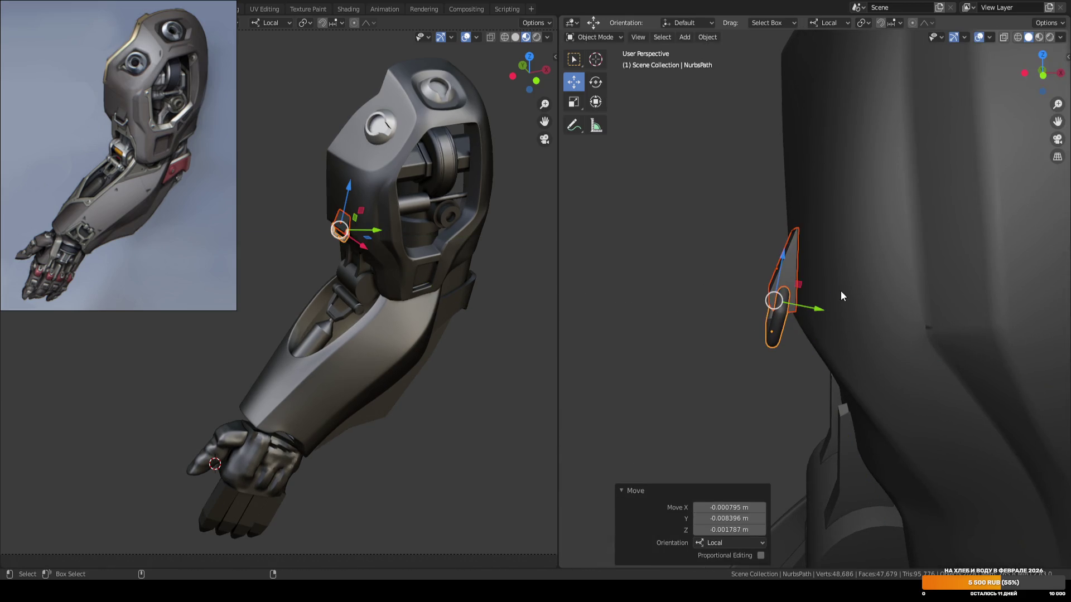
Switch to Global orientation, shift the loop -0.00826 m along X, and save ARM_04.blend.
key(comma)
click(834, 276)
drag(835, 303, 820, 300)
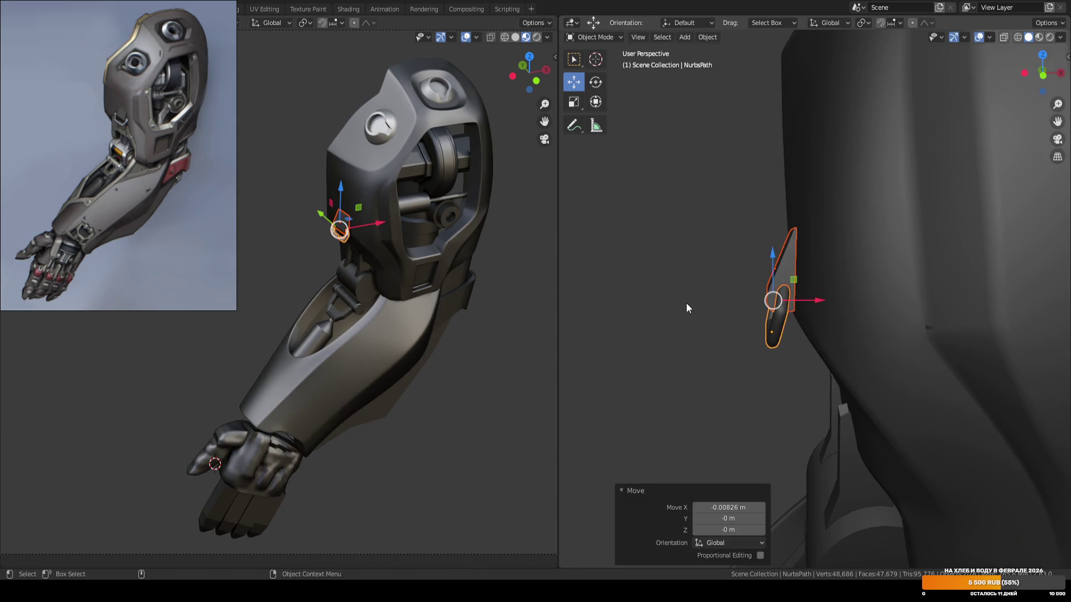
key(KP_1)
key(w)
key(ctrl+s)
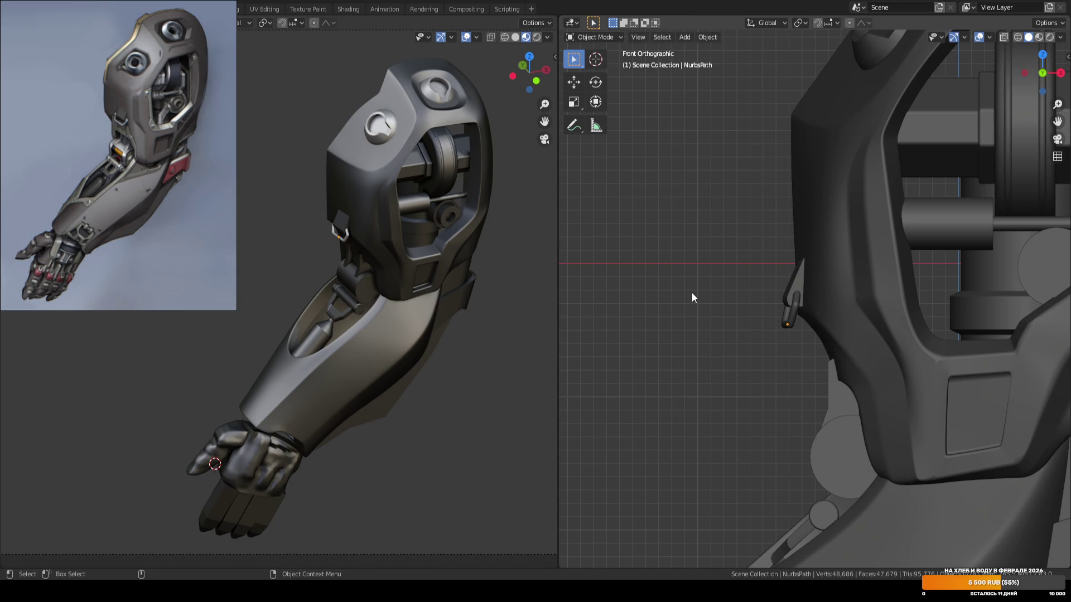
Select the notched bracket Cylinder.010 above the elbow cylinder and enable the Move tool.
mouse_move(691, 293)
middle_down()
mouse_move(694, 330)
mouse_move(759, 372)
mouse_move(758, 336)
mouse_move(740, 322)
middle_up()
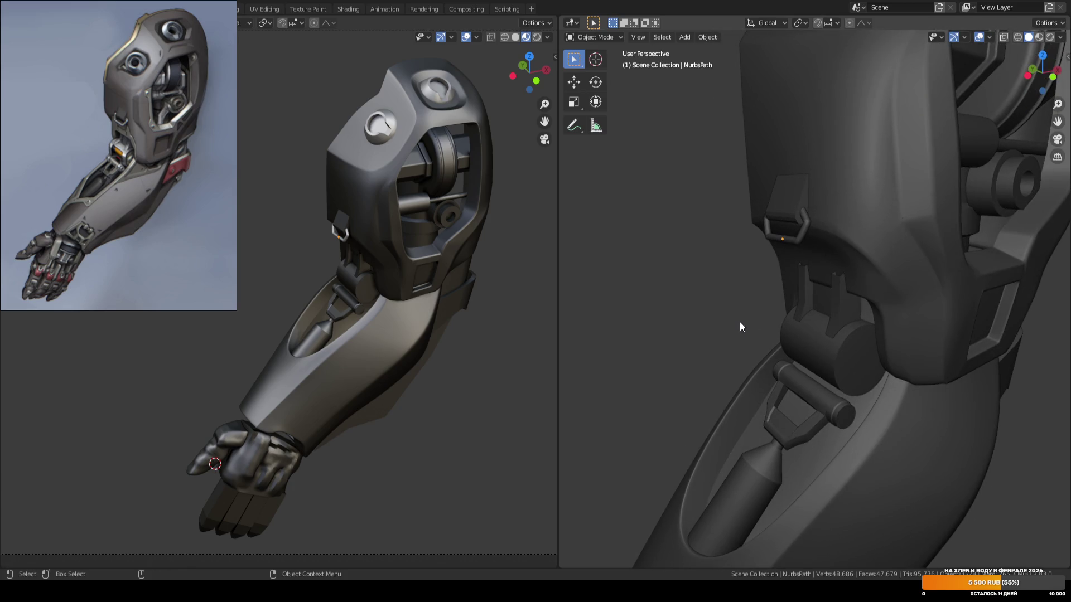
scroll(818, 342, up, 2)
click(859, 313)
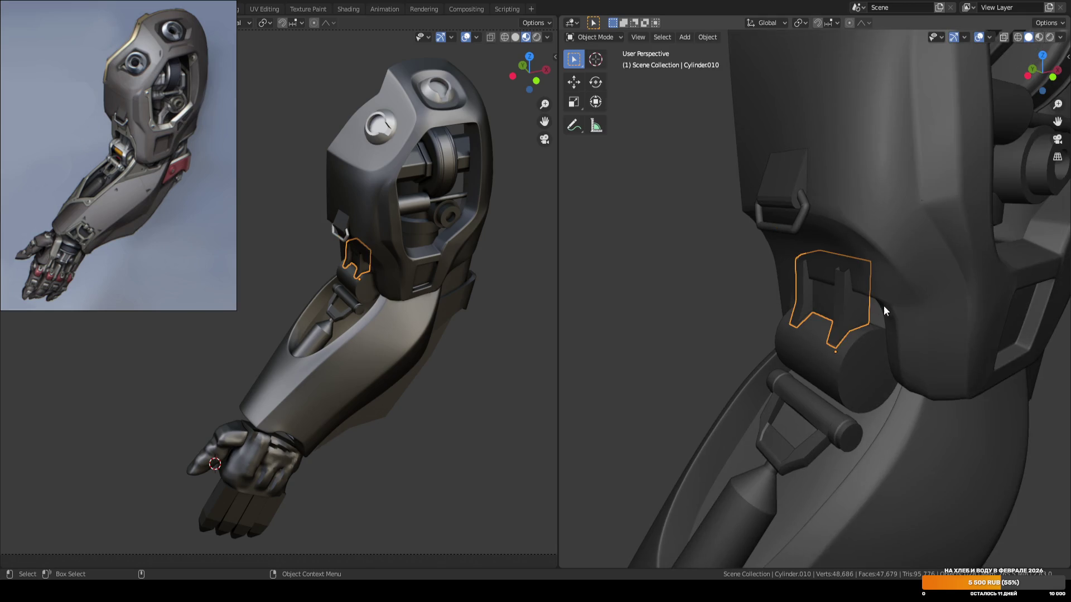
scroll(879, 340, up, 3)
shift+click(870, 321)
key(w)
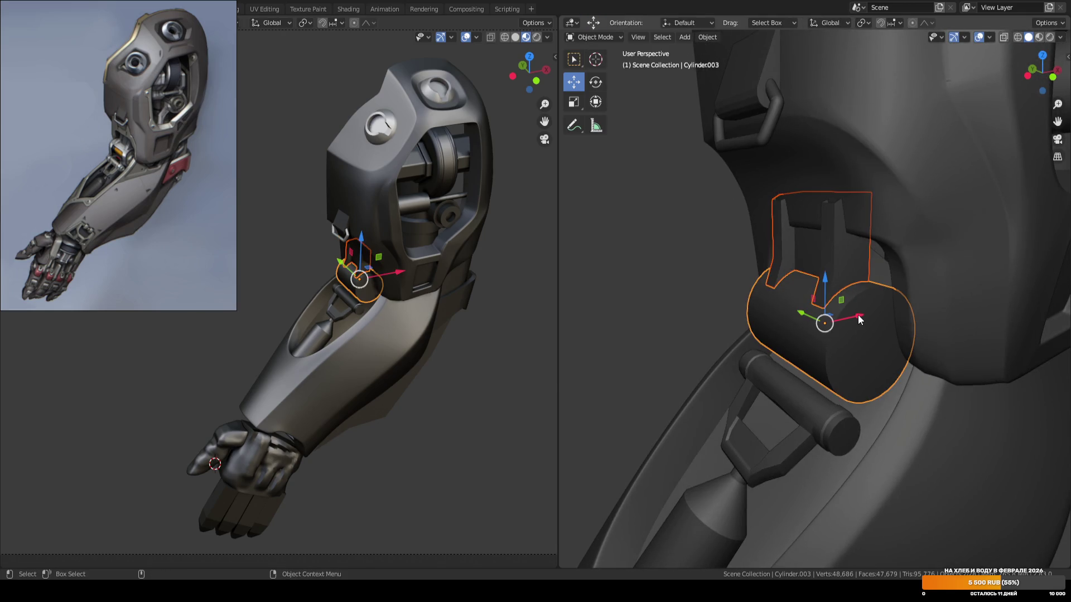
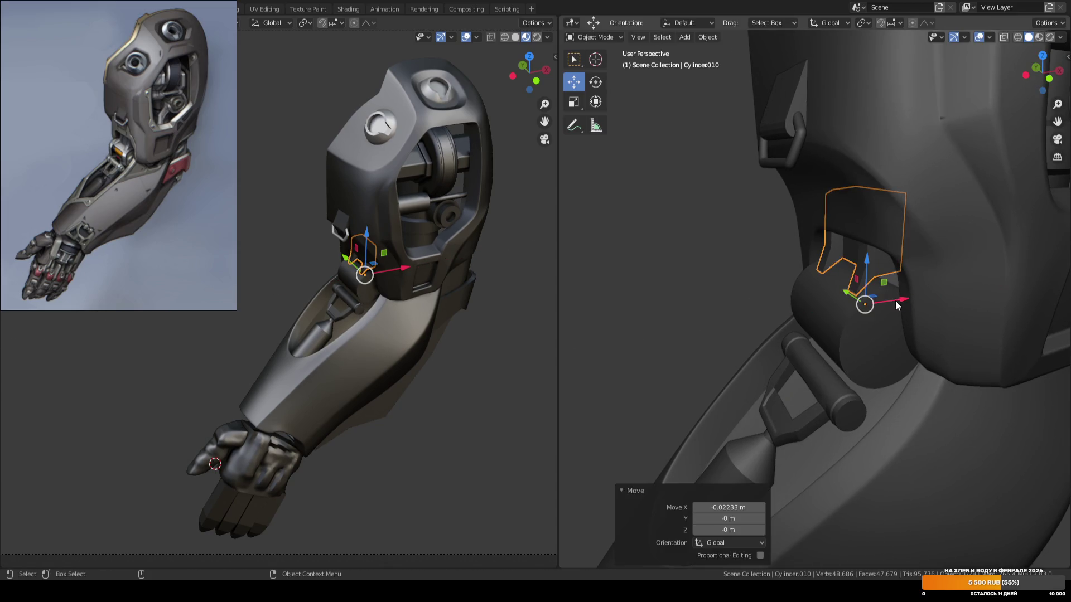
In X-ray Edit Mode, move the bracket's lower vertices vertically along Z.
key(Tab)
click(890, 274)
mouse_move(887, 277)
middle_down()
mouse_move(837, 299)
mouse_move(795, 283)
mouse_move(731, 307)
mouse_move(770, 330)
mouse_move(724, 335)
middle_up()
key(shift+z)
key(w)
drag(725, 334, 879, 282)
key(shift+space)
key(g)
drag(825, 251, 826, 262)
Move the bracket's two tip vertices along X, return to solid Object Mode, and save ARM_04.blend.
drag(773, 307, 816, 331)
key(g)
key(x)
click(803, 313)
key(ctrl+Tab)
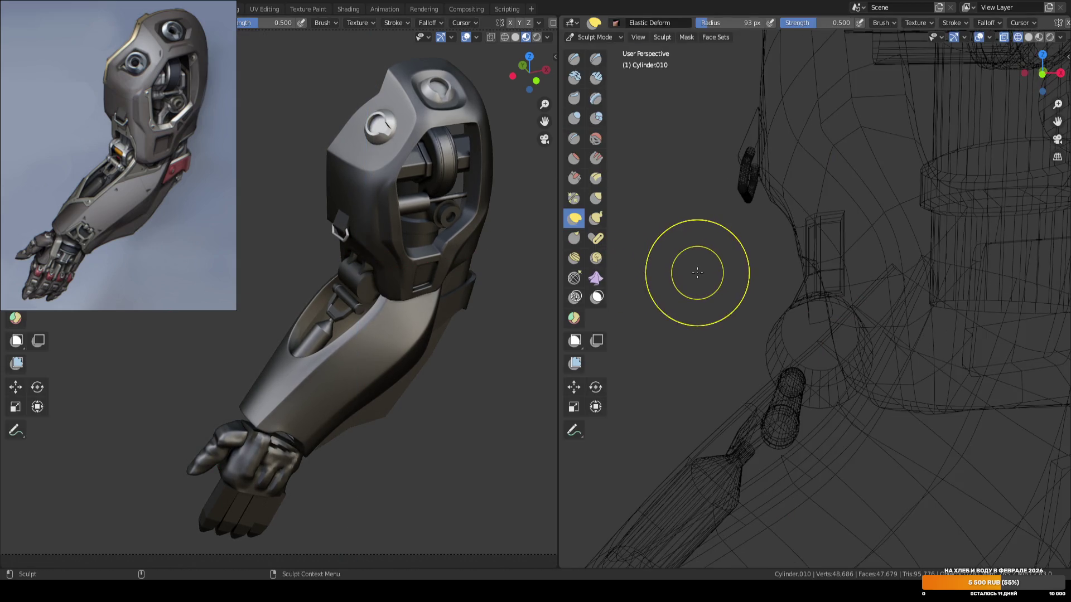
key(ctrl+Tab)
key(shift+z)
scroll(677, 282, down, 5)
key(ctrl+s)
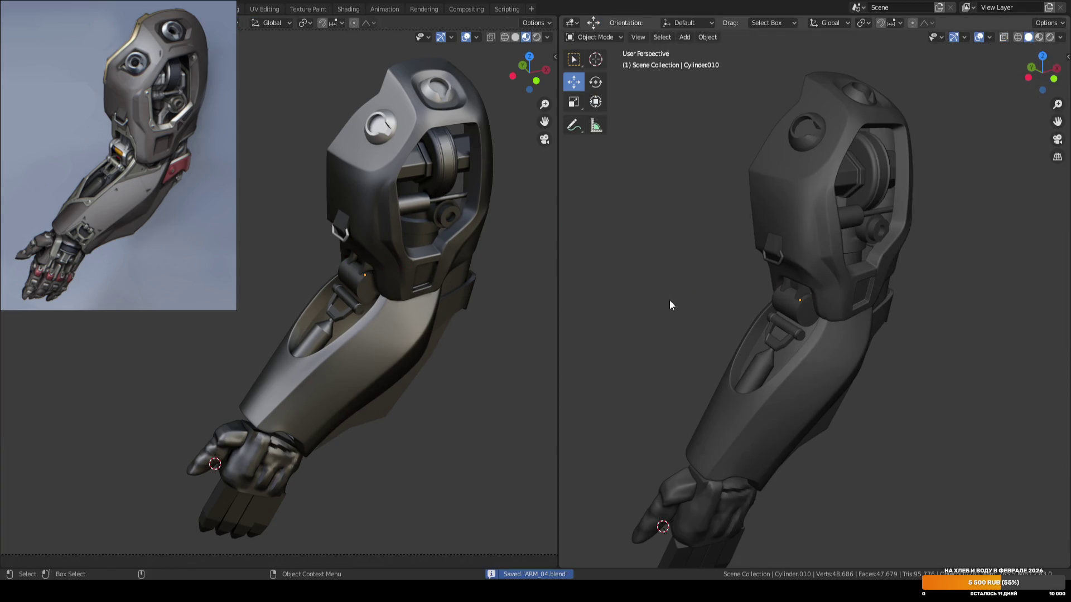
In Edit Mode on the elbow cylinder, nudge a column of its vertices sideways.
scroll(688, 306, up, 2)
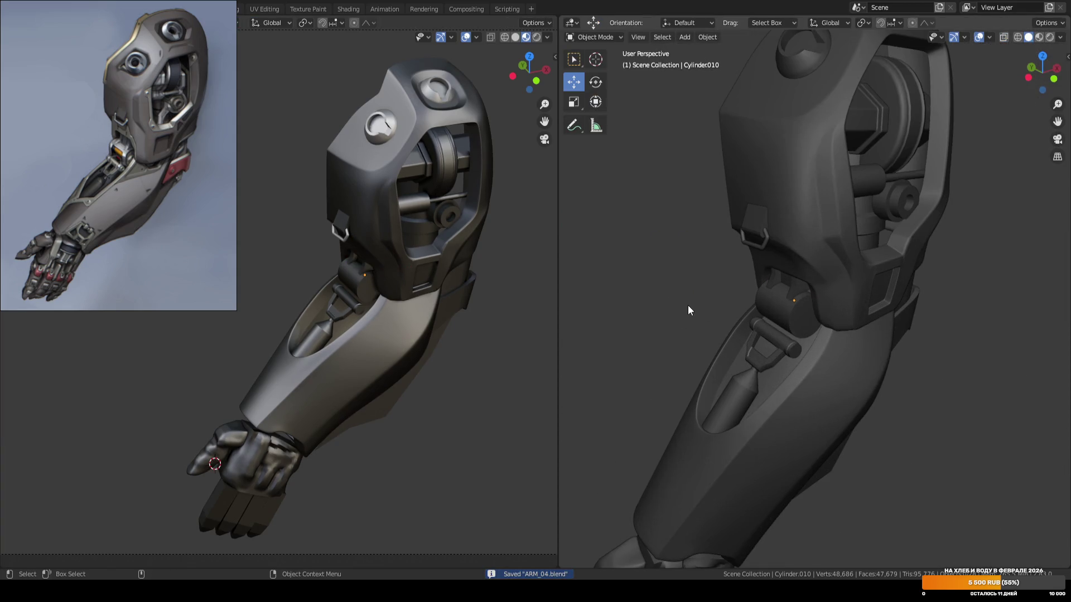
scroll(688, 306, up, 5)
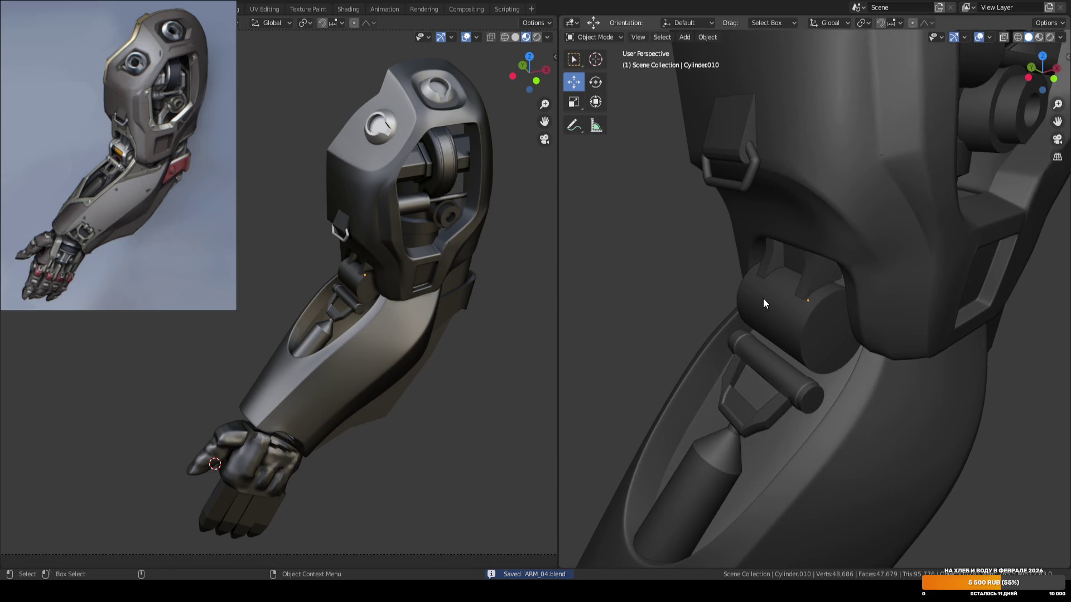
middle_drag(763, 303, 853, 301)
key(Tab)
scroll(773, 285, up, 4)
middle_drag(772, 284, 854, 264)
key(shift+z)
key(1)
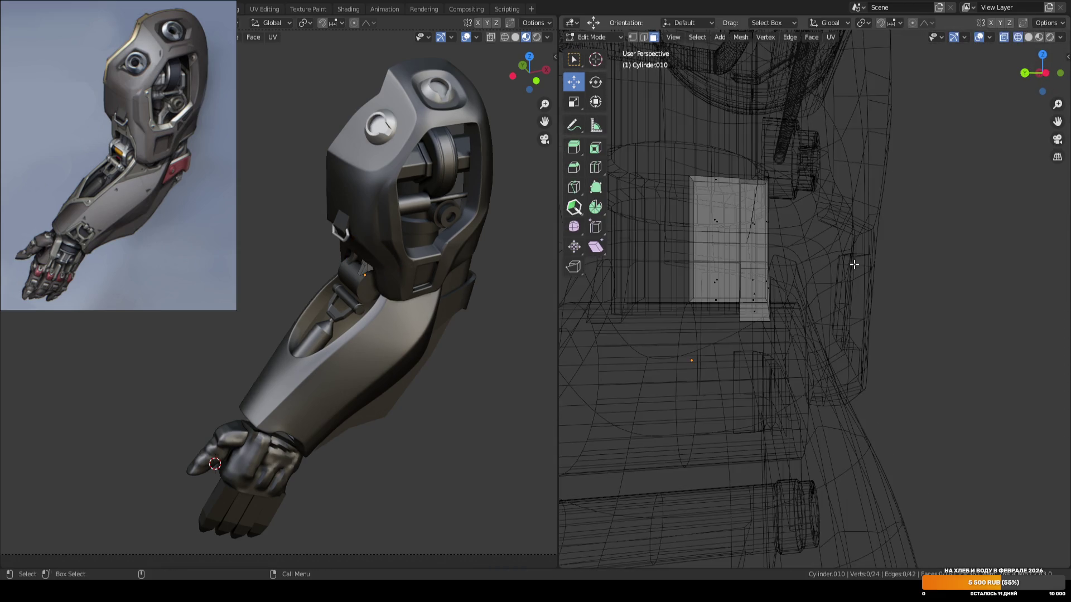
drag(853, 126, 735, 328)
drag(723, 251, 717, 251)
Shift the cylinder's right-hand column of faces slightly along Y, exit Edit Mode, and save.
key(3)
drag(859, 143, 734, 333)
drag(704, 249, 708, 253)
key(Tab)
key(shift+z)
key(ctrl+s)
middle_drag(873, 323, 841, 329)
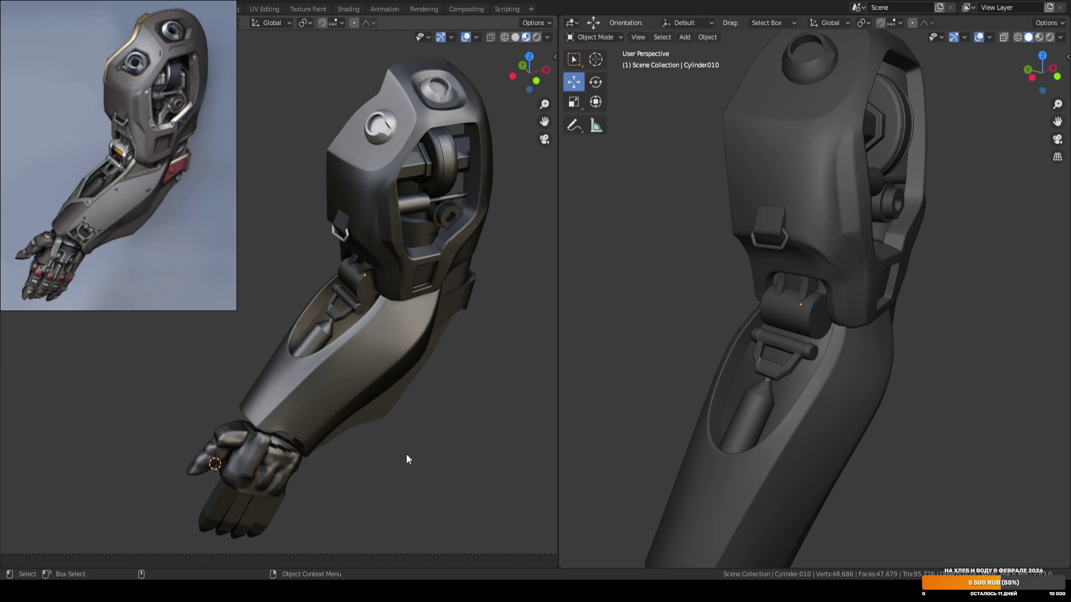
scroll(658, 346, down, 3)
key(ctrl+s)
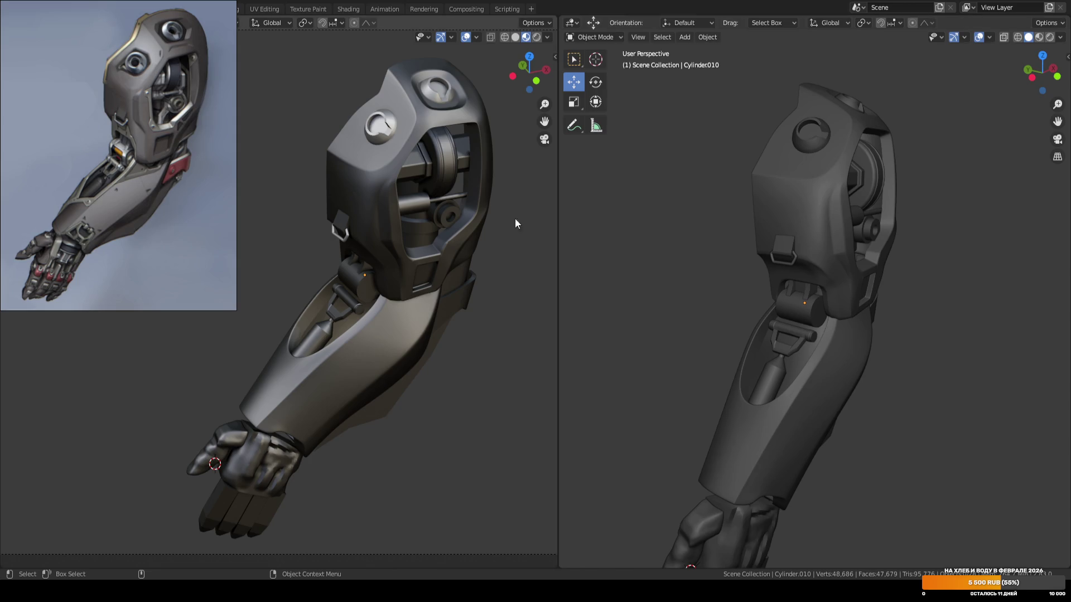
Set transform orientation to Local and slide the upper housing's round cap along its local X axis.
click(373, 136)
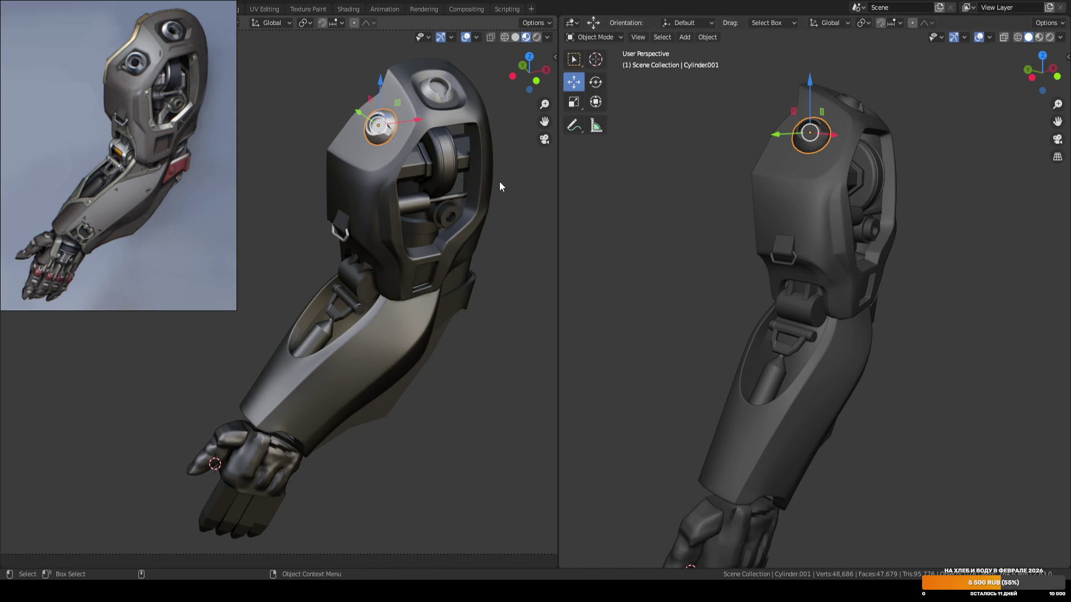
scroll(679, 219, up, 6)
mouse_move(657, 260)
middle_down()
mouse_move(640, 282)
mouse_move(717, 202)
middle_up()
key(comma)
click(674, 242)
drag(783, 163, 773, 168)
Cancel a trial second move of the cap and reselect it.
mouse_move(773, 168)
middle_down()
mouse_move(735, 202)
mouse_move(761, 217)
middle_up()
drag(821, 222, 741, 226)
key(Escape)
click(705, 229)
middle_drag(705, 229, 661, 231)
click(655, 232)
Enter Edit Mode on the cap and select the edge across it.
key(Tab)
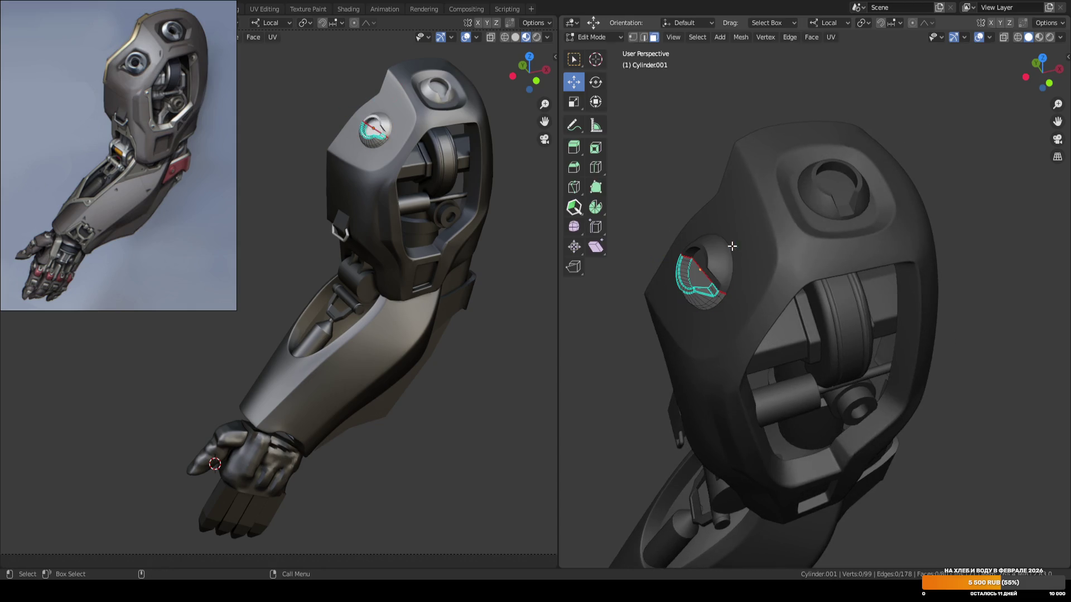
key(Tab)
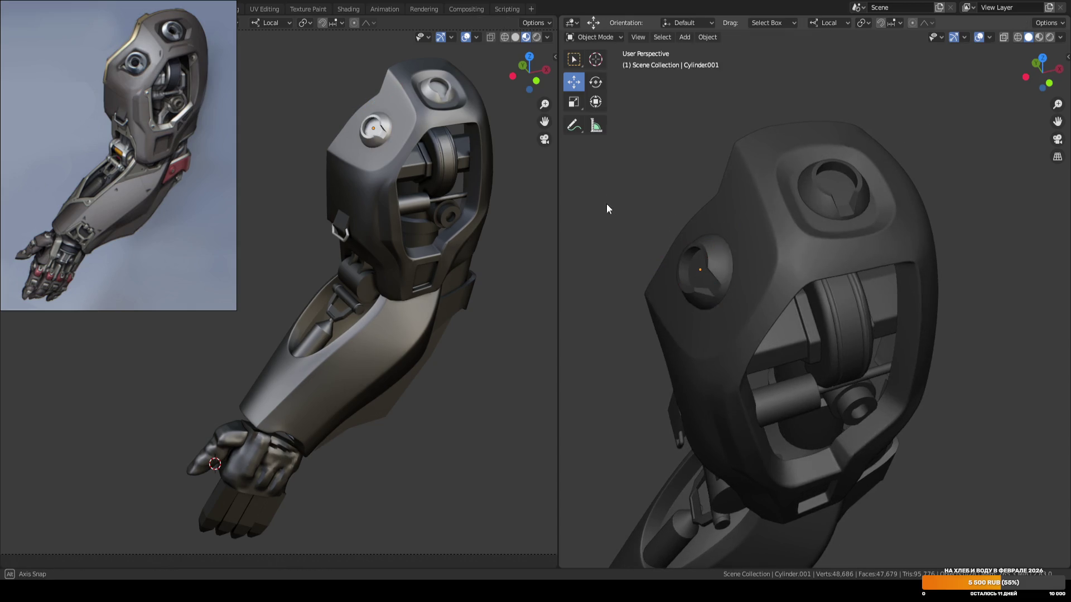
key(KP_Decimal)
key(ctrl+s)
key(Tab)
key(2)
mouse_move(785, 226)
middle_down()
mouse_move(816, 219)
mouse_move(804, 234)
middle_up()
scroll(805, 235, up, 5)
click(780, 210)
scroll(780, 210, down, 5)
Snap the cursor to the selected edge and scale the whole cap mesh up slightly.
key(shift+s)
scroll(809, 213, down, 2)
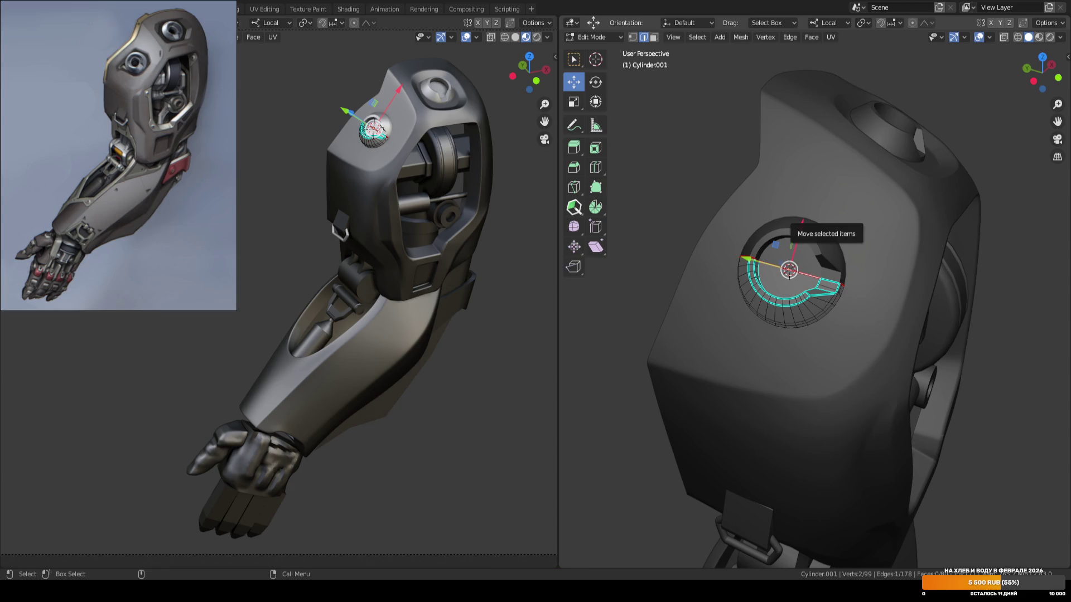
scroll(821, 217, up, 2)
key(a)
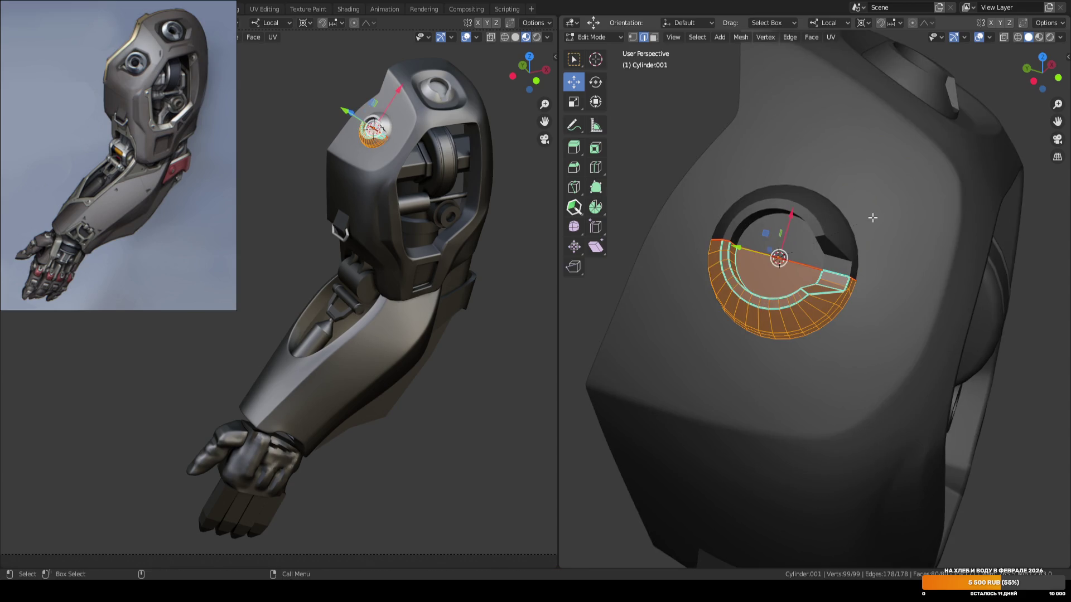
key(s)
click(879, 215)
Return to Object Mode, deselect the cap, and save the file.
key(Tab)
scroll(892, 218, down, 4)
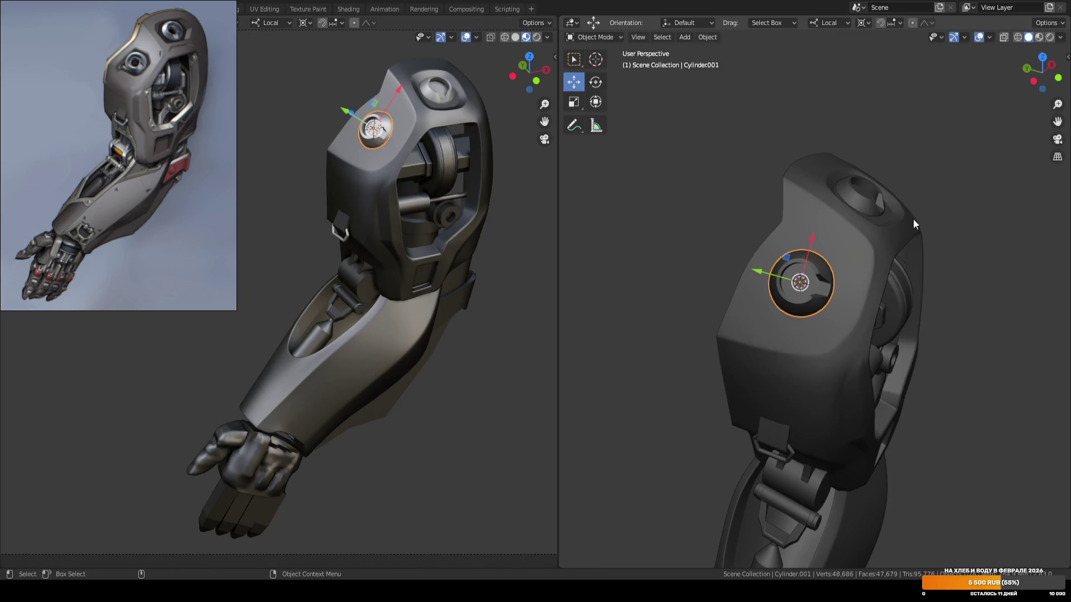
middle_drag(910, 219, 782, 212)
key(alt+a)
key(ctrl+s)
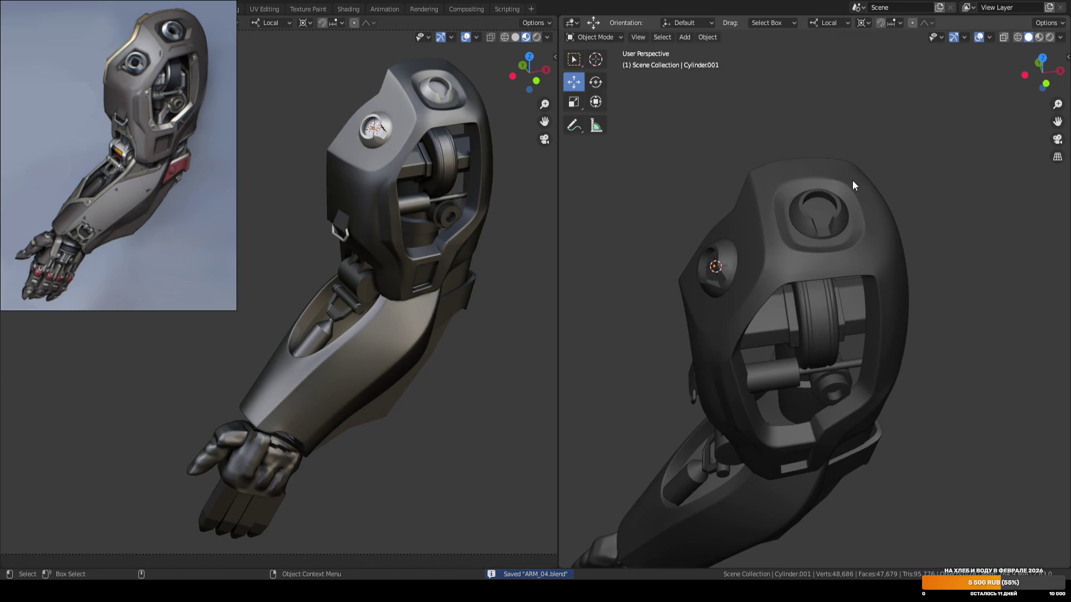
Set transform orientation back to Global and view the arm from the front.
key(ctrl+a)
key(Escape)
key(comma)
click(778, 176)
key(KP_1)
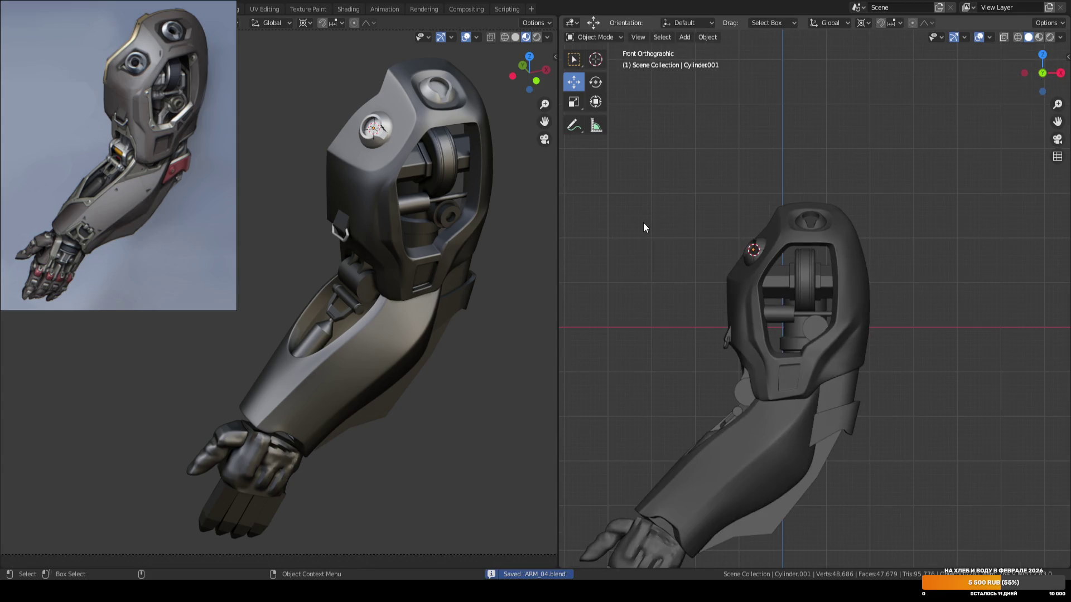
Orbit and zoom around the arm, then select Plane.003 and enter Edit Mode on it.
scroll(704, 315, down, 3)
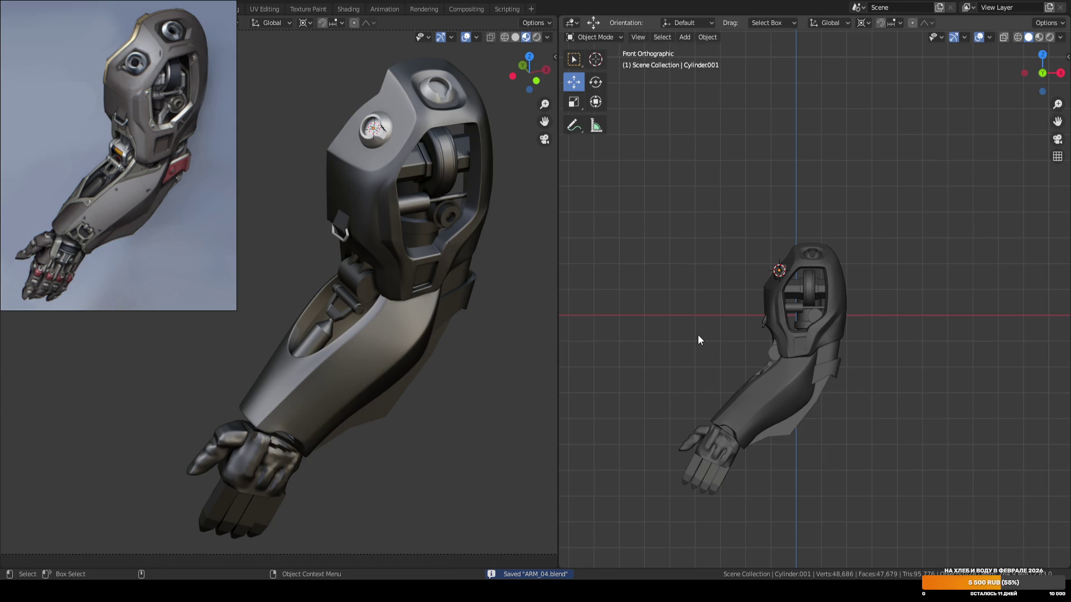
mouse_move(698, 335)
middle_down()
mouse_move(712, 268)
mouse_move(734, 323)
mouse_move(764, 298)
mouse_move(742, 341)
mouse_move(758, 326)
middle_up()
scroll(724, 290, up, 2)
scroll(721, 292, up, 5)
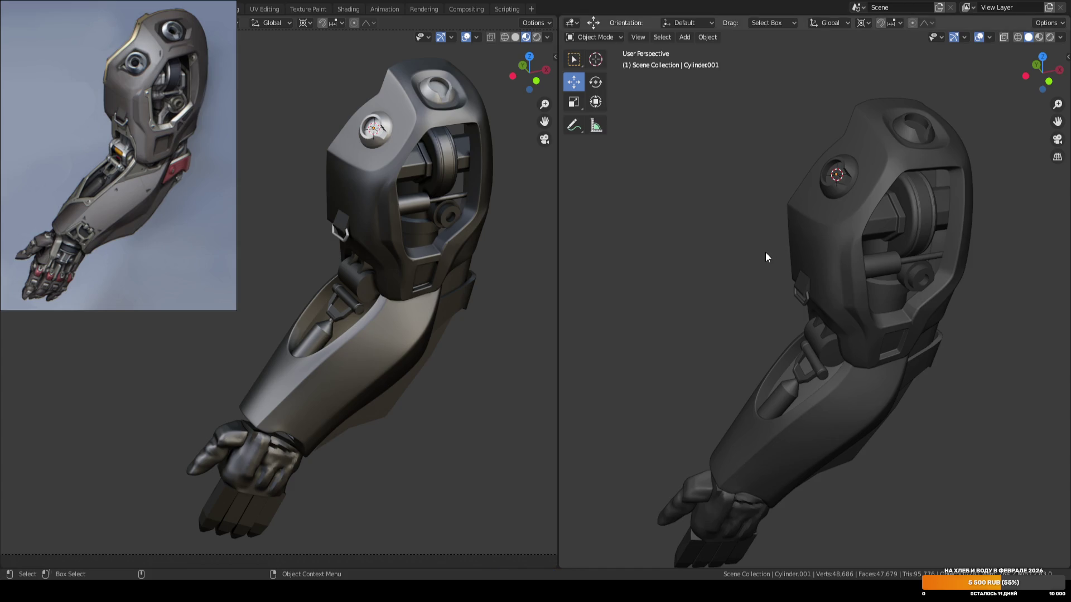
mouse_move(762, 263)
shift+middle_down()
mouse_move(769, 238)
mouse_move(809, 221)
mouse_move(831, 228)
shift+middle_up()
mouse_move(765, 255)
middle_down()
mouse_move(701, 265)
mouse_move(722, 243)
middle_up()
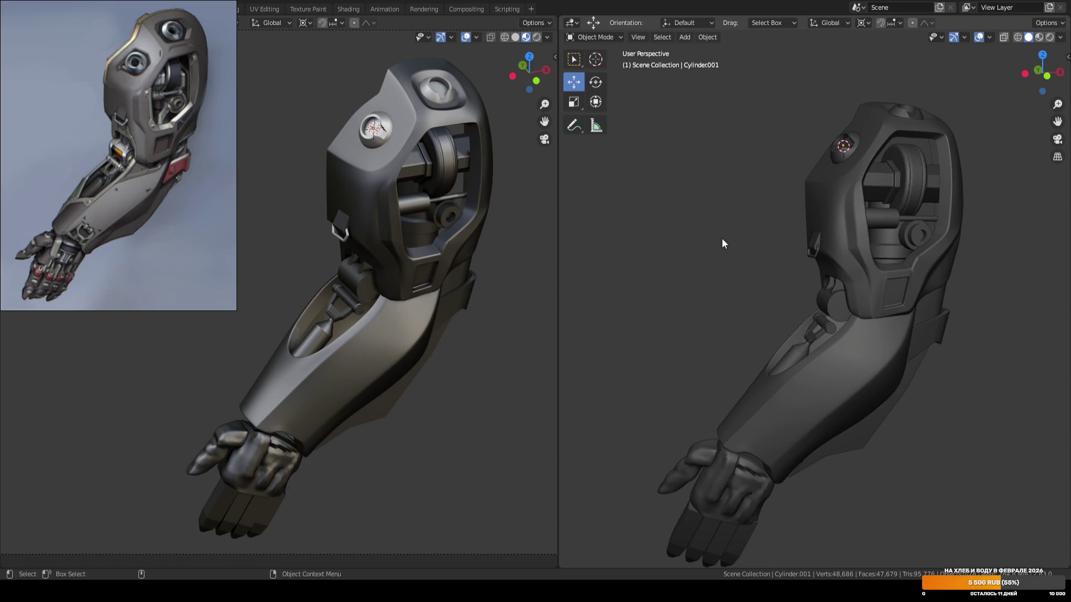
mouse_move(722, 245)
middle_down()
mouse_move(748, 258)
mouse_move(705, 262)
mouse_move(731, 261)
middle_up()
scroll(719, 260, up, 10)
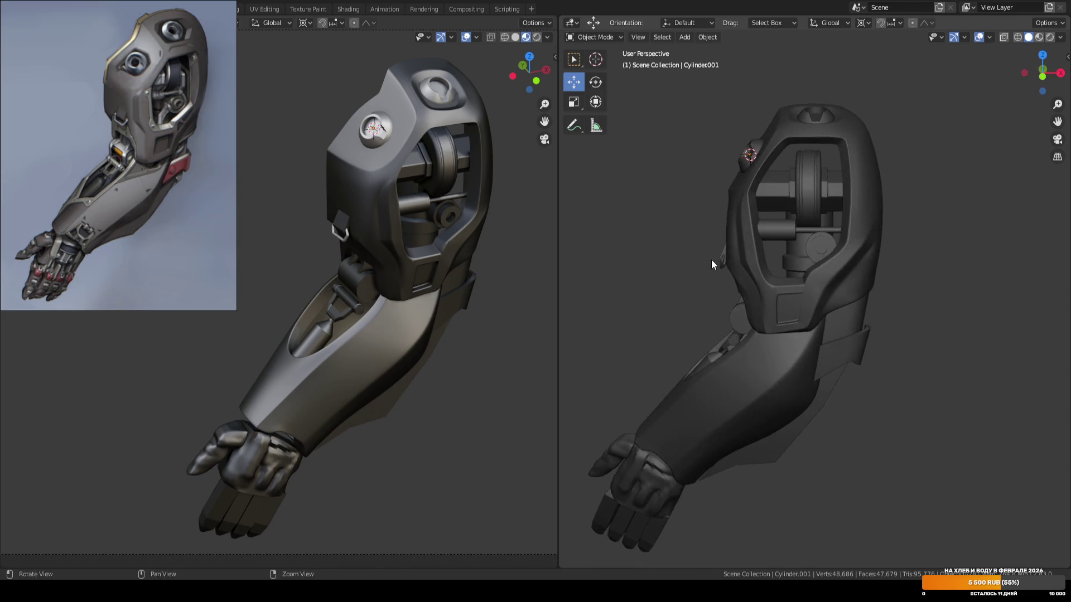
scroll(724, 254, down, 6)
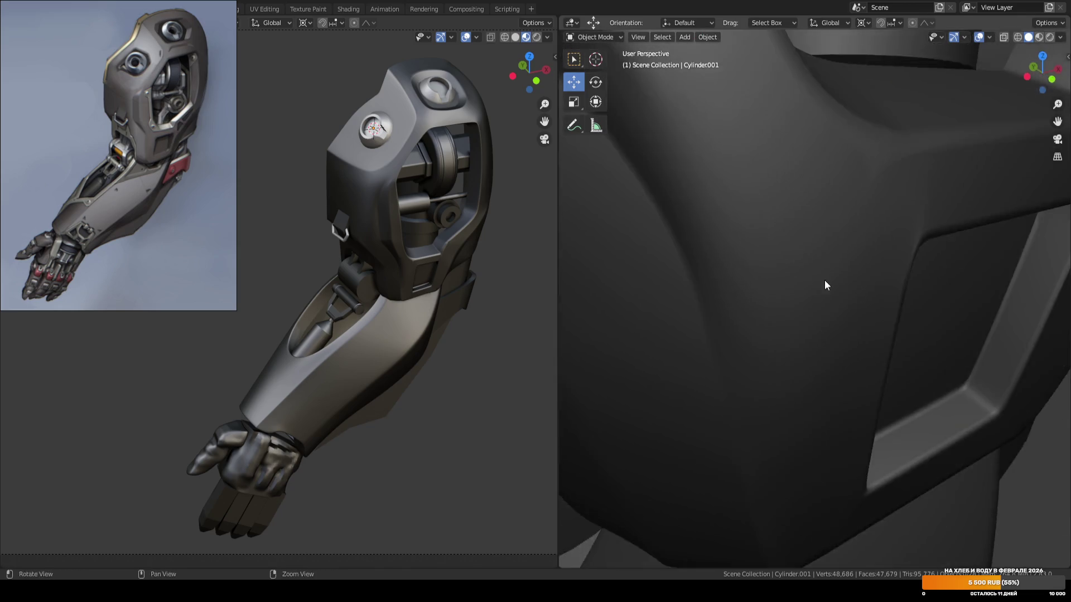
click(818, 241)
key(Tab)
mouse_move(878, 226)
middle_down()
mouse_move(796, 220)
mouse_move(871, 206)
mouse_move(767, 175)
mouse_move(865, 227)
mouse_move(815, 243)
mouse_move(833, 239)
mouse_move(823, 246)
mouse_move(831, 280)
mouse_move(853, 235)
mouse_move(765, 239)
mouse_move(805, 251)
mouse_move(807, 237)
middle_up()
Create custom transform orientations from the opening's faces and its top inner edge.
key(3)
click(777, 192)
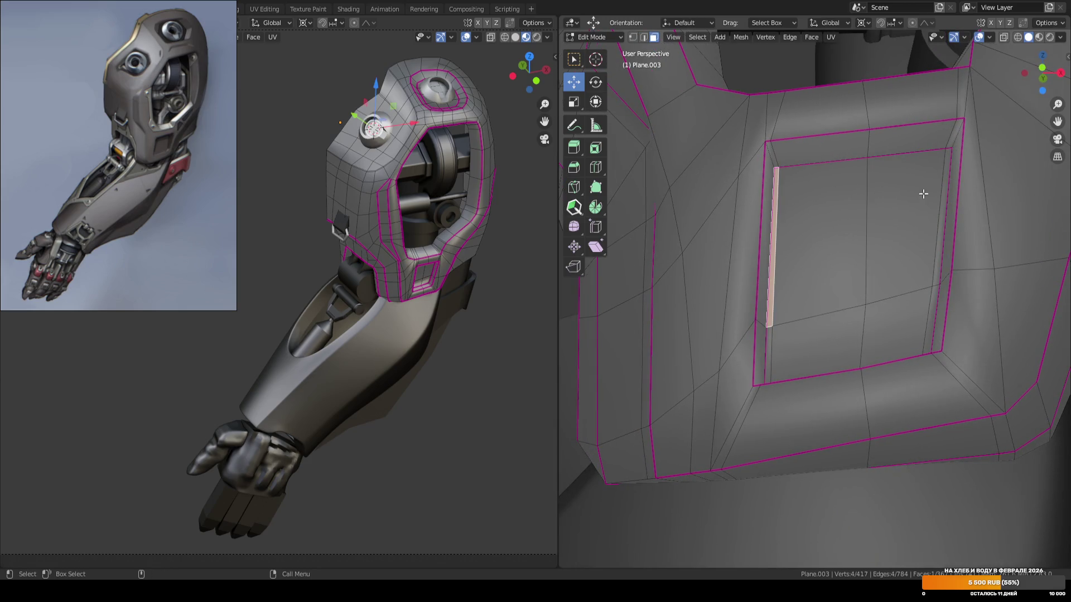
ctrl+click(932, 203)
ctrl+click(934, 303)
ctrl+click(770, 346)
key(ctrl+alt+space)
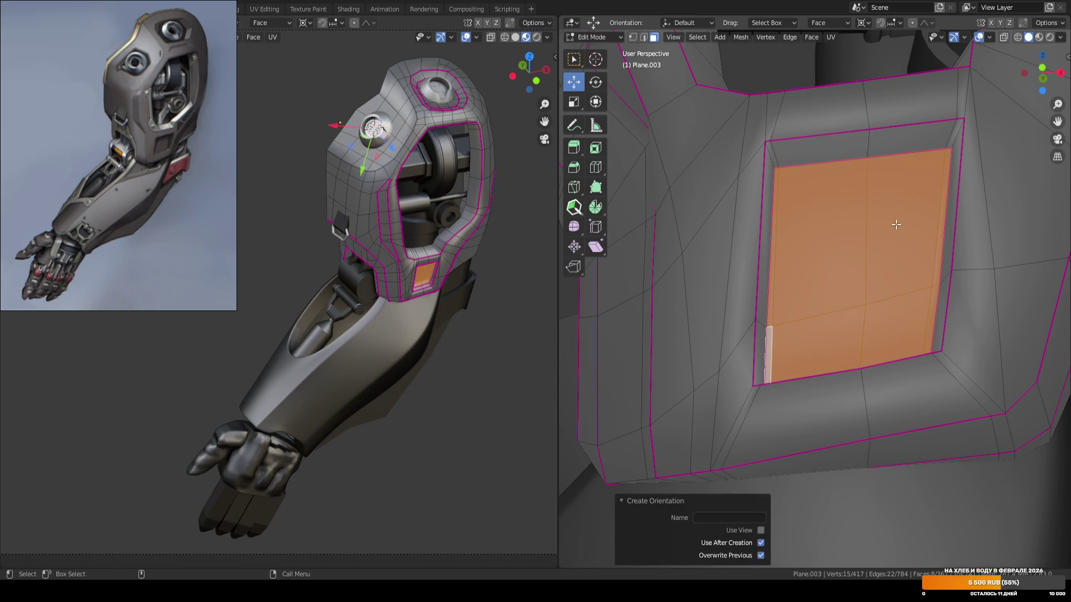
key(1)
click(775, 168)
ctrl+click(962, 141)
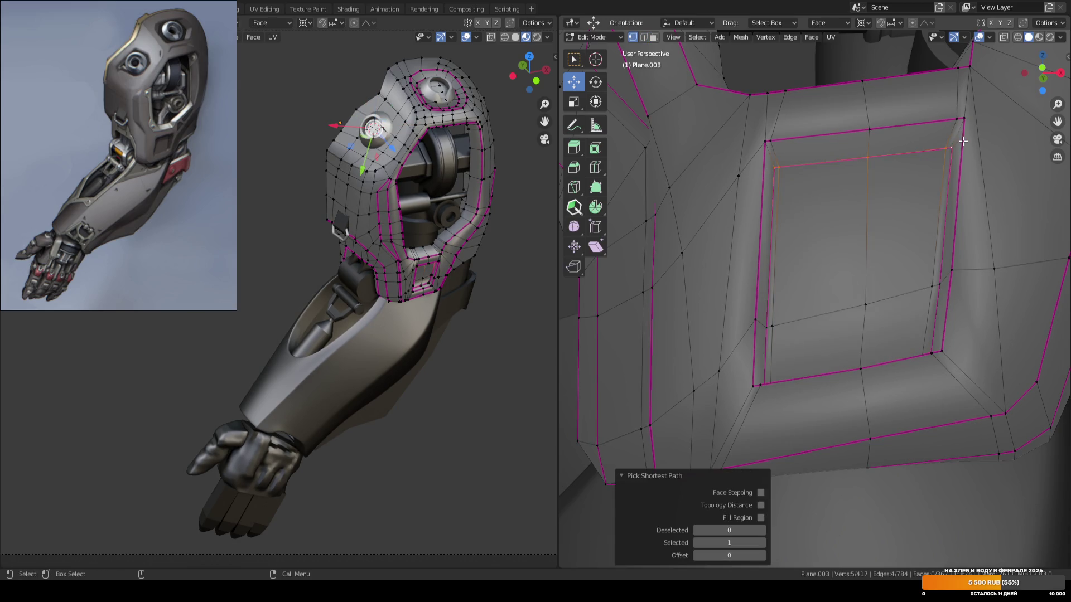
key(shift+s)
key(2)
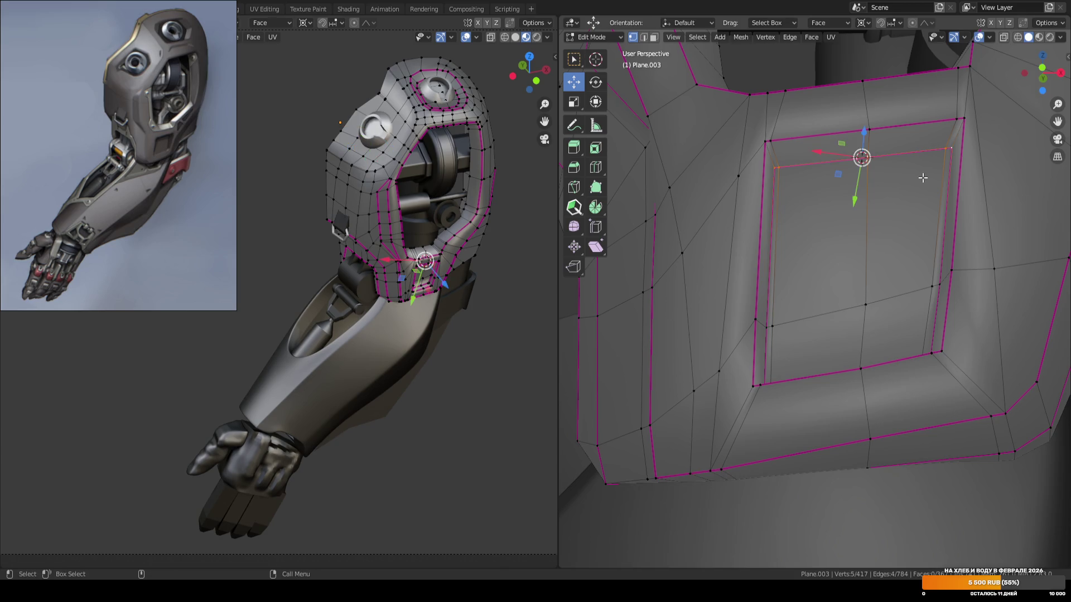
key(ctrl+alt+space)
Paint-select the faces inside the opening and align transforms to their normals.
key(3)
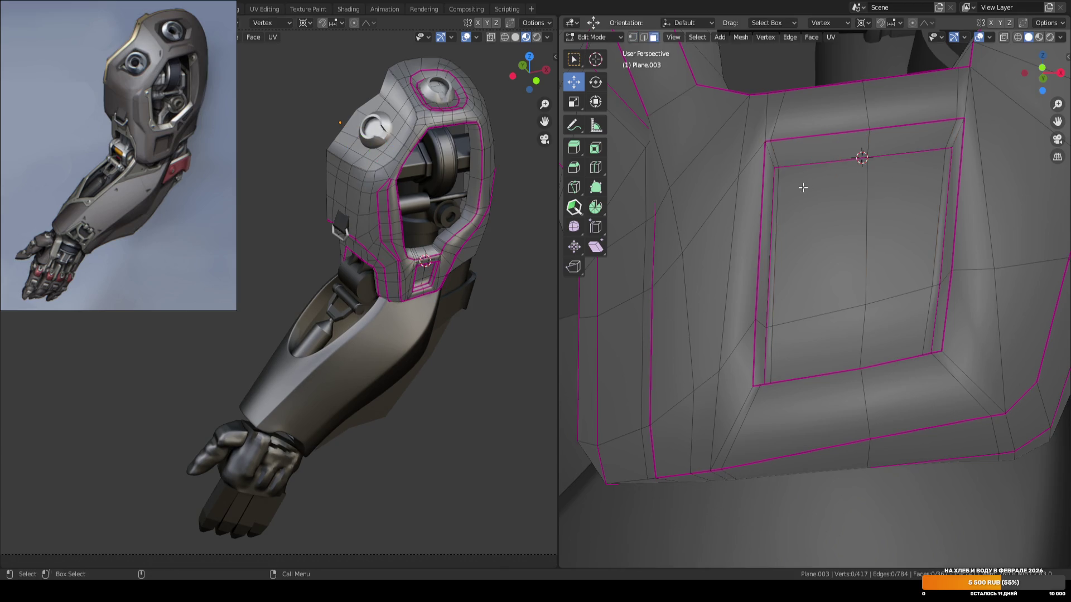
key(c)
mouse_move(798, 206)
mouse_down()
mouse_move(837, 206)
mouse_move(892, 289)
mouse_move(916, 279)
mouse_move(769, 335)
mouse_up()
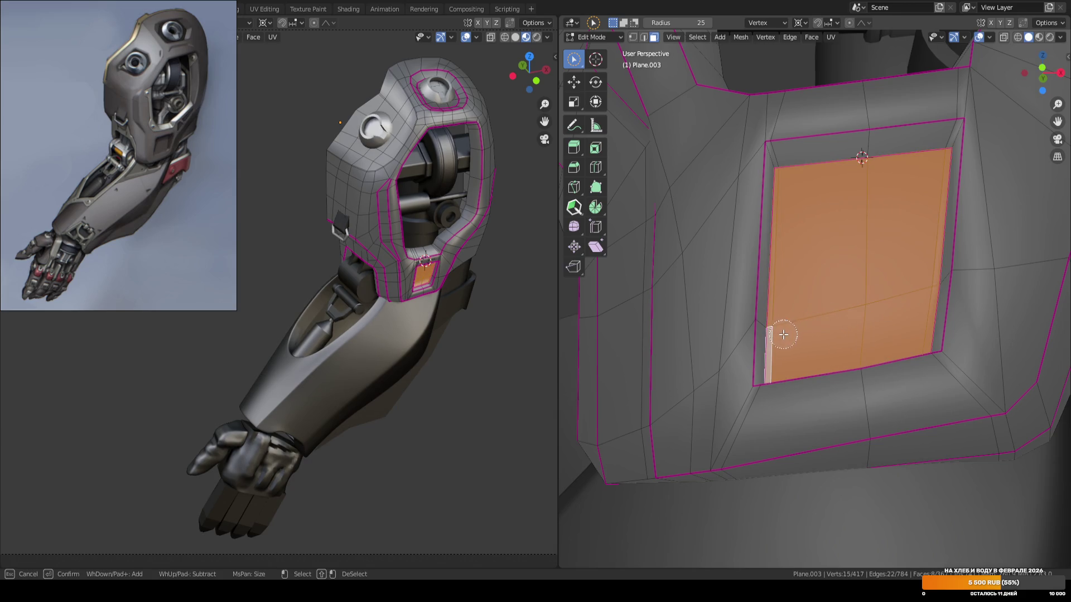
key(Escape)
key(shift+space)
key(g)
scroll(890, 218, down, 2)
mouse_move(890, 218)
middle_down()
mouse_move(868, 208)
mouse_move(899, 169)
middle_up()
key(ctrl+alt+space)
Create a transform orientation from the top edge of the inner faces.
key(1)
click(904, 151)
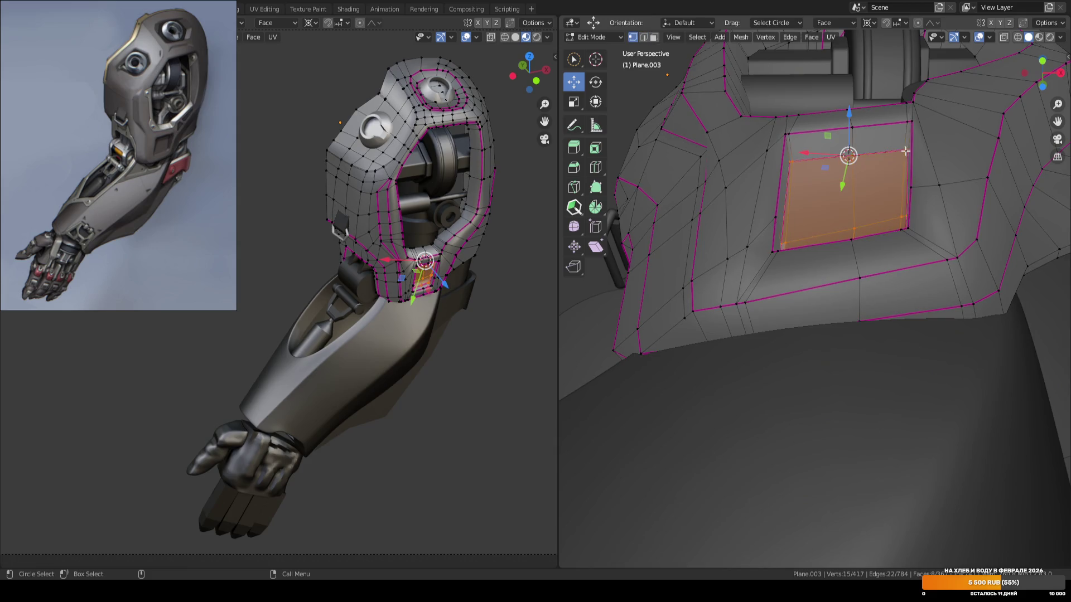
key(w)
click(795, 161)
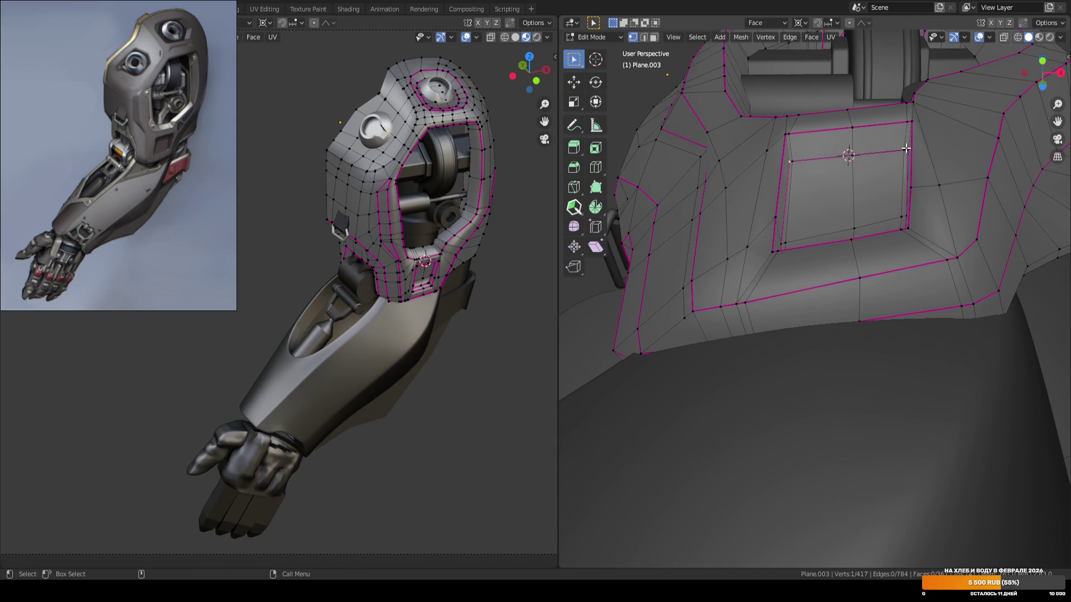
key(ctrl+alt+space)
key(3)
Paint-select the faces of the inset plate, including the lower-left face.
key(c)
drag(810, 186, 877, 182)
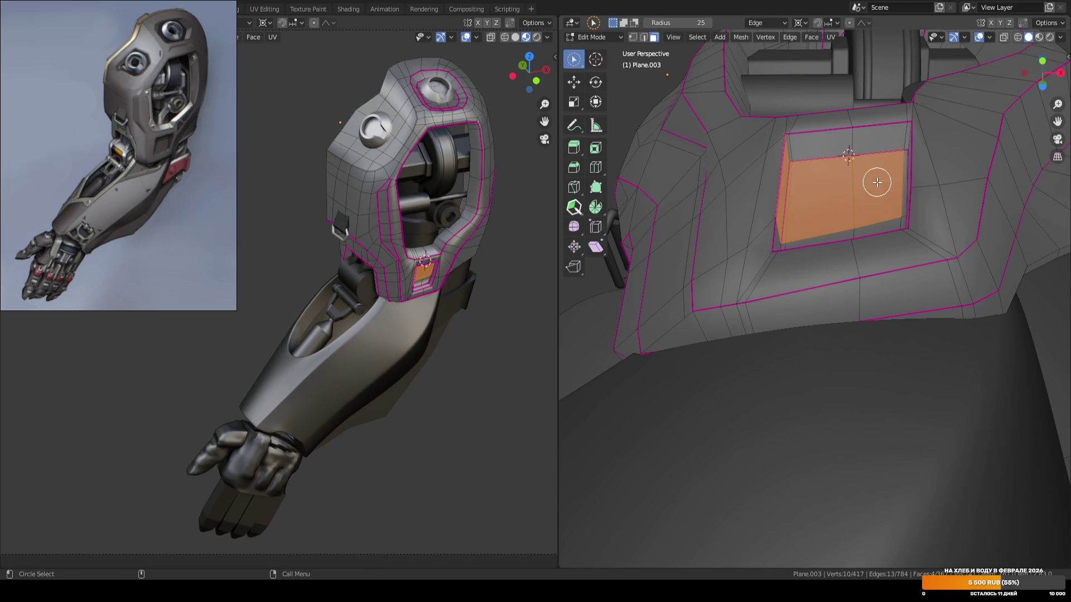
mouse_move(842, 229)
middle_down()
mouse_move(868, 248)
mouse_move(808, 239)
middle_up()
mouse_move(808, 240)
mouse_down()
mouse_move(783, 252)
mouse_move(848, 240)
mouse_move(874, 210)
mouse_up()
key(Escape)
key(shift+space)
key(g)
mouse_move(873, 221)
middle_down()
mouse_move(808, 191)
mouse_move(808, 254)
mouse_move(847, 212)
middle_up()
Rotate the inset plate -7.26° about its edge's Y axis and inspect the tilt.
key(r)
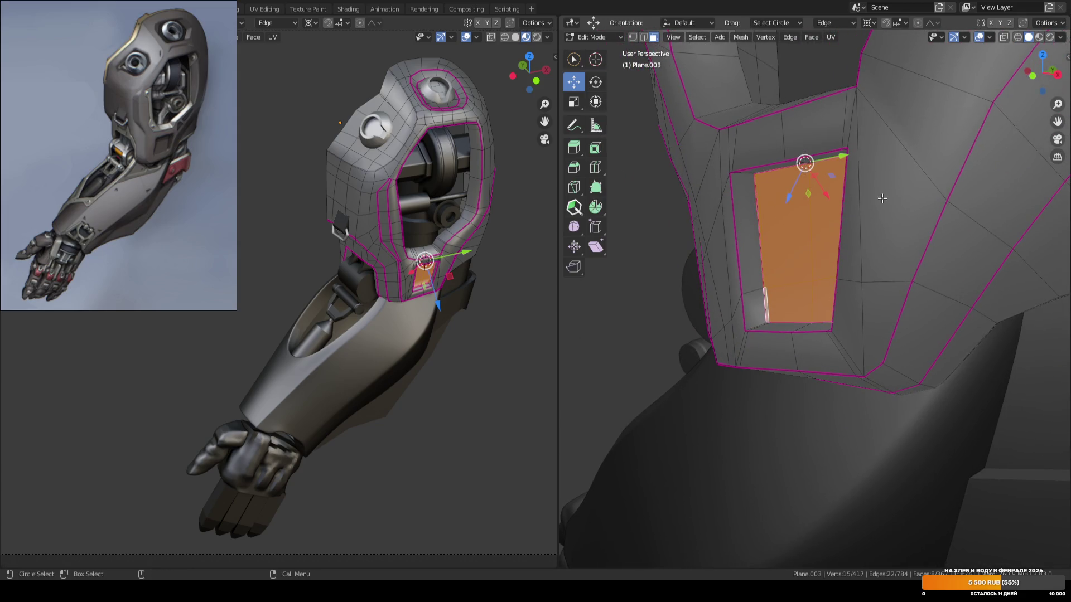
key(y)
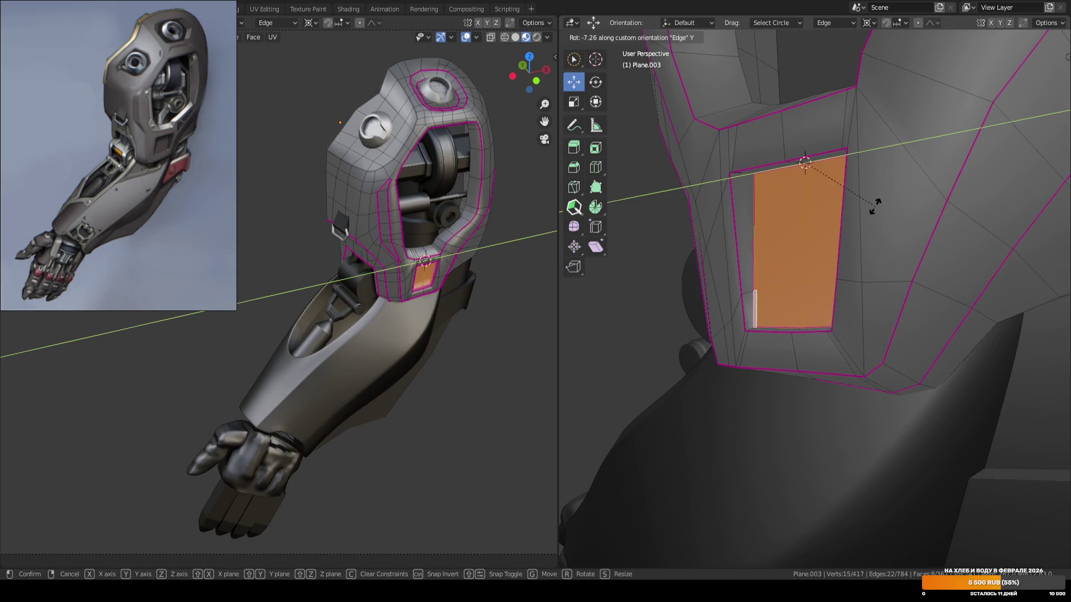
click(874, 206)
mouse_move(874, 206)
middle_down()
mouse_move(903, 184)
mouse_move(848, 217)
mouse_move(825, 213)
middle_up()
scroll(494, 263, up, 4)
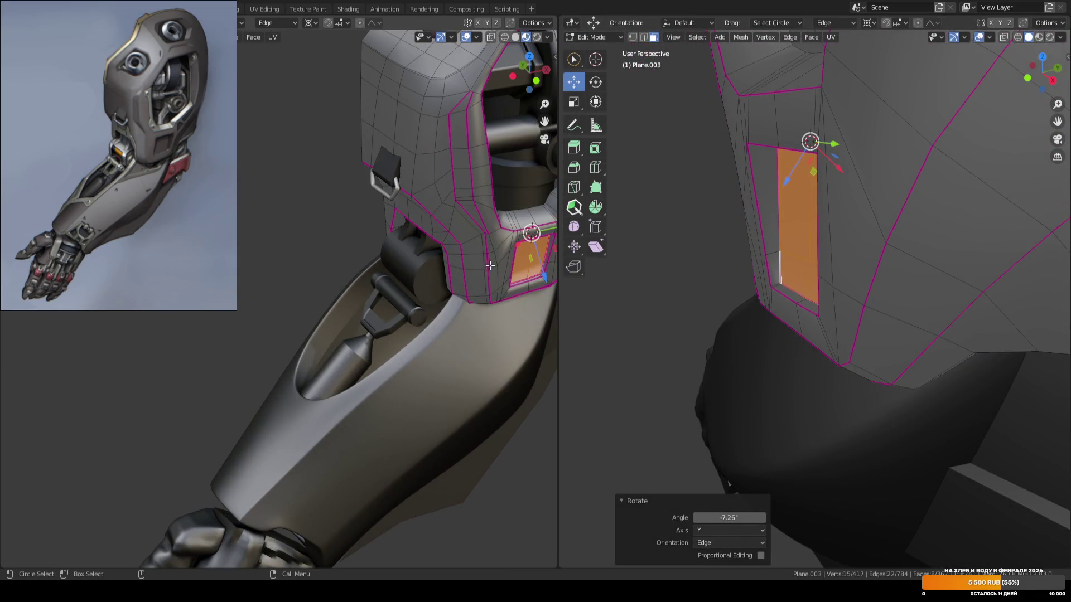
scroll(494, 264, down, 1)
scroll(494, 264, down, 2)
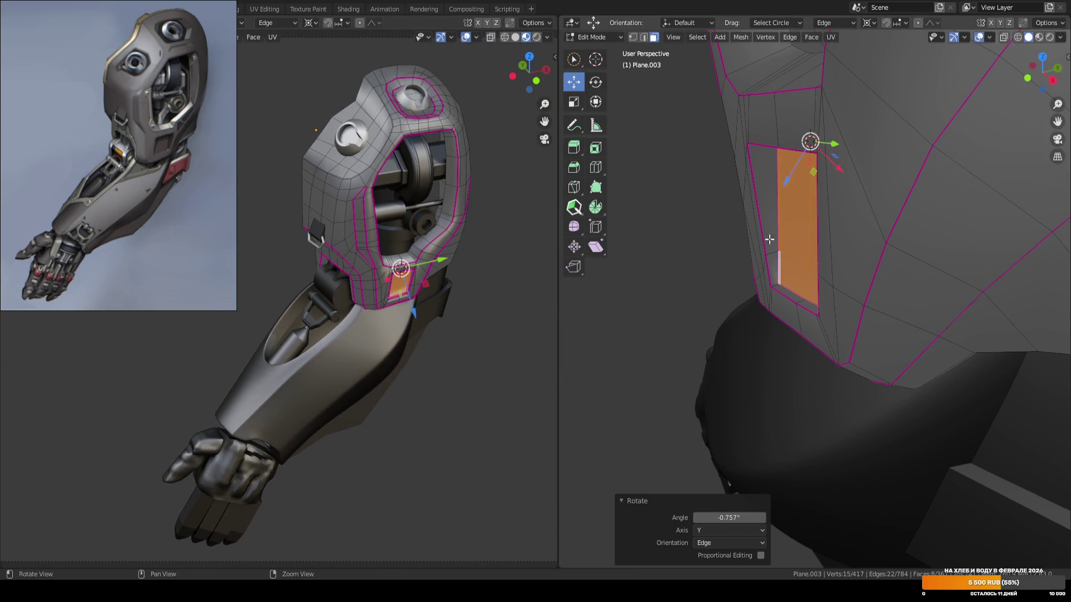
Return to Object Mode, switch to front view, and save ARM_04.blend.
key(Tab)
scroll(690, 252, down, 3)
key(w)
key(KP_1)
key(ctrl+s)
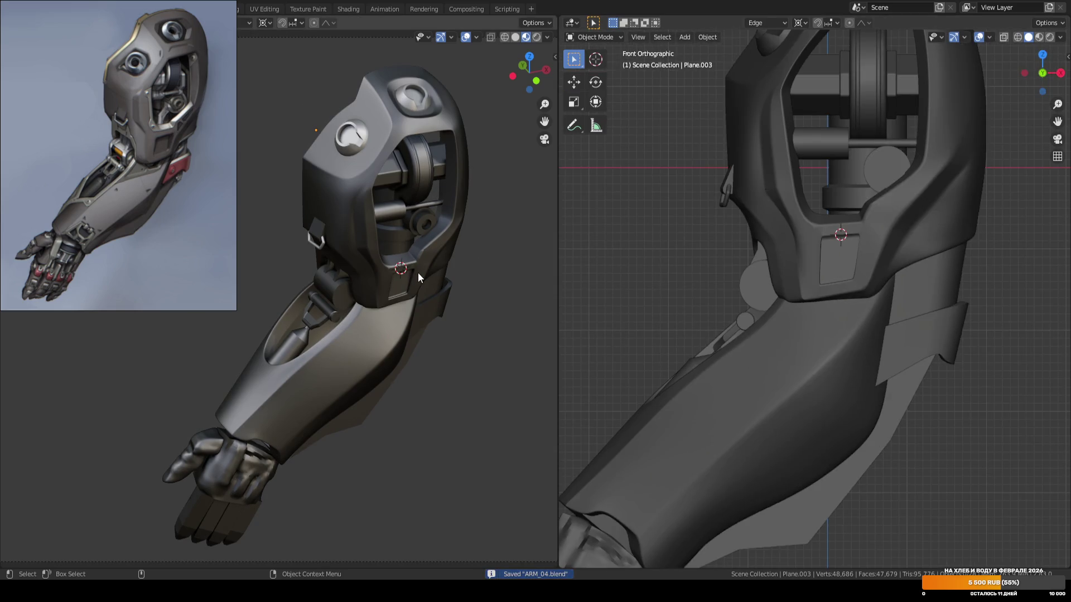
Rotate the elbow plate face about Z, then move it about 0.02 m along global Y.
scroll(855, 223, up, 5)
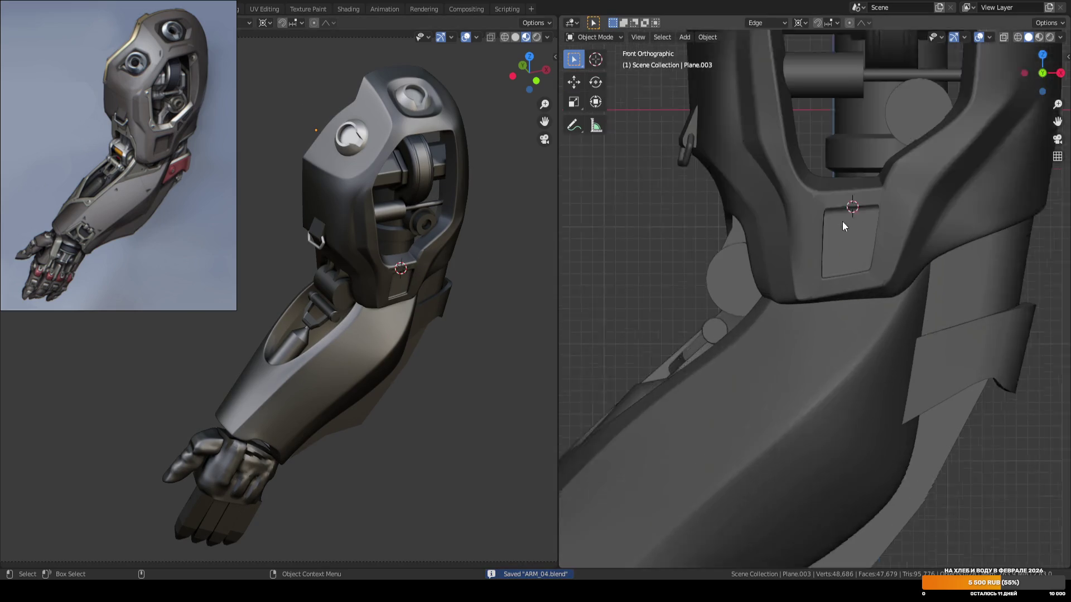
click(835, 257)
key(Tab)
mouse_move(837, 254)
middle_down()
mouse_move(829, 222)
mouse_move(841, 221)
mouse_move(766, 223)
mouse_move(771, 215)
middle_up()
key(r)
key(z)
click(837, 222)
key(comma)
click(765, 234)
key(g)
key(y)
click(768, 229)
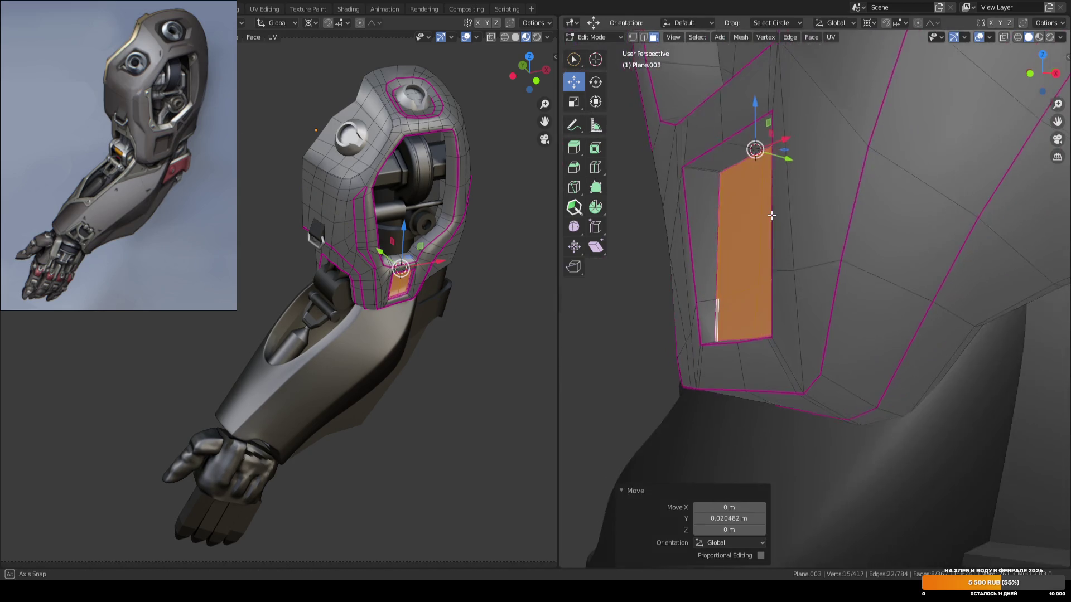
Return to Object Mode, deselect everything and save ARM_04.blend.
key(Tab)
key(alt+a)
mouse_move(629, 296)
middle_down()
mouse_move(689, 291)
mouse_move(726, 307)
mouse_move(772, 283)
middle_up()
scroll(688, 286, down, 5)
key(ctrl+s)
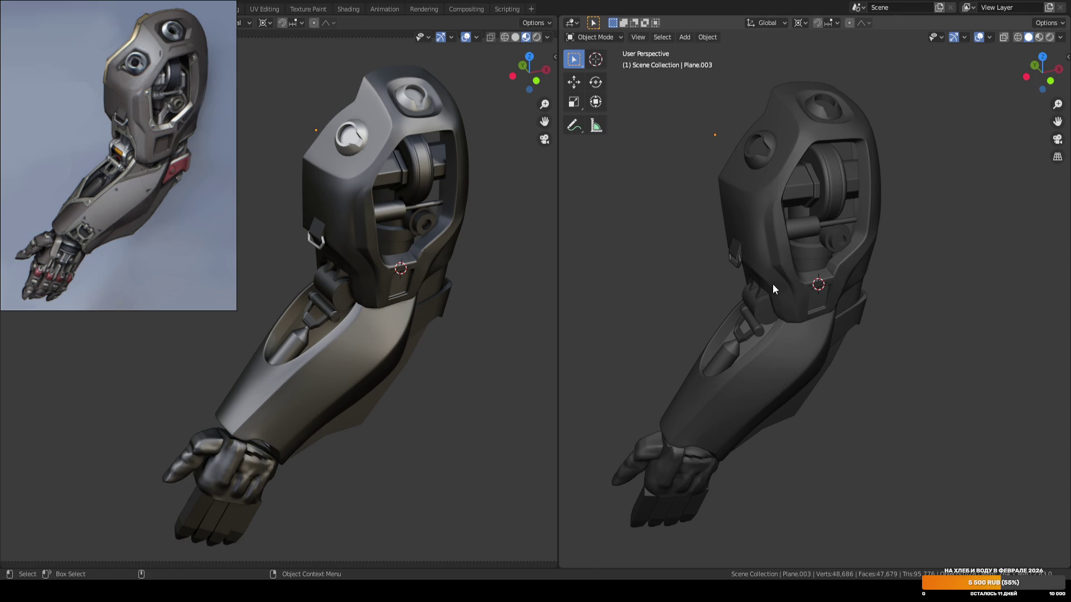
Create a custom Edge transform orientation from the plate's top edge.
mouse_move(787, 283)
middle_down()
mouse_move(885, 286)
mouse_move(839, 256)
mouse_move(889, 235)
mouse_move(827, 267)
mouse_move(741, 267)
mouse_move(789, 260)
mouse_move(777, 184)
middle_up()
scroll(861, 251, up, 5)
key(Tab)
key(2)
click(774, 183)
key(ctrl+alt+space)
key(alt+a)
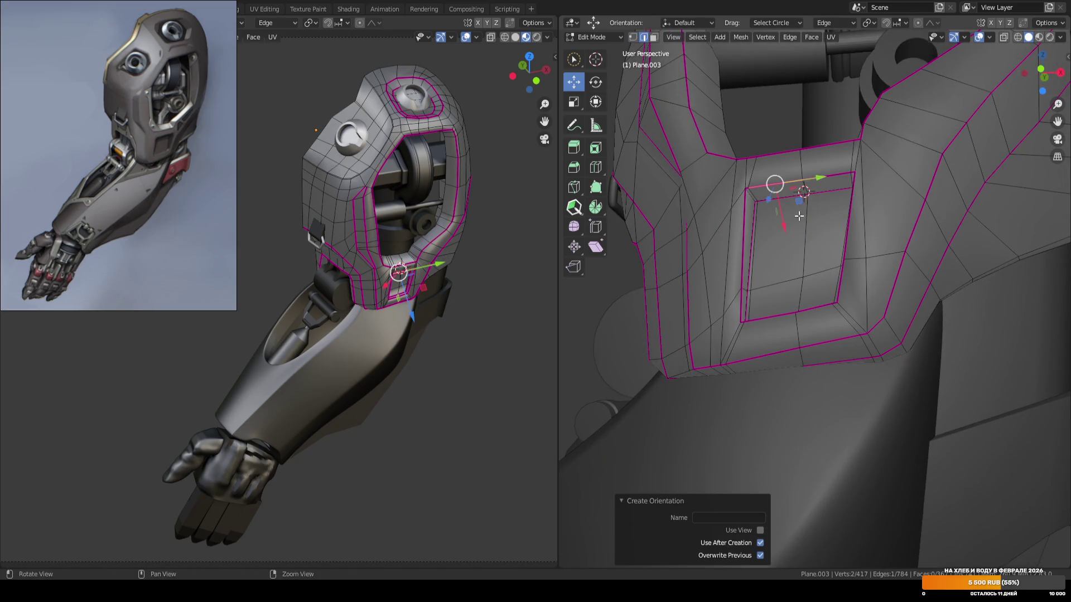
scroll(808, 210, up, 2)
Shift the recess's inner wall faces about 0.016 m along the edge orientation.
key(3)
mouse_move(820, 209)
middle_down()
mouse_move(770, 201)
mouse_move(806, 208)
mouse_move(772, 246)
mouse_move(809, 244)
mouse_move(823, 220)
mouse_move(854, 248)
mouse_move(860, 224)
middle_up()
key(w)
click(755, 167)
ctrl+click(772, 246)
key(g)
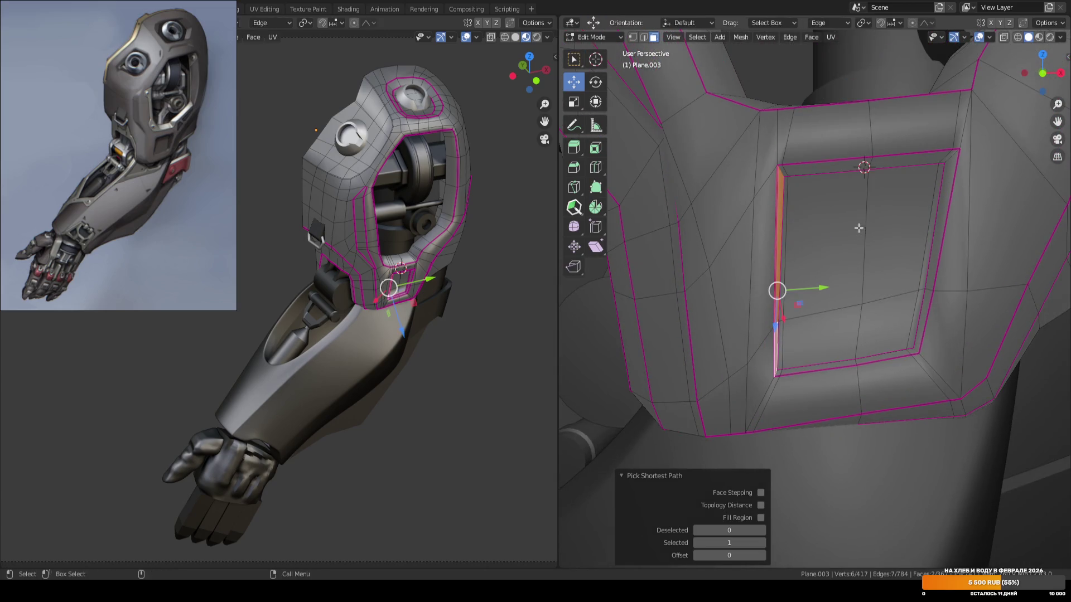
drag(820, 287, 812, 288)
key(ctrl+z)
key(ctrl+z)
key(ctrl+z)
key(w)
Edge-slide the lower-left inner corner so the left inner edge sits 0.0156 m inward.
mouse_move(812, 288)
middle_down()
mouse_move(807, 360)
mouse_move(784, 173)
middle_up()
ctrl+click(807, 360)
click(784, 173)
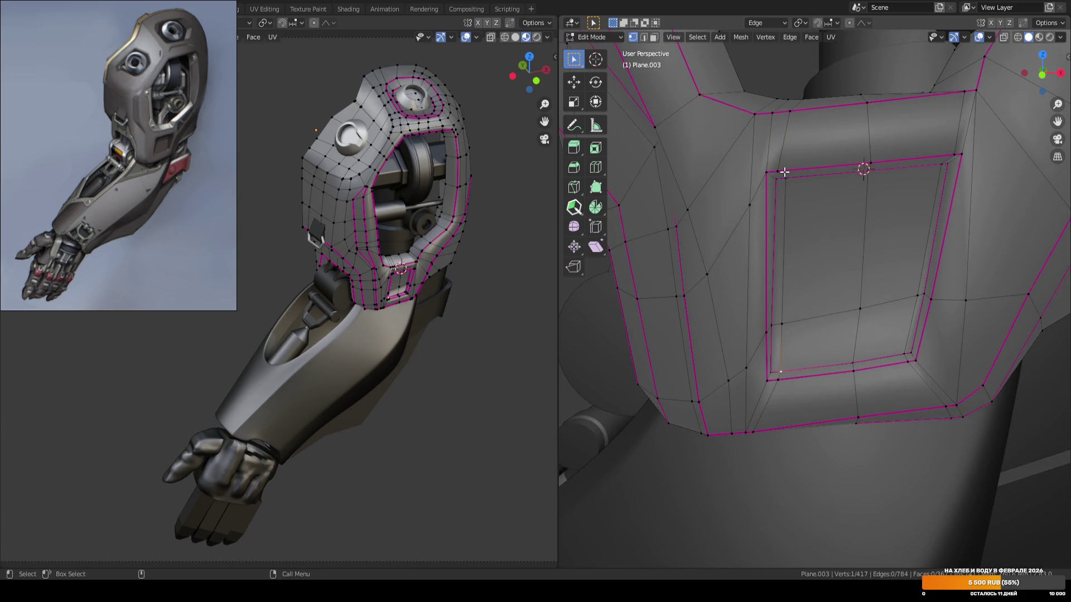
scroll(803, 312, down, 2)
key(g)
key(g)
click(831, 277)
middle_drag(832, 277, 855, 277)
Leave Edit Mode, switch to front view and save ARM_04.blend.
key(Tab)
scroll(698, 283, down, 5)
key(alt+a)
key(KP_1)
key(ctrl+s)
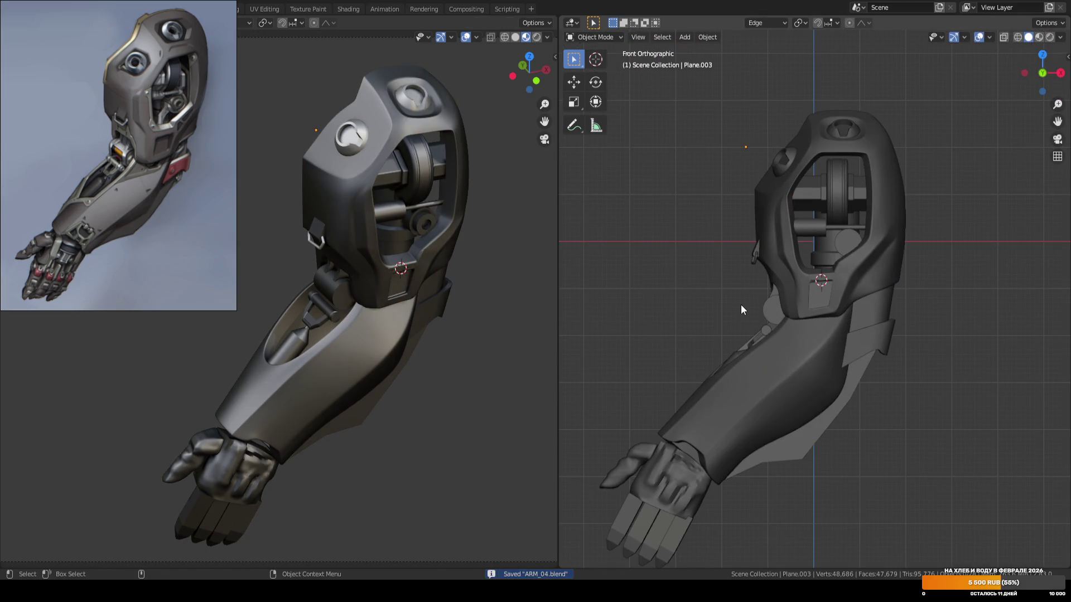
Select and adjust the short corner edge on the elbow shoulder, then clear the selection.
scroll(867, 290, up, 6)
click(864, 265)
mouse_move(864, 266)
middle_down()
mouse_move(884, 283)
mouse_move(838, 303)
mouse_move(851, 272)
middle_up()
key(Tab)
mouse_move(825, 212)
shift+mouse_down()
mouse_move(884, 184)
mouse_move(876, 193)
shift+mouse_up()
click(876, 193)
key(shift+space)
key(g)
mouse_move(876, 194)
middle_down()
mouse_move(943, 220)
mouse_move(867, 263)
middle_up()
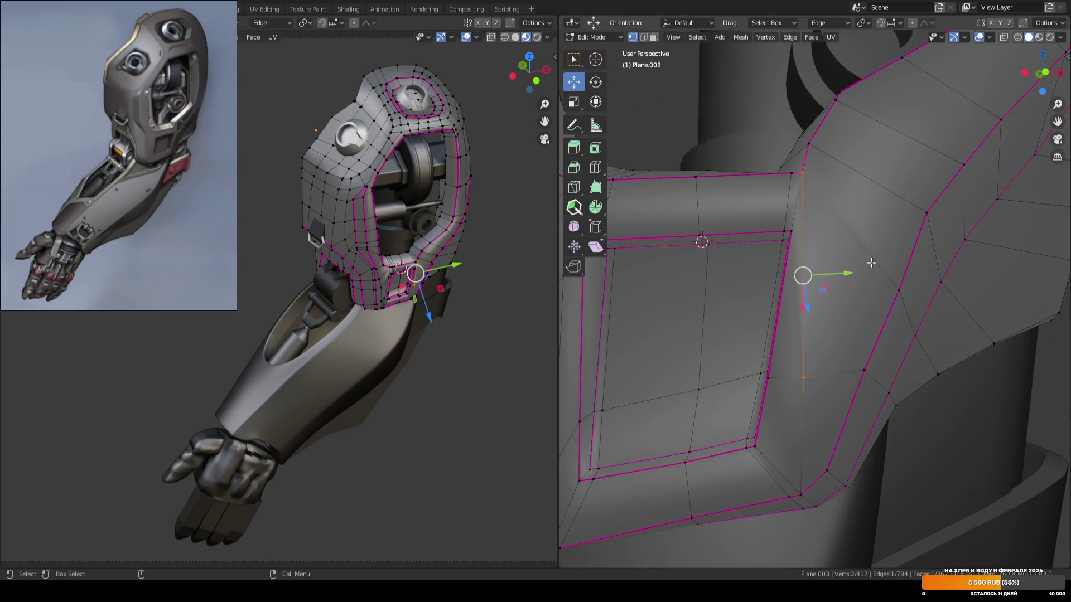
key(w)
key(alt+a)
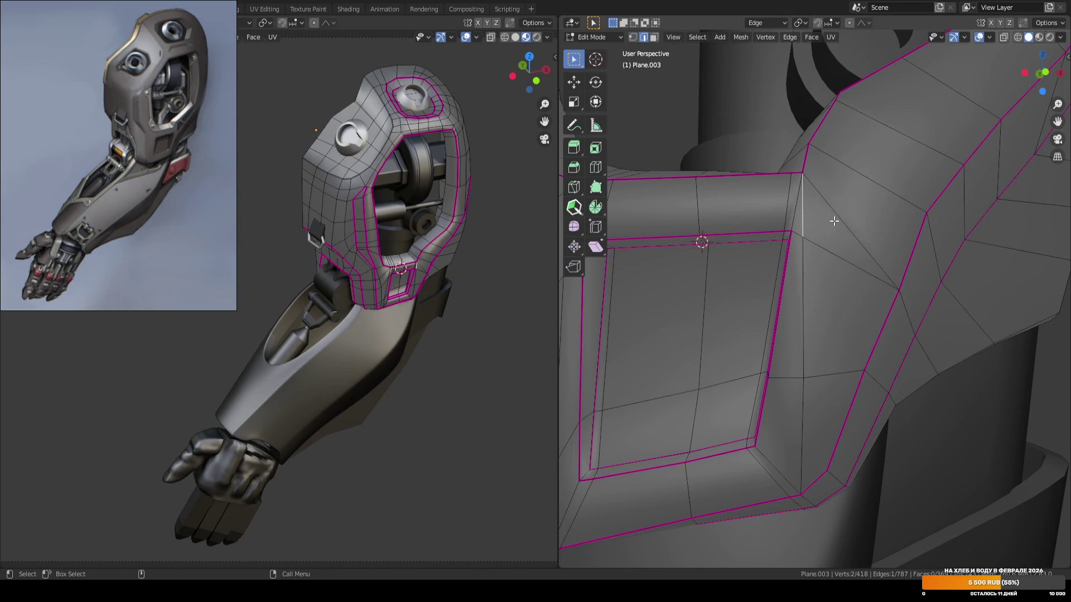
Vertex-slide a shoulder vertex along its edge.
mouse_move(851, 227)
middle_down()
mouse_move(865, 242)
mouse_move(803, 244)
mouse_move(857, 250)
mouse_move(802, 313)
mouse_move(762, 323)
middle_up()
key(1)
click(802, 234)
key(shift+v)
click(858, 250)
scroll(858, 250, down, 5)
Cut a new edge loop on the shoulder and slide a vertex to factor 0.165.
key(ctrl+r)
click(848, 237)
click(843, 239)
click(762, 323)
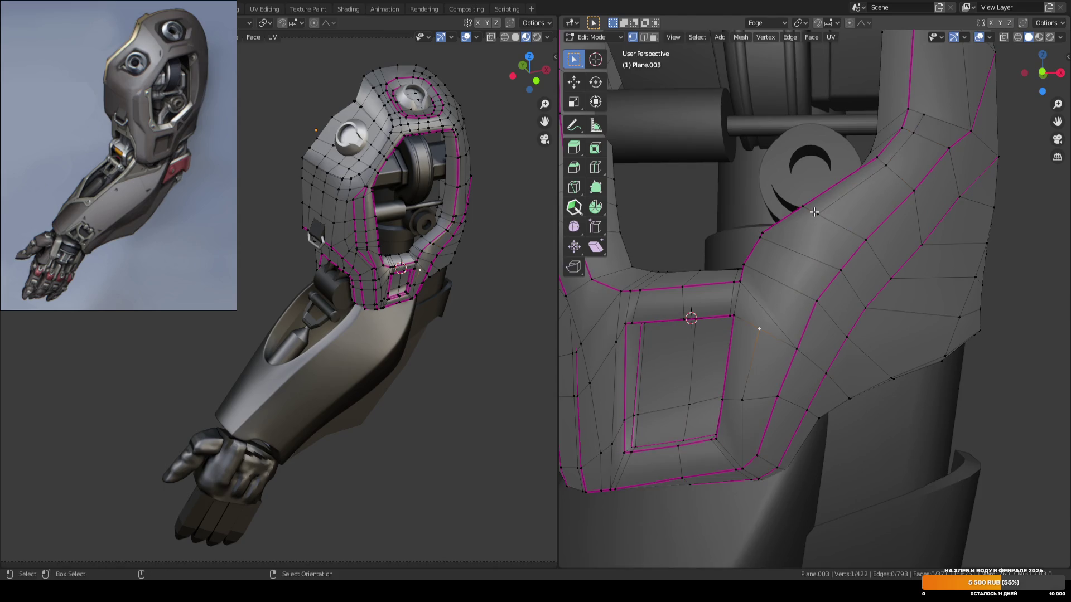
key(shift+v)
click(761, 309)
key(shift+v)
click(803, 256)
key(shift+v)
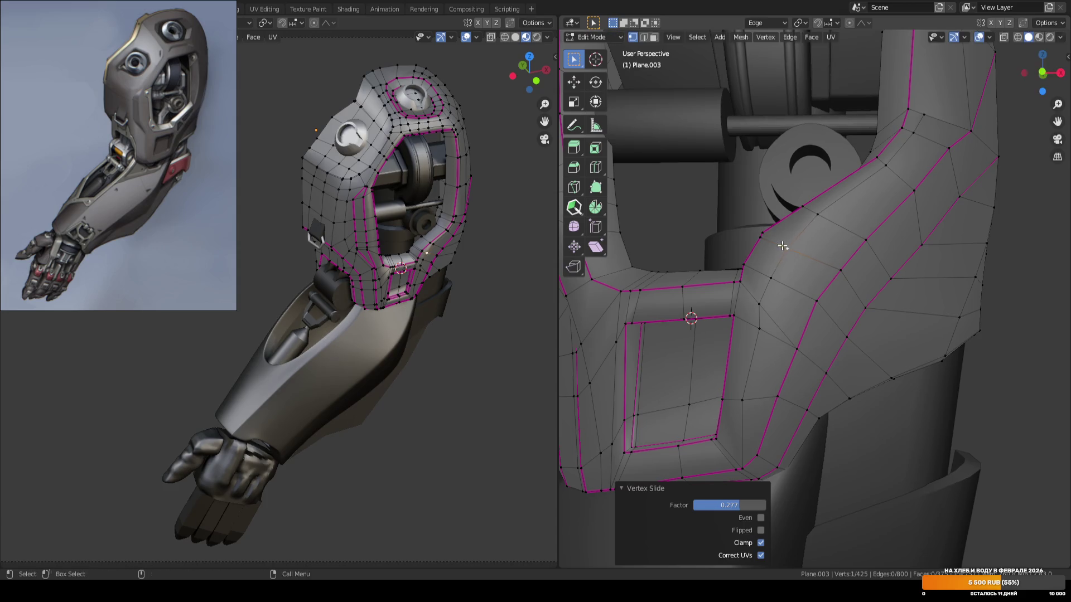
click(786, 250)
Clear the selection, leave Edit Mode and save ARM_04.blend.
middle_drag(879, 178, 781, 357)
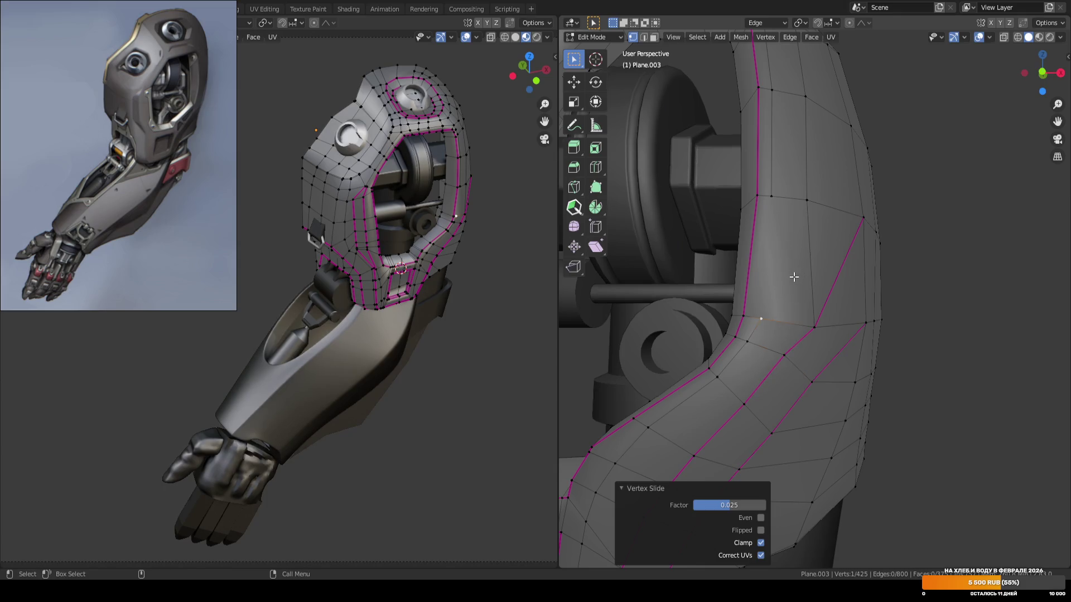
key(alt+a)
scroll(894, 289, down, 5)
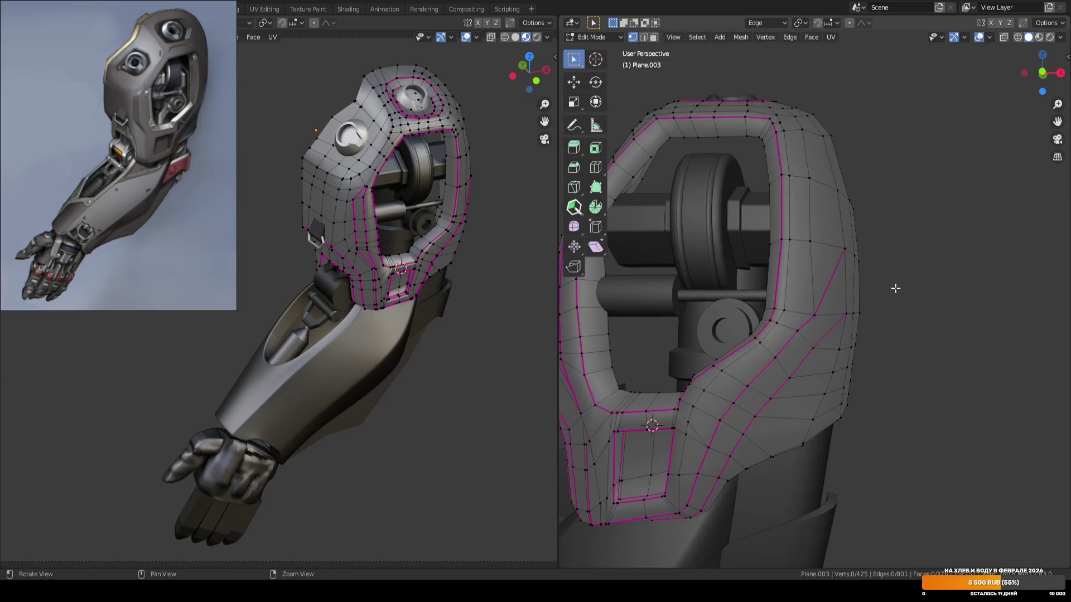
key(Tab)
key(ctrl+s)
Dissolve the extra edge beside the recessed housing plate.
mouse_move(906, 289)
middle_down()
mouse_move(760, 346)
mouse_move(819, 330)
mouse_move(818, 303)
mouse_move(832, 302)
mouse_move(788, 239)
mouse_move(827, 300)
middle_up()
scroll(843, 297, up, 4)
click(854, 293)
key(Tab)
scroll(820, 282, up, 3)
key(2)
key(ctrl+x)
key(1)
Slide a shoulder vertex to factor 0.304 and join it to a second vertex with J.
click(740, 198)
key(shift+v)
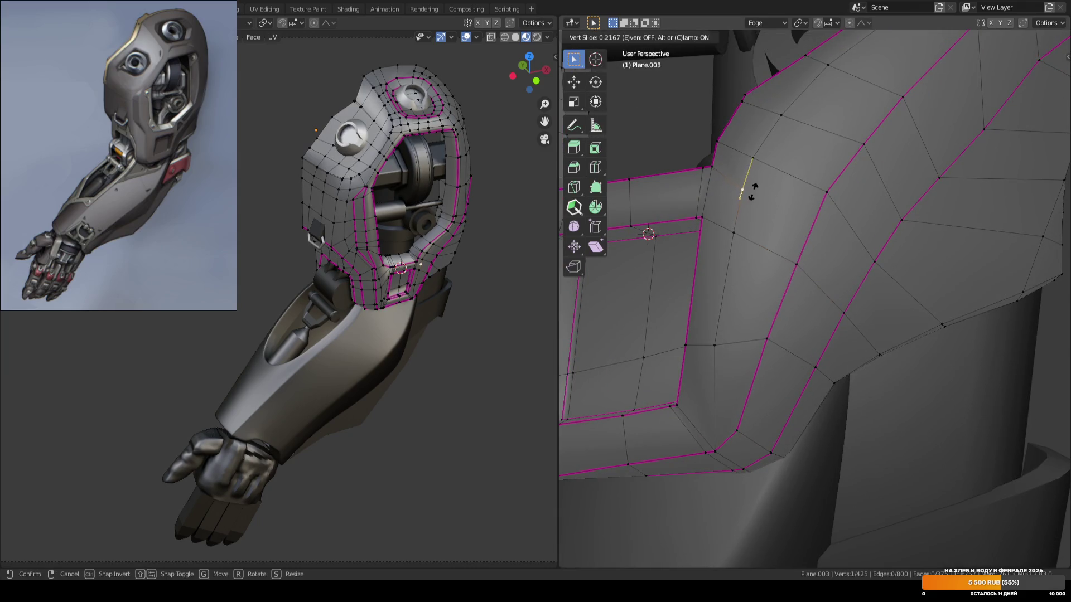
click(755, 190)
mouse_move(746, 235)
middle_down()
mouse_move(834, 270)
mouse_move(792, 268)
mouse_move(854, 216)
middle_up()
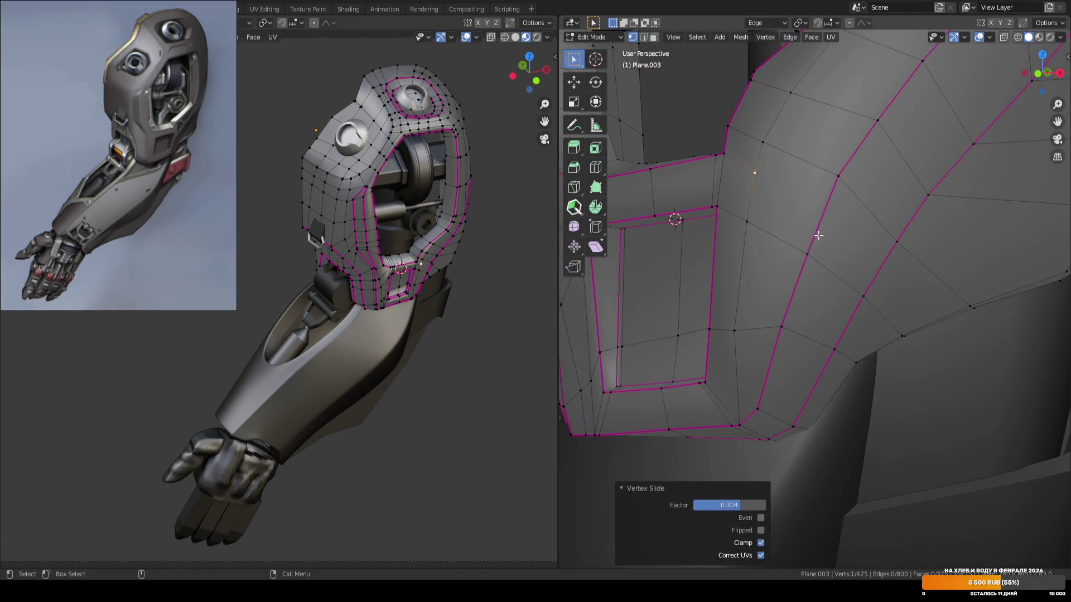
shift+click(854, 215)
key(j)
scroll(854, 215, down, 3)
Leave Edit Mode, deselect all and save ARM_04.blend.
key(Tab)
key(alt+a)
key(ctrl+s)
scroll(718, 246, up, 3)
mouse_move(717, 246)
middle_down()
mouse_move(774, 232)
mouse_move(679, 252)
mouse_move(858, 254)
mouse_move(816, 266)
mouse_move(812, 310)
mouse_move(859, 309)
mouse_move(971, 273)
middle_up()
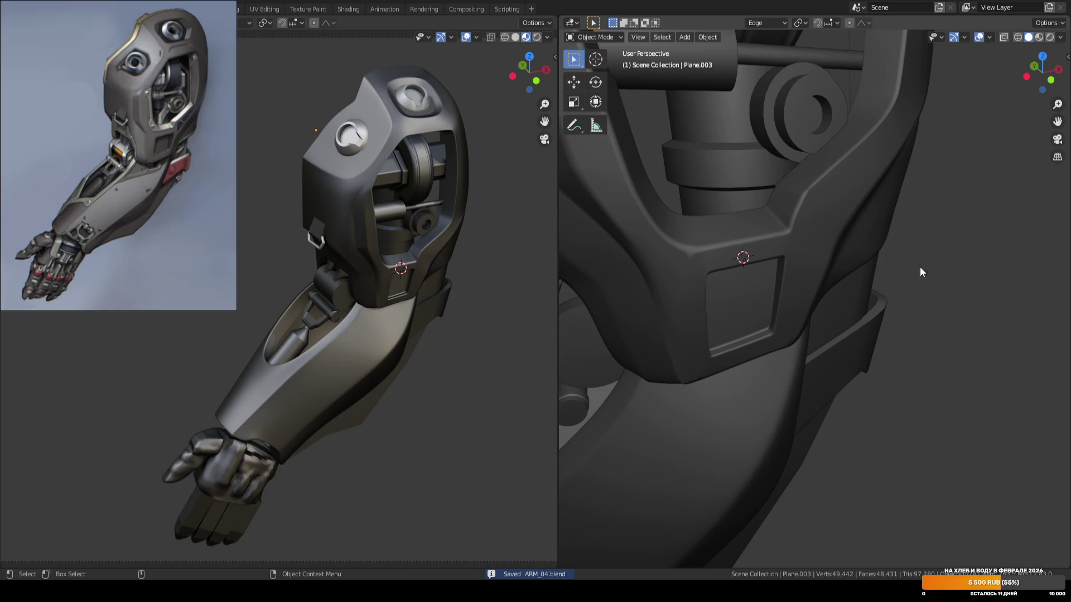
Scale the shoulder-corner vertex path to 0.627 along the edge's Y axis.
scroll(769, 190, up, 3)
click(775, 245)
key(Tab)
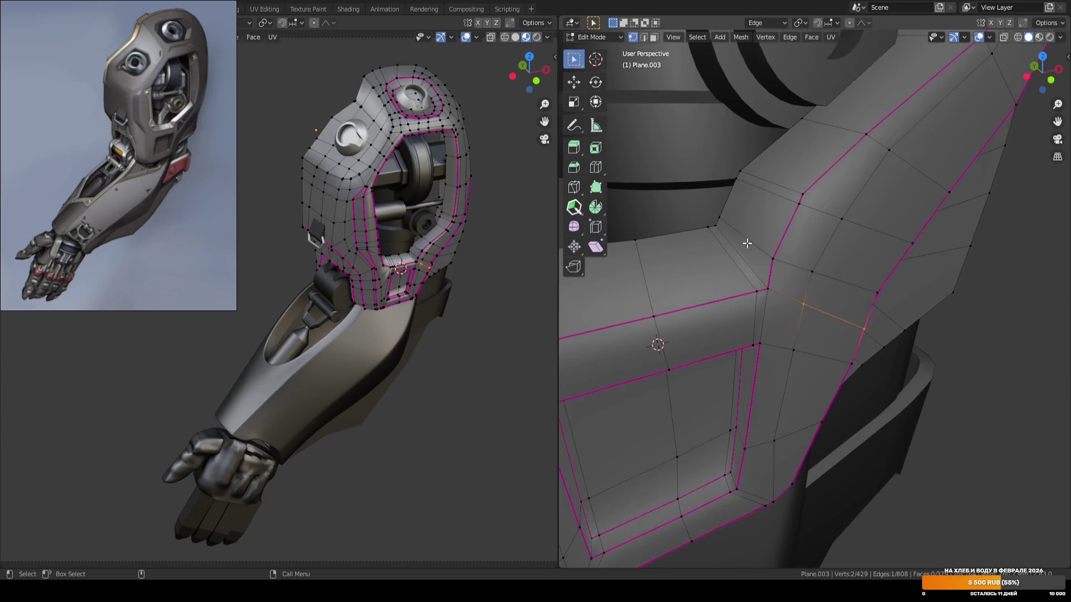
click(775, 243)
key(1)
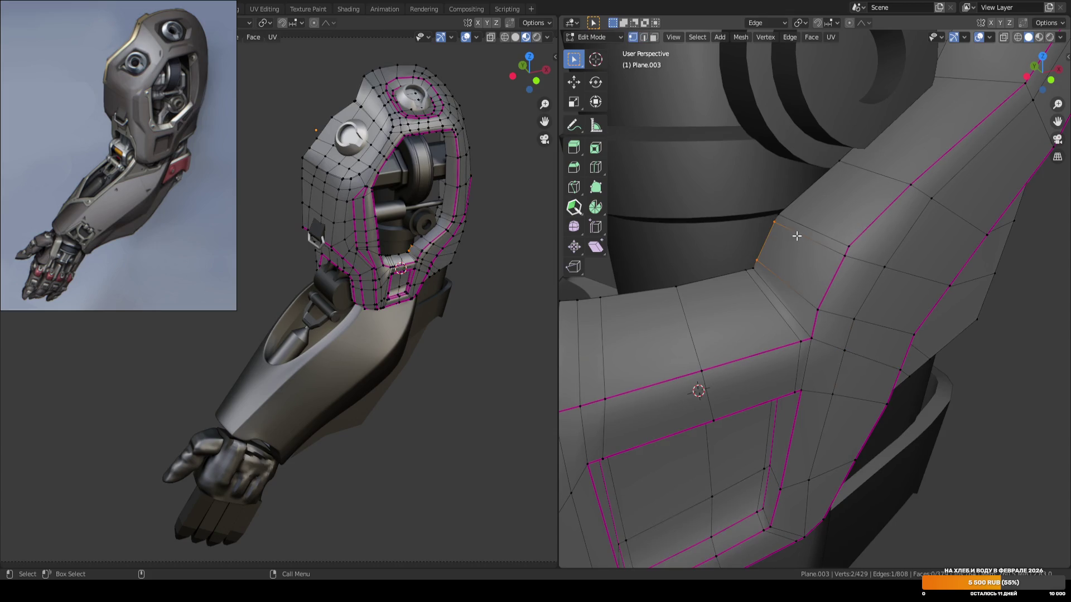
ctrl+click(842, 242)
key(shift+space)
key(s)
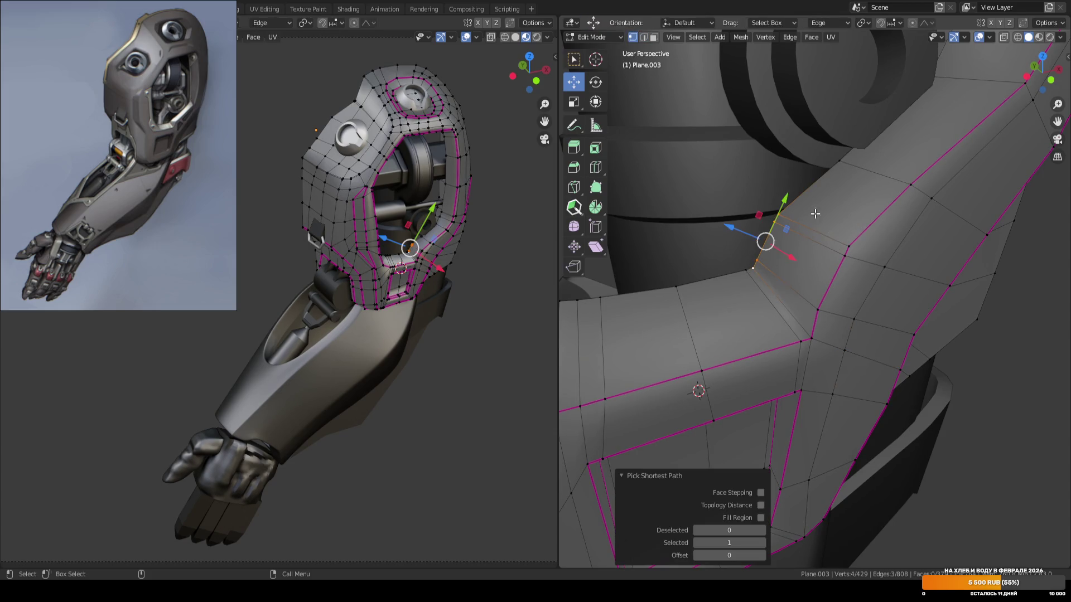
drag(803, 201, 774, 223)
click(774, 223)
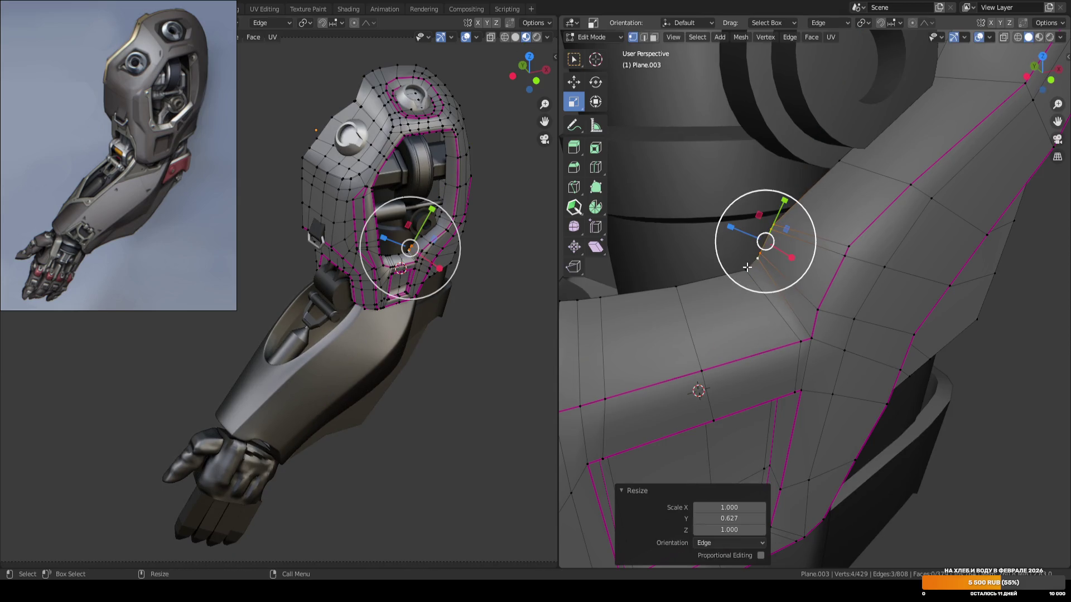
Create a custom orientation from a corner edge and move one vertex 0.031 m along it.
click(745, 266)
scroll(747, 262, down, 3)
key(comma)
click(785, 251)
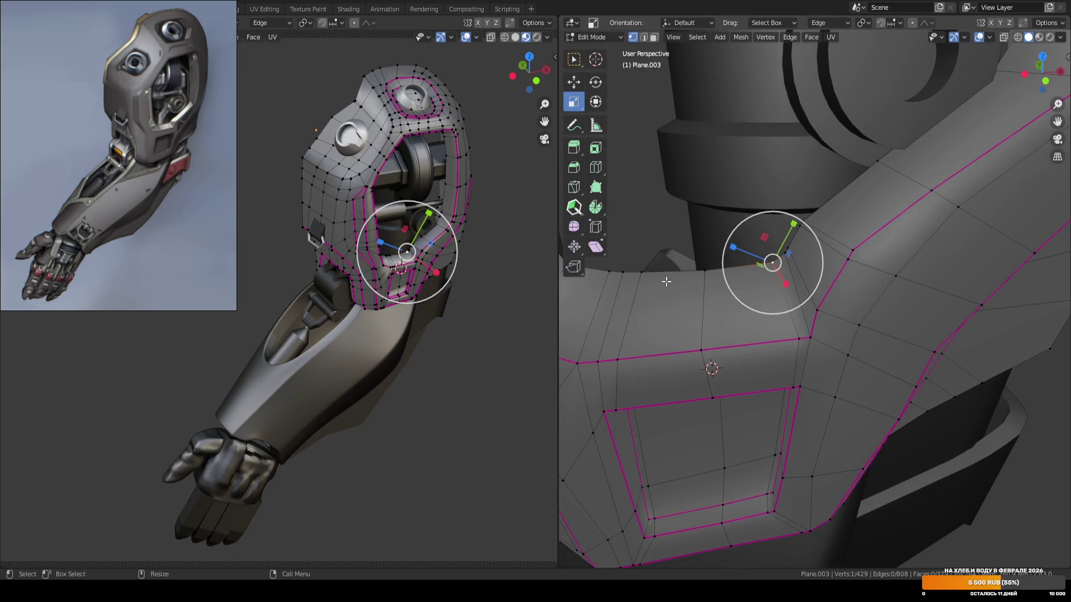
shift+click(704, 271)
key(w)
key(shift+space)
key(g)
key(ctrl+alt+space)
click(772, 262)
drag(803, 258, 820, 259)
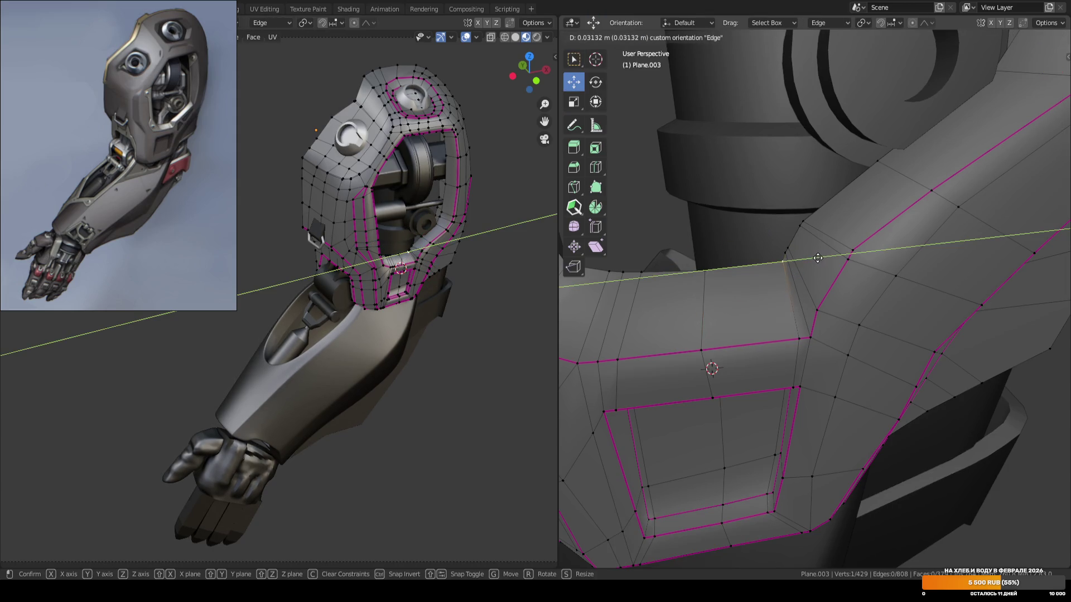
click(818, 258)
Leave Edit Mode, switch to front view and save ARM_04.blend.
key(Tab)
scroll(882, 285, down, 3)
middle_drag(882, 285, 989, 347)
key(KP_1)
key(ctrl+s)
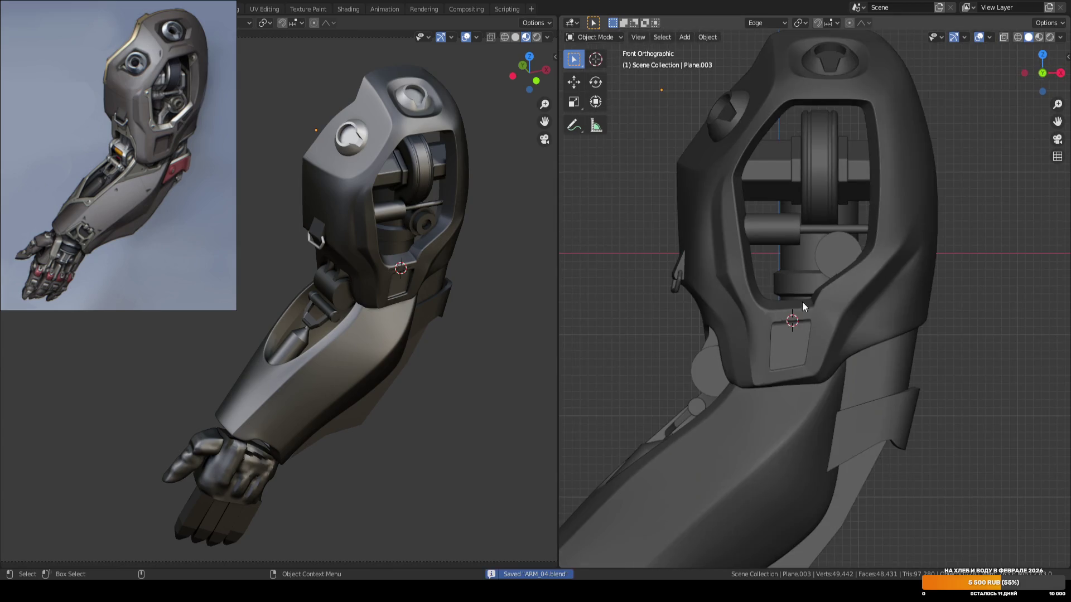
Select a shortest vertex path at the elbow bend and create a custom orientation from it.
scroll(739, 284, up, 5)
mouse_move(735, 284)
middle_down()
mouse_move(818, 280)
mouse_move(833, 296)
mouse_move(755, 280)
middle_up()
key(Tab)
click(747, 242)
ctrl+click(724, 304)
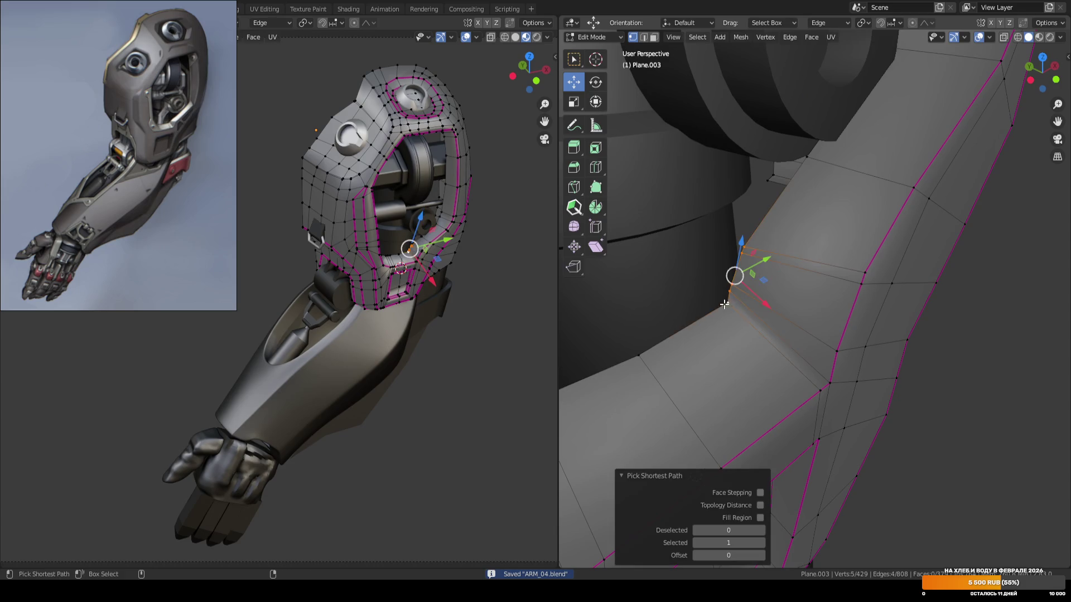
key(ctrl+alt+space)
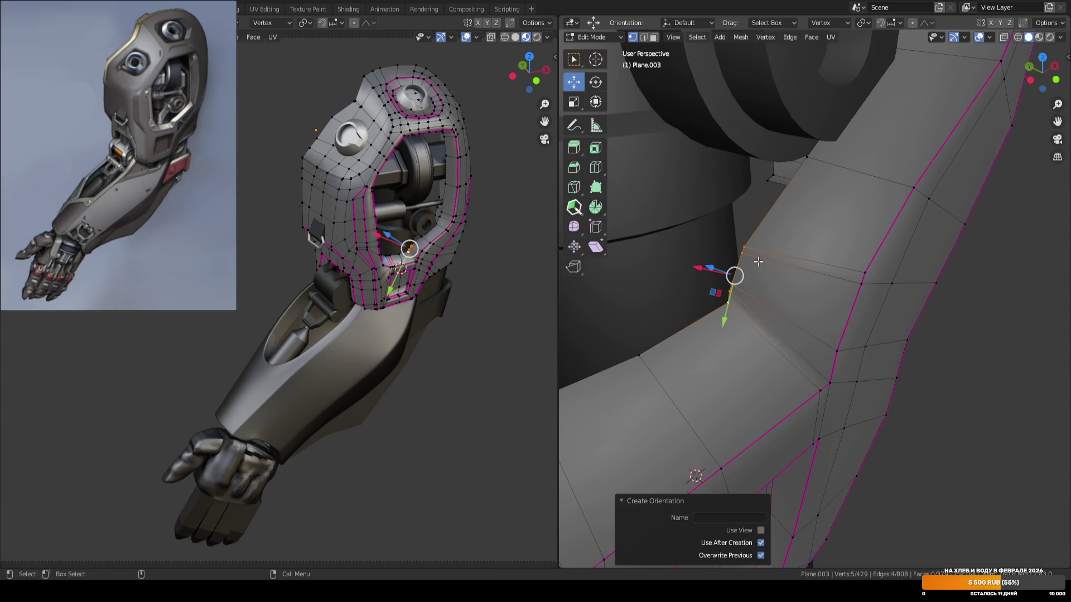
Scale the corner edge to about 0.74 along its Y axis, then return to front view.
key(shift+space)
key(s)
drag(724, 320, 857, 304)
key(Tab)
middle_drag(858, 303, 963, 304)
key(KP_1)
scroll(908, 299, down, 3)
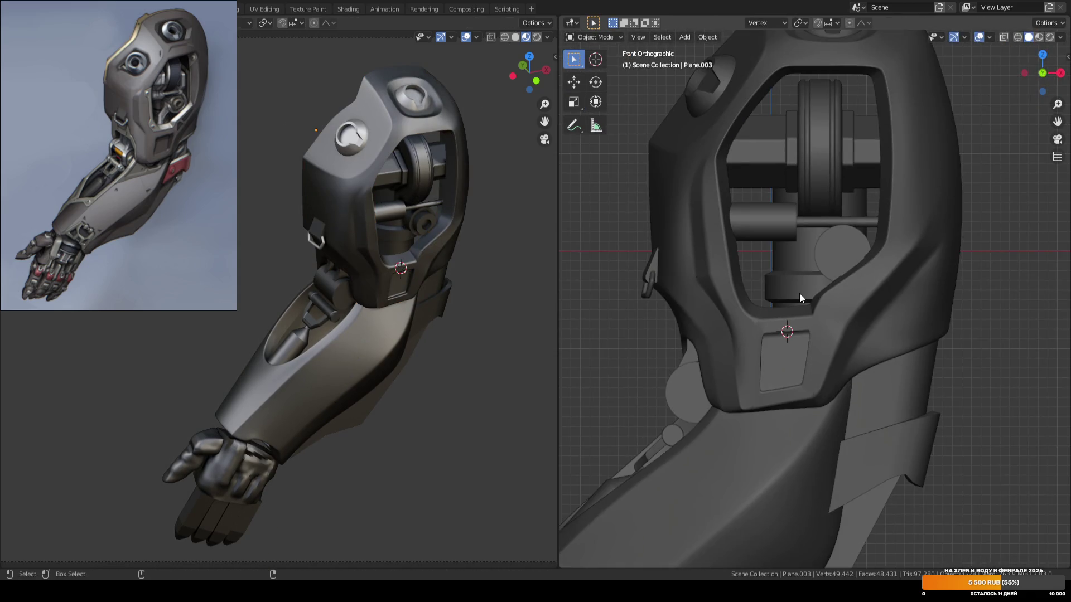
Select a shortest edge path along the elbow seam and create a custom orientation from it.
key(ctrl+s)
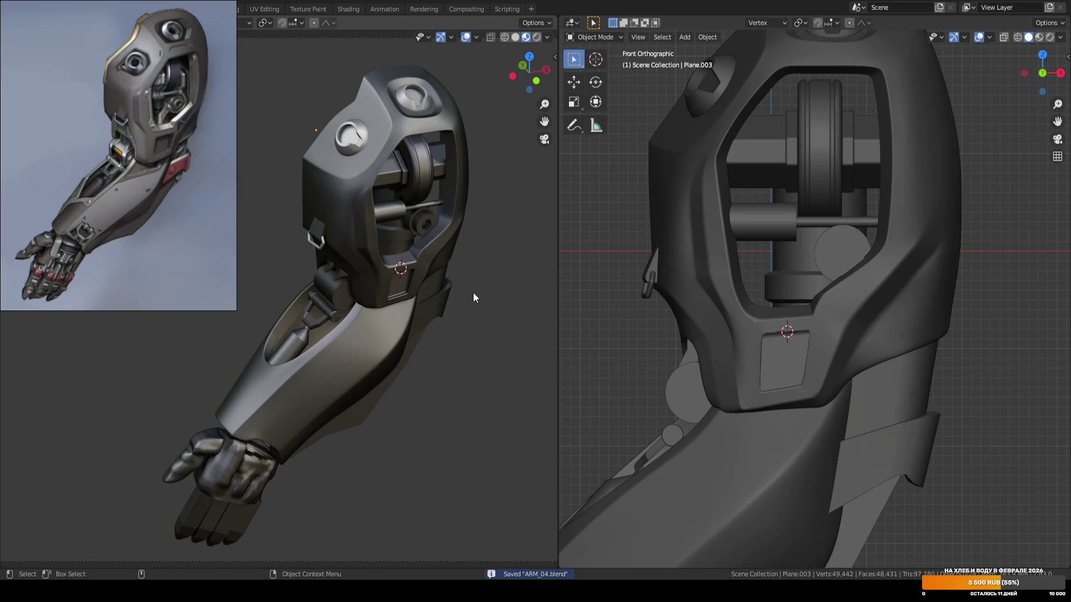
scroll(675, 276, up, 4)
mouse_move(715, 258)
middle_down()
mouse_move(805, 290)
mouse_move(845, 289)
middle_up()
key(Tab)
middle_drag(760, 286, 713, 267)
click(806, 244)
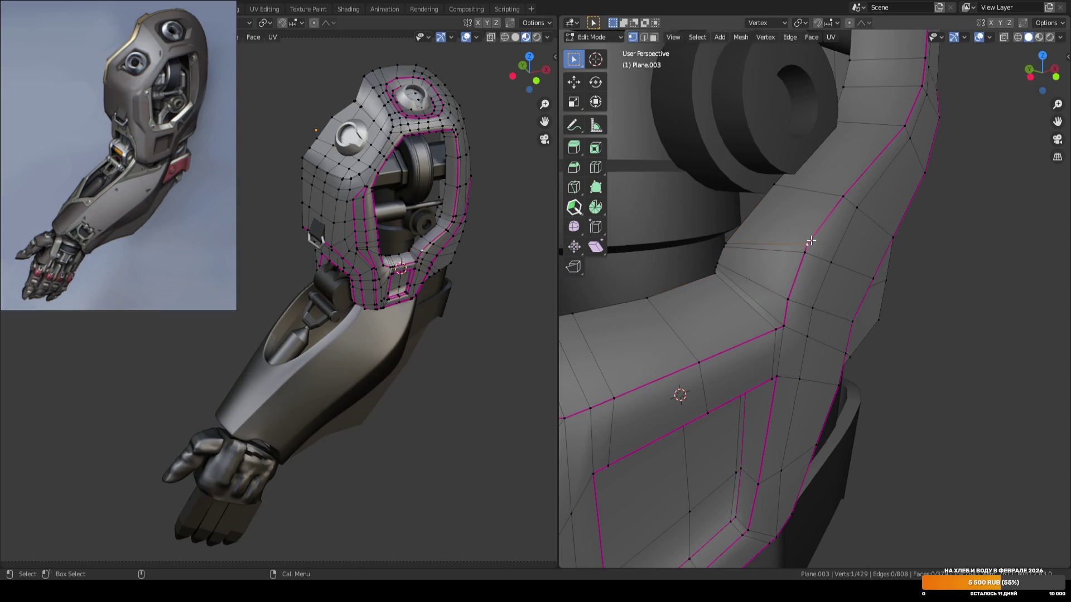
ctrl+click(784, 326)
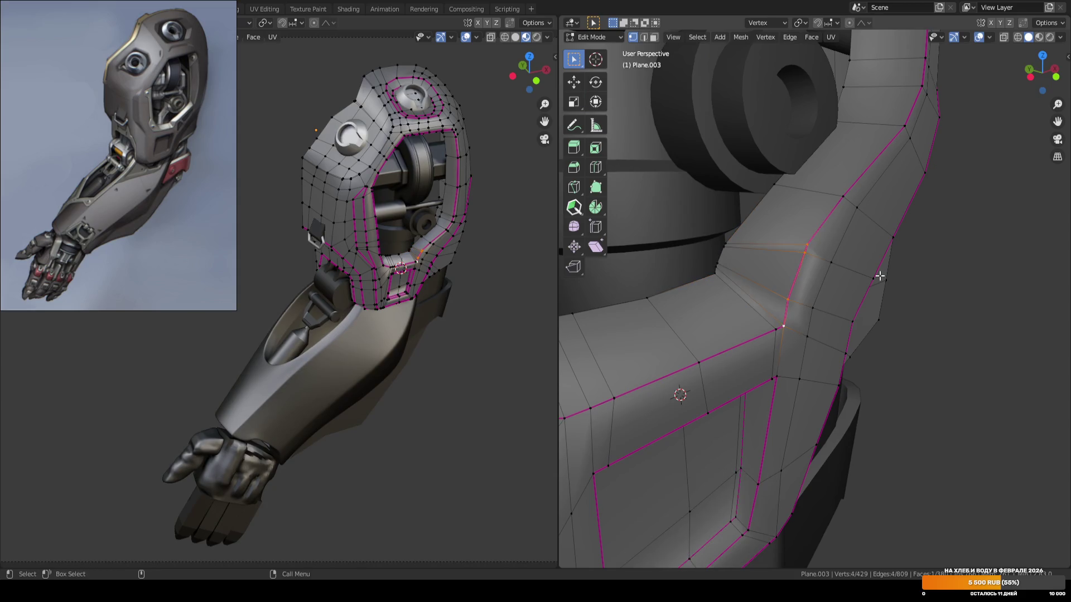
key(shift+space)
key(g)
key(ctrl+alt+space)
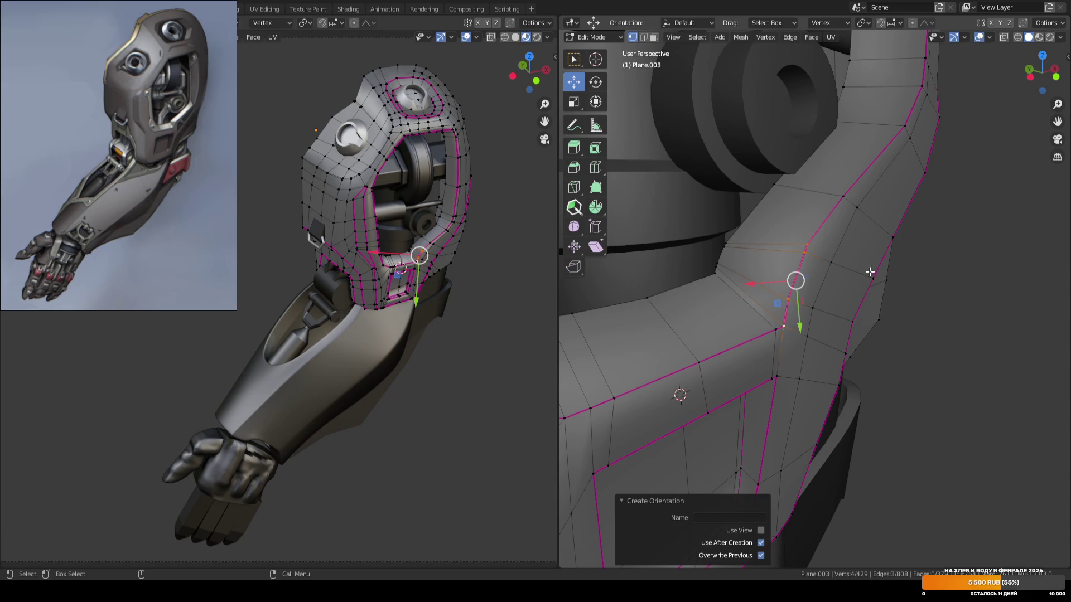
key(ctrl+z)
key(ctrl+z)
key(ctrl+shift+z)
Reselect the seam path from its top vertex down to the bottom vertex.
click(810, 246)
ctrl+click(813, 301)
key(shift+space)
key(s)
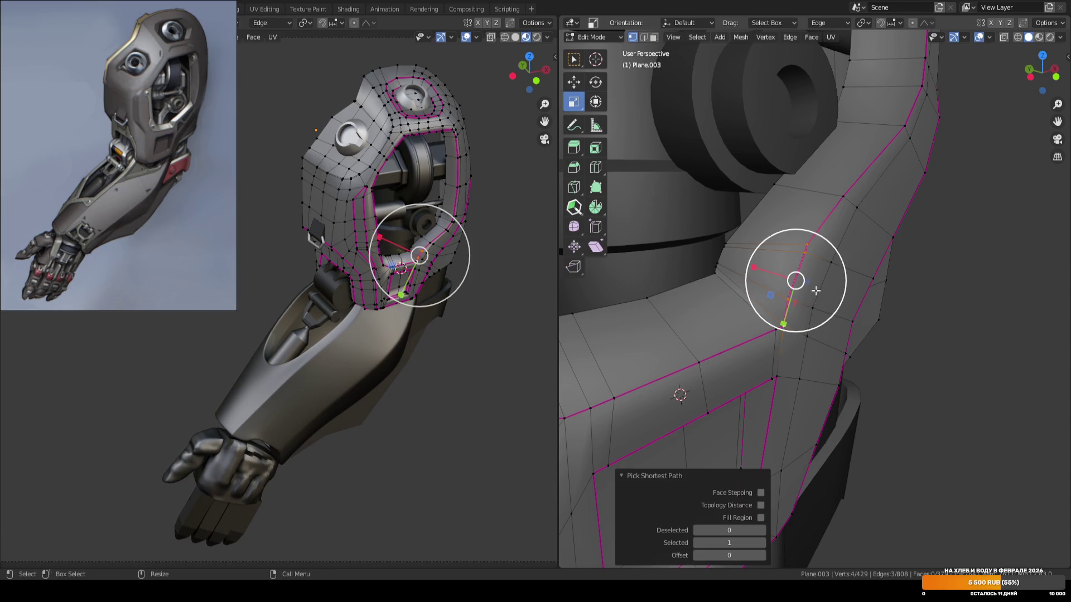
key(w)
click(785, 325)
key(shift+s)
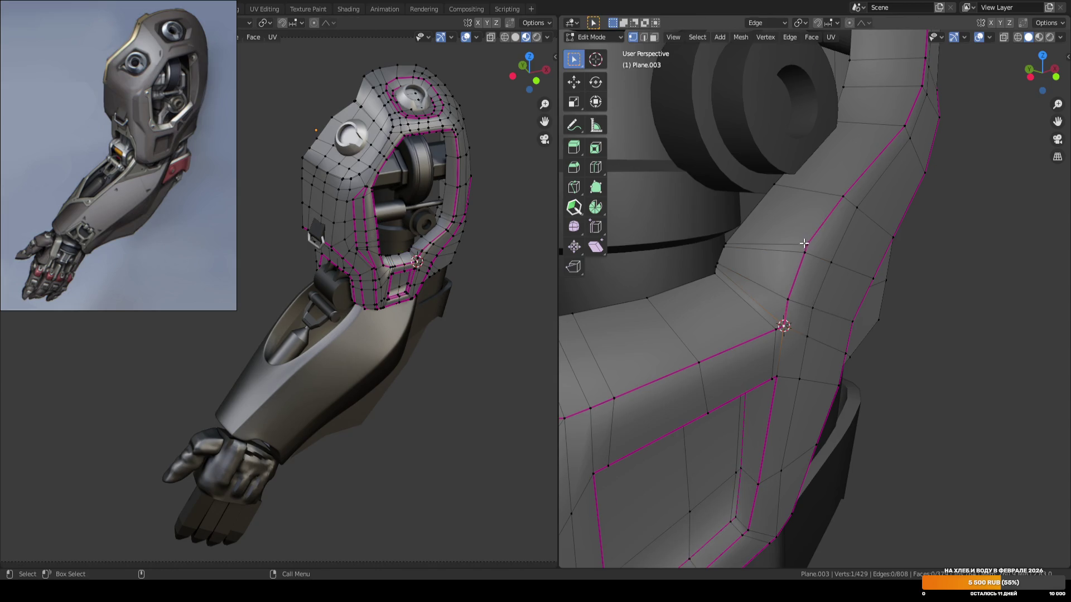
Scale the seam vertices along the custom edge orientation.
ctrl+click(807, 245)
key(shift+space)
key(g)
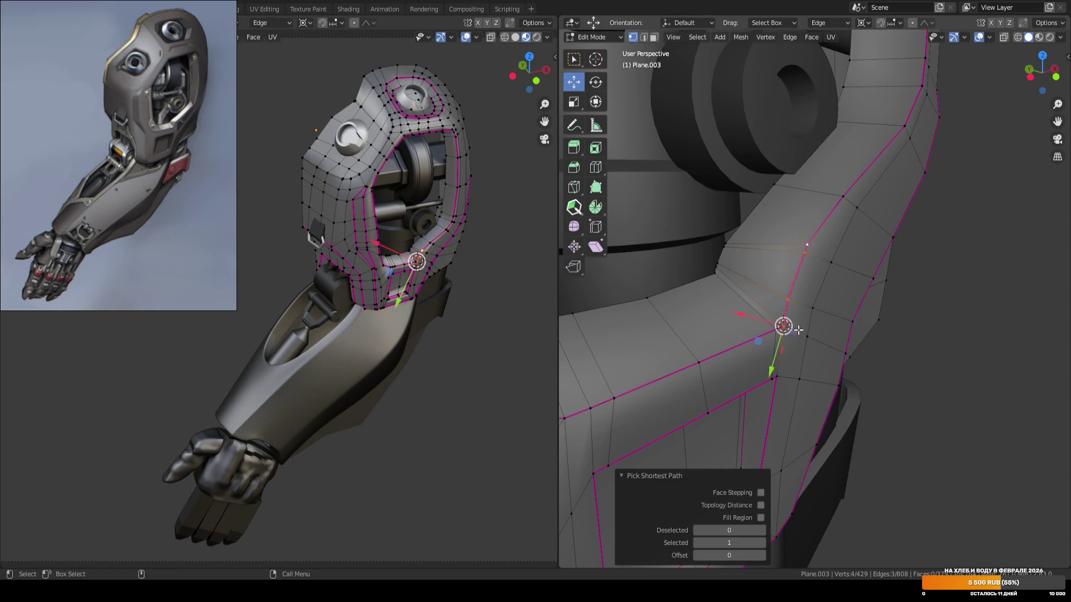
key(shift+space)
key(s)
drag(774, 369, 776, 362)
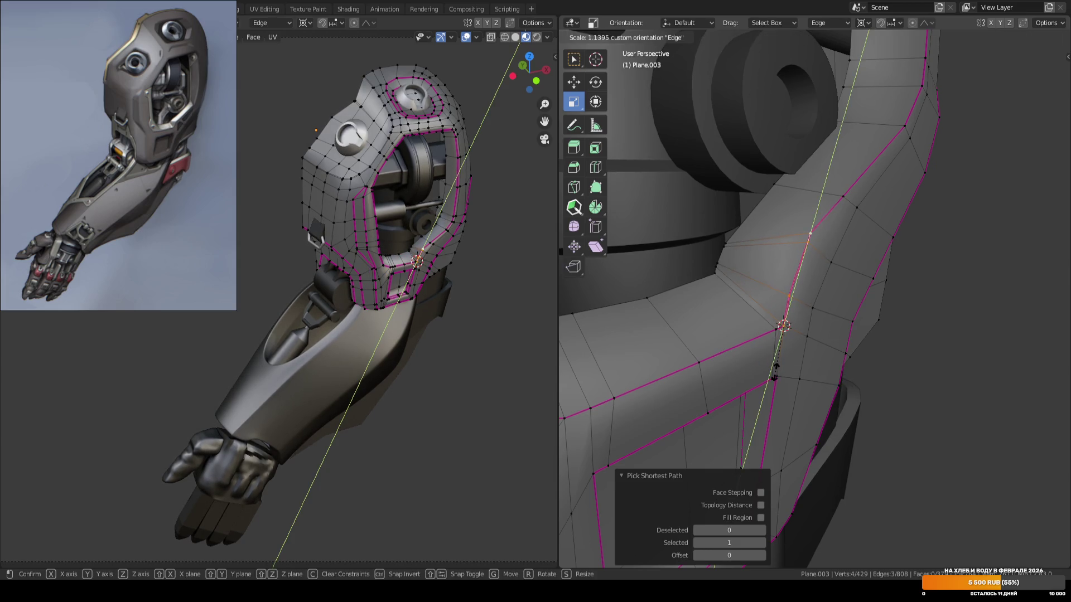
drag(774, 372, 775, 371)
key(w)
Vertex-slide a panel-seam vertex along its edge twice, then save ARM_04.blend.
mouse_move(781, 356)
middle_down()
mouse_move(809, 234)
mouse_move(776, 246)
mouse_move(815, 246)
mouse_move(803, 256)
mouse_move(816, 264)
middle_up()
click(808, 225)
key(shift+v)
click(812, 219)
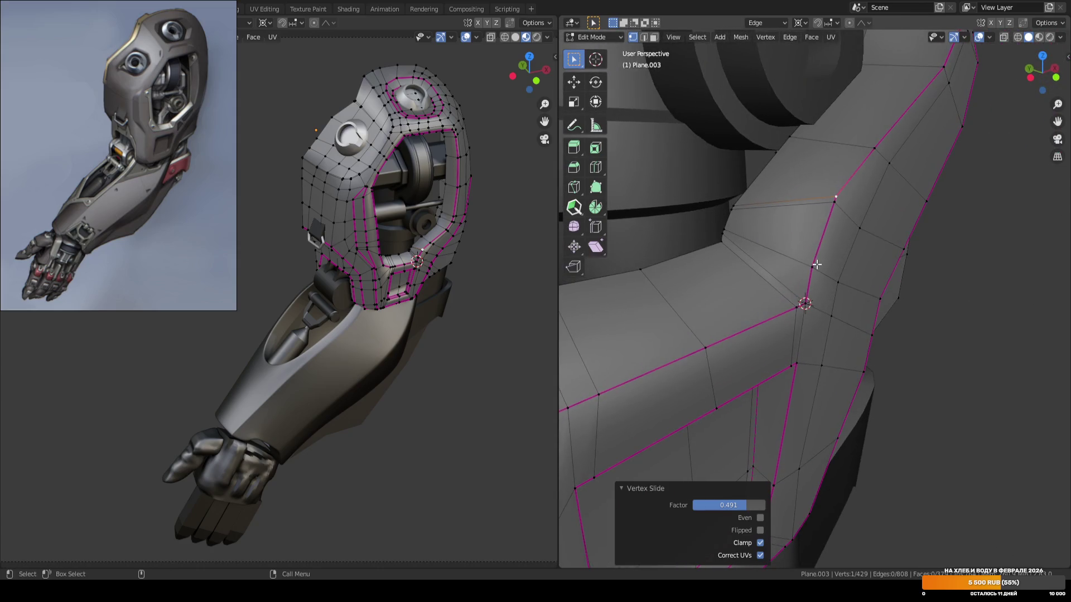
key(shift+v)
click(812, 286)
key(Tab)
mouse_move(995, 294)
middle_down()
mouse_move(841, 309)
mouse_move(779, 266)
mouse_move(904, 275)
mouse_move(837, 234)
mouse_move(881, 247)
mouse_move(796, 249)
mouse_move(809, 240)
mouse_move(837, 262)
mouse_move(770, 268)
mouse_move(836, 292)
mouse_move(760, 255)
mouse_move(809, 287)
mouse_move(794, 289)
middle_up()
key(ctrl+s)
Slide the shoulder vertex near the plate a little further (0.021) and save again.
key(Tab)
key(shift+v)
click(781, 267)
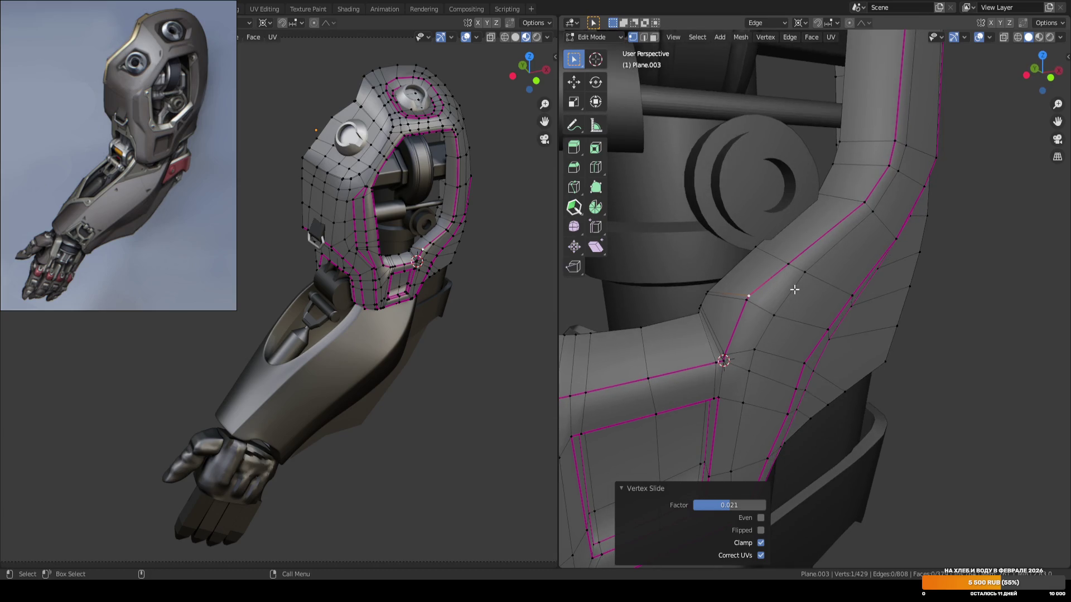
key(g)
key(g)
click(717, 287)
key(Tab)
middle_drag(979, 352, 832, 326)
key(ctrl+s)
Edge-slide an adjacent forearm panel edge by 0.051 and save ARM_04.blend.
key(Tab)
middle_drag(759, 295, 730, 340)
click(730, 354)
key(g)
key(g)
click(781, 349)
key(g)
key(g)
click(783, 343)
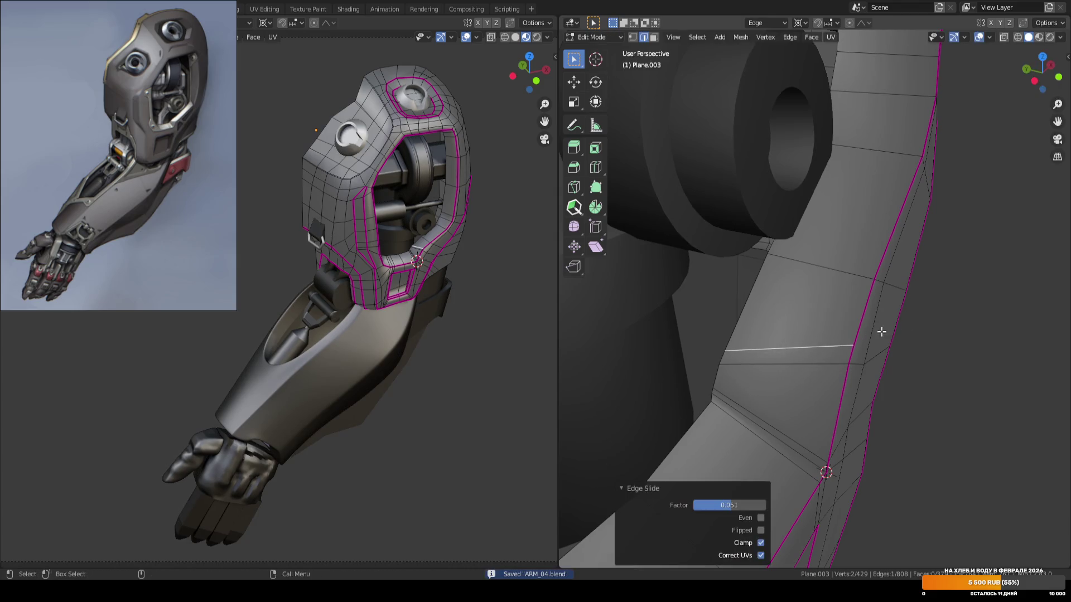
key(Tab)
key(KP_1)
key(ctrl+s)
mouse_move(913, 312)
middle_down()
mouse_move(787, 292)
mouse_move(768, 306)
mouse_move(812, 325)
mouse_move(793, 327)
middle_up()
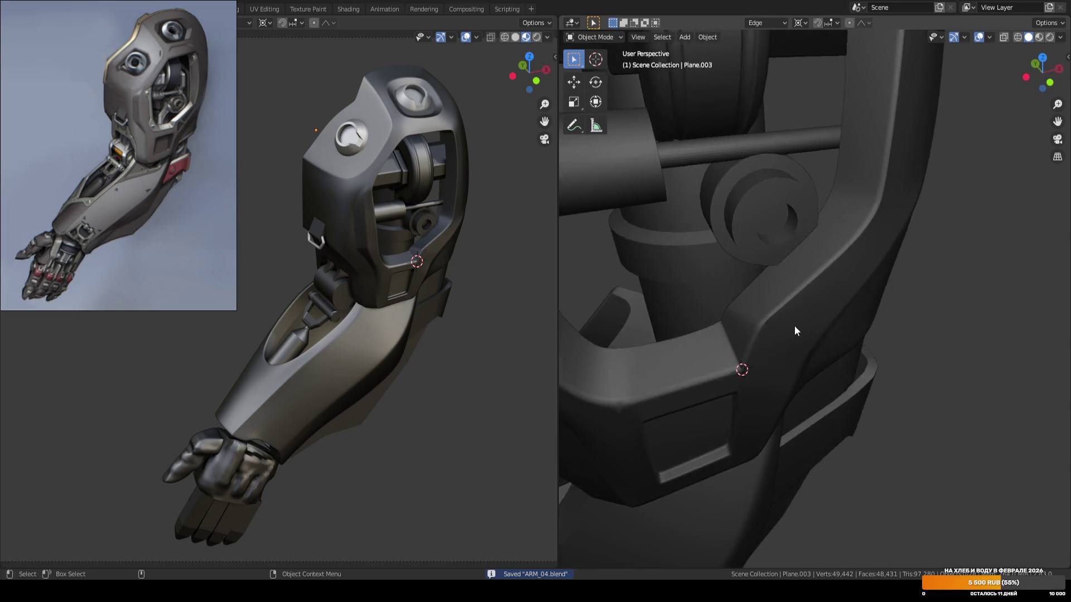
Zoom out and orbit the right view to frame the whole arm, then move closer to the elbow.
scroll(793, 326, down, 6)
mouse_move(907, 280)
middle_down()
mouse_move(925, 306)
mouse_move(879, 316)
middle_up()
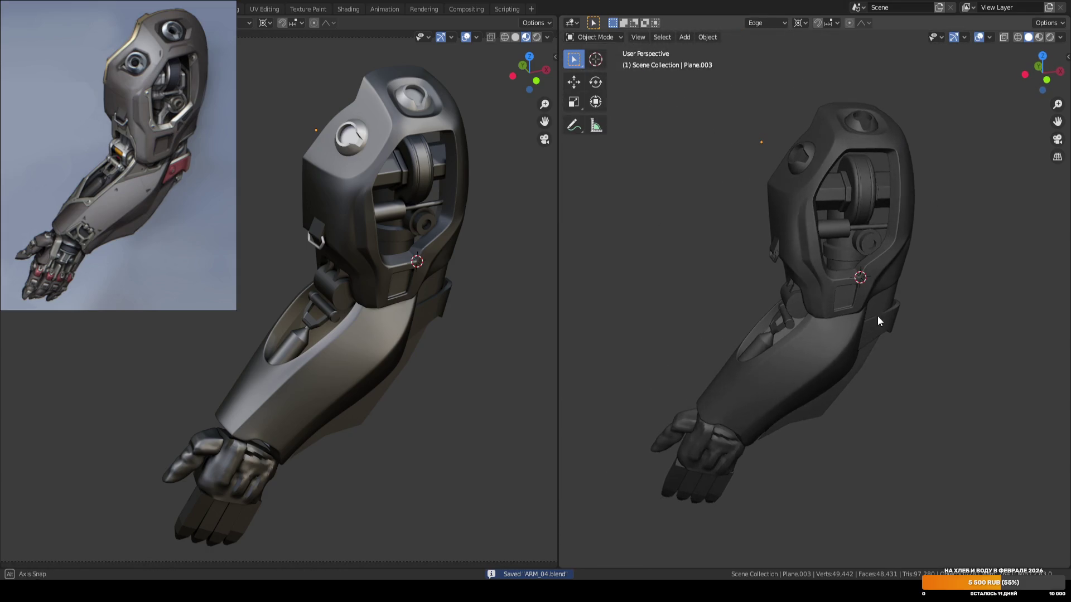
scroll(963, 293, up, 4)
scroll(962, 292, up, 2)
mouse_move(962, 292)
shift+middle_down()
mouse_move(814, 320)
mouse_move(885, 309)
shift+middle_up()
scroll(921, 302, down, 3)
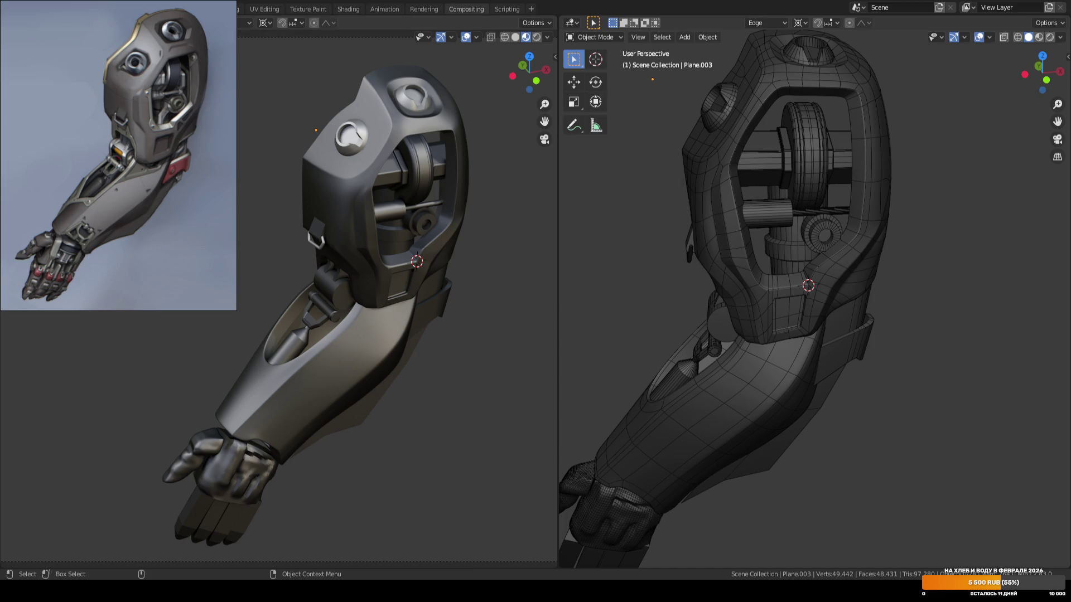
scroll(647, 250, down, 3)
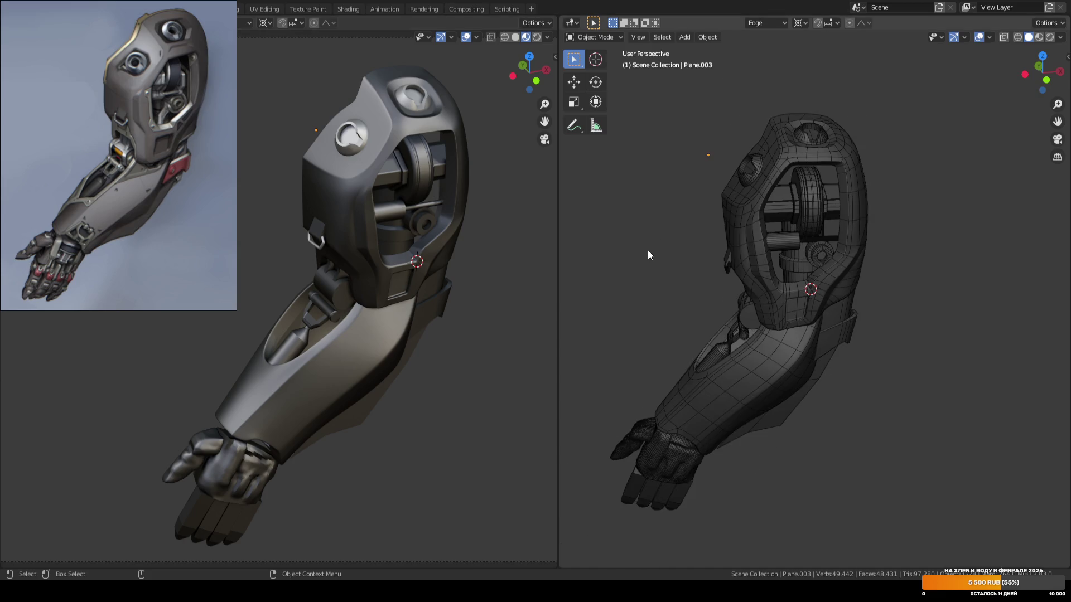
scroll(658, 258, up, 3)
mouse_move(657, 259)
middle_down()
mouse_move(662, 303)
mouse_move(727, 270)
middle_up()
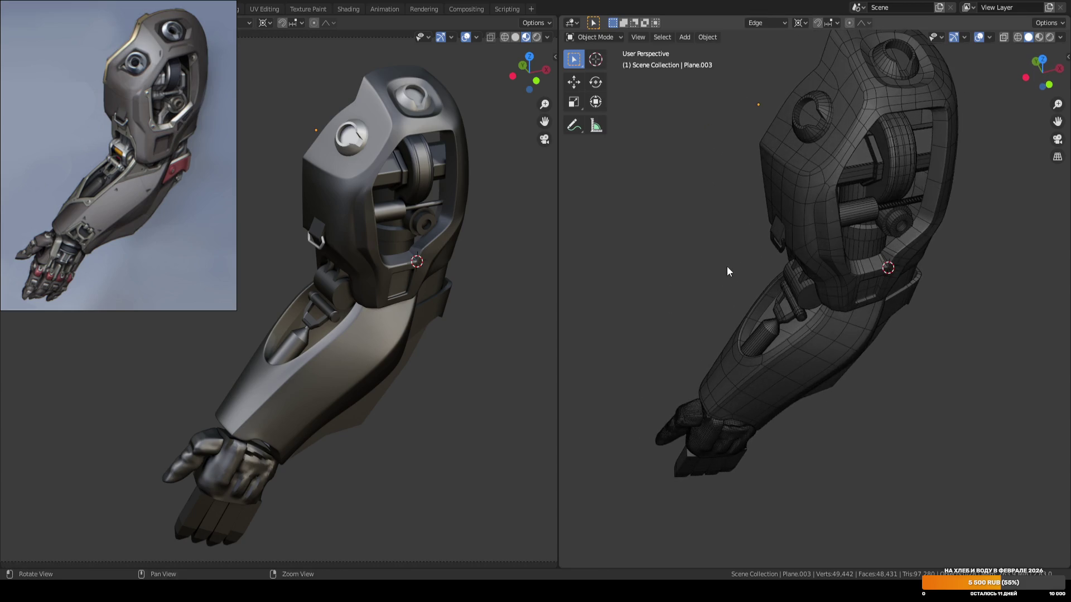
key(ctrl+s)
middle_drag(812, 283, 776, 268)
key(Tab)
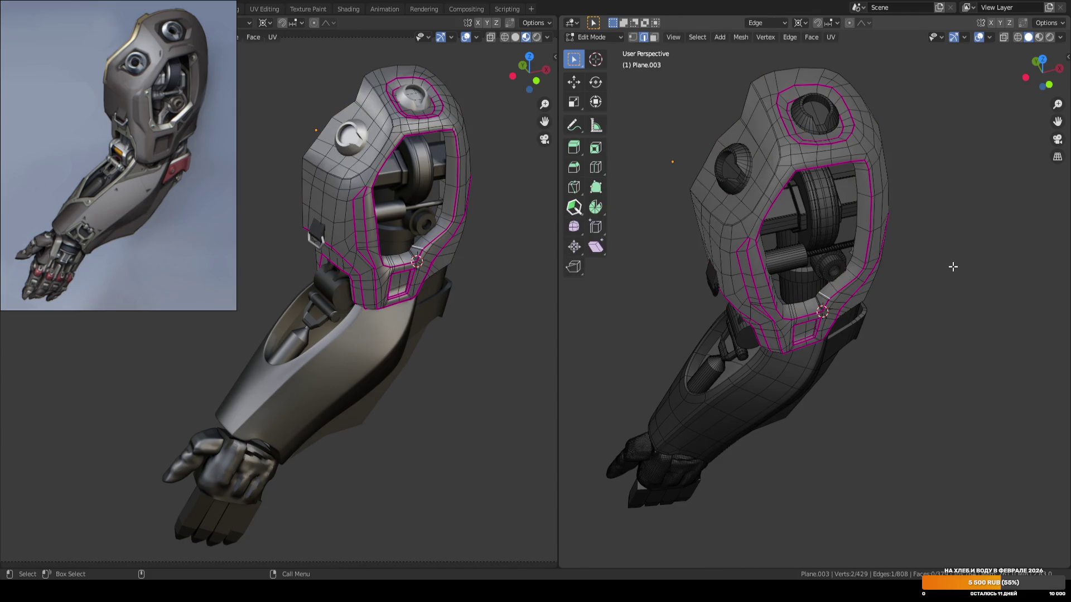
key(Tab)
key(ctrl+s)
scroll(943, 275, down, 3)
mouse_move(884, 286)
middle_down()
mouse_move(903, 306)
mouse_move(885, 236)
mouse_move(896, 290)
mouse_move(931, 292)
middle_up()
scroll(889, 244, up, 2)
middle_drag(768, 303, 731, 292)
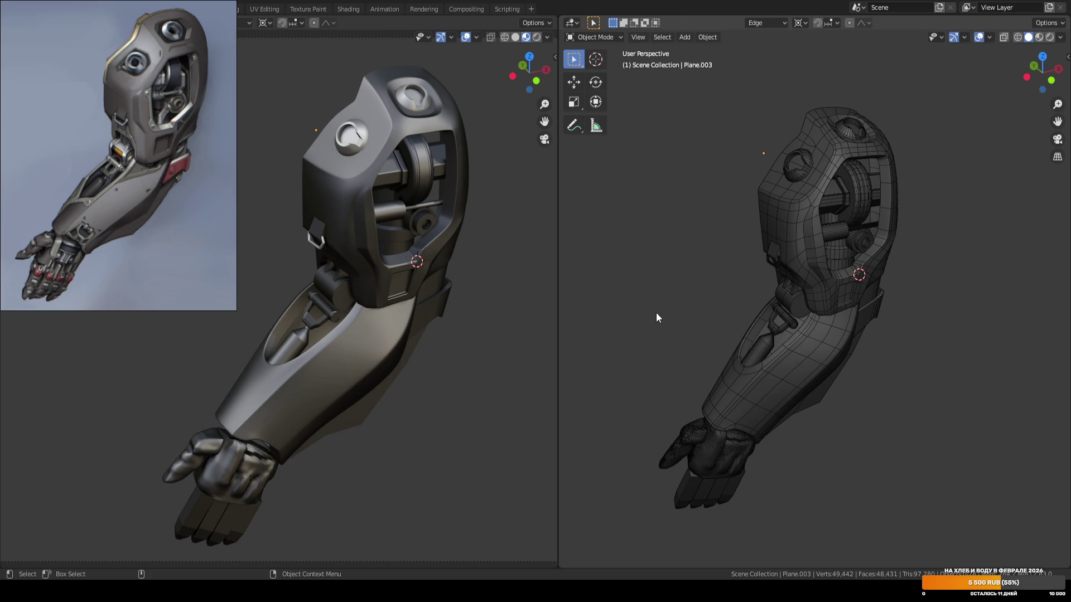
scroll(815, 285, up, 6)
click(815, 286)
In Edit Mode, create a custom orientation from an edge of the elbow panel opening.
key(Tab)
scroll(807, 257, up, 3)
middle_drag(836, 262, 863, 266)
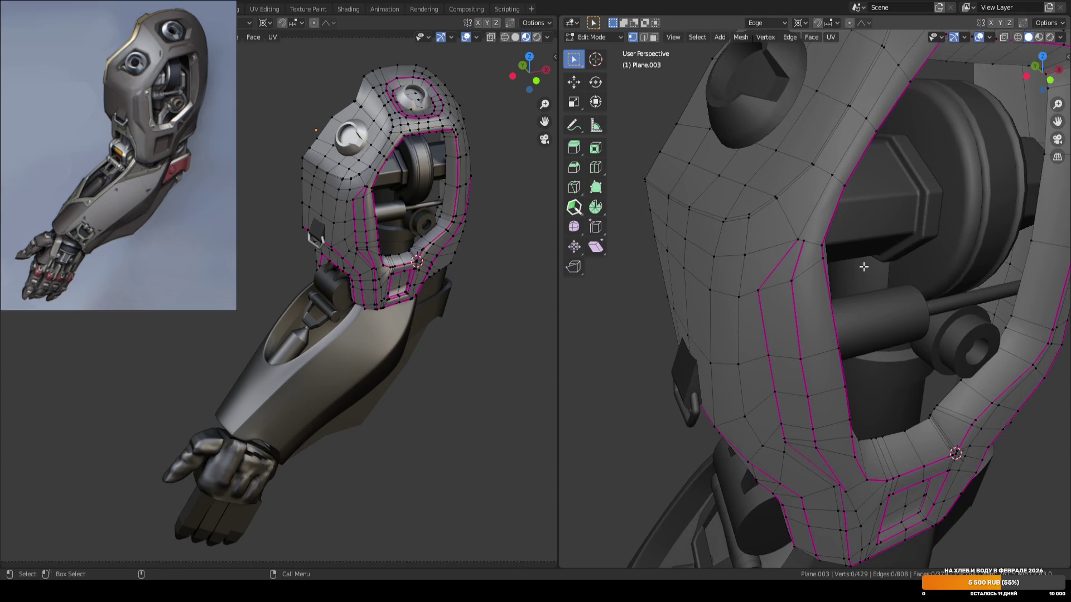
key(2)
click(818, 250)
key(ctrl+alt+space)
mouse_move(819, 250)
middle_down()
mouse_move(846, 263)
mouse_move(803, 246)
middle_up()
Move the opening's corner vertices 0.0319 m along Y and save ARM_04.blend.
key(1)
drag(762, 209, 803, 229)
key(shift+space)
key(g)
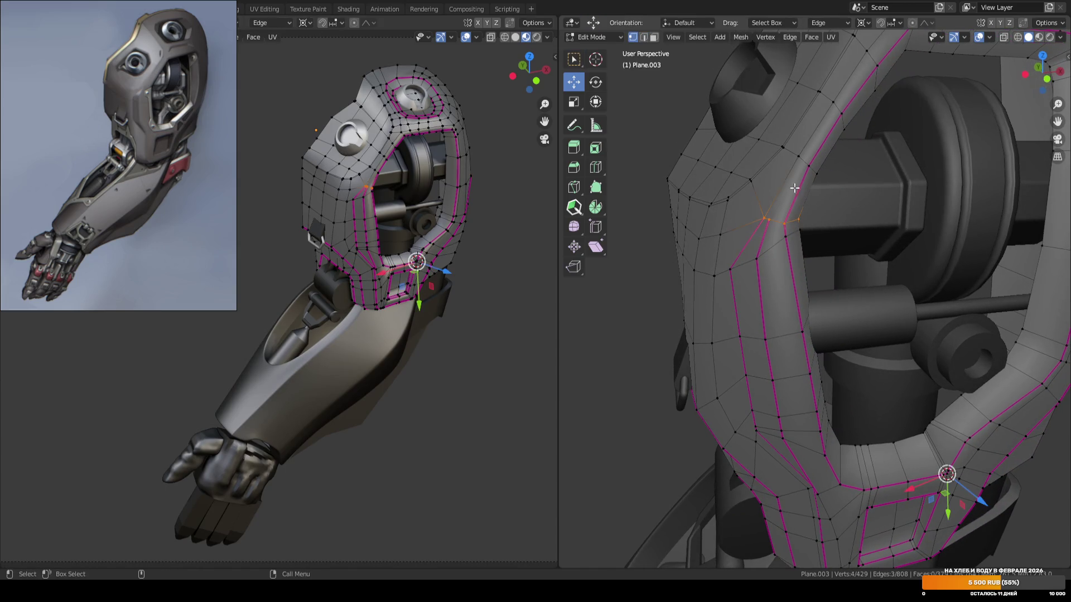
ctrl+click(799, 219)
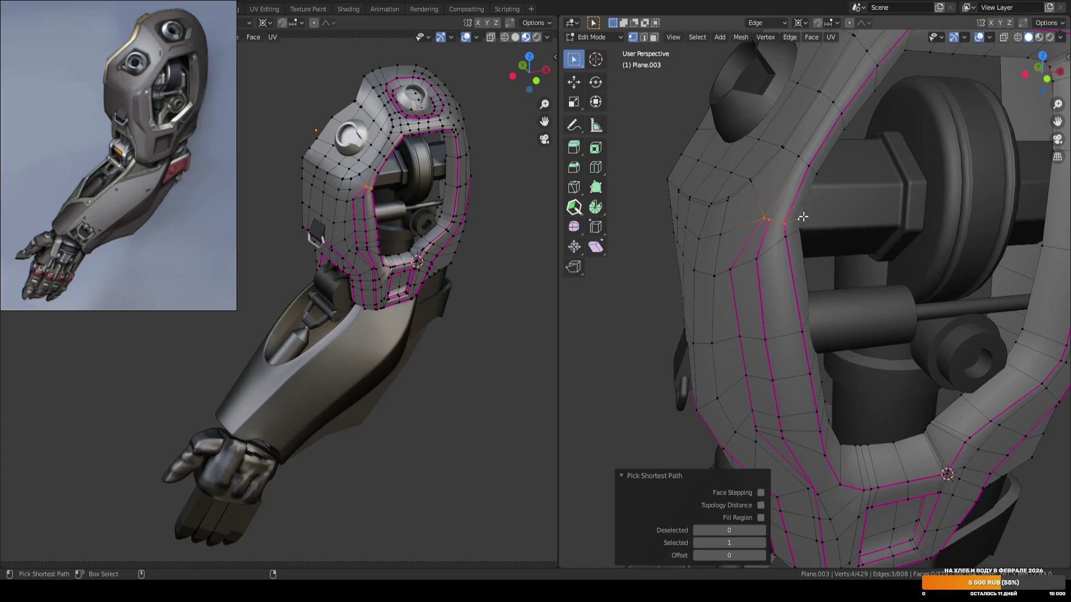
drag(789, 258, 785, 271)
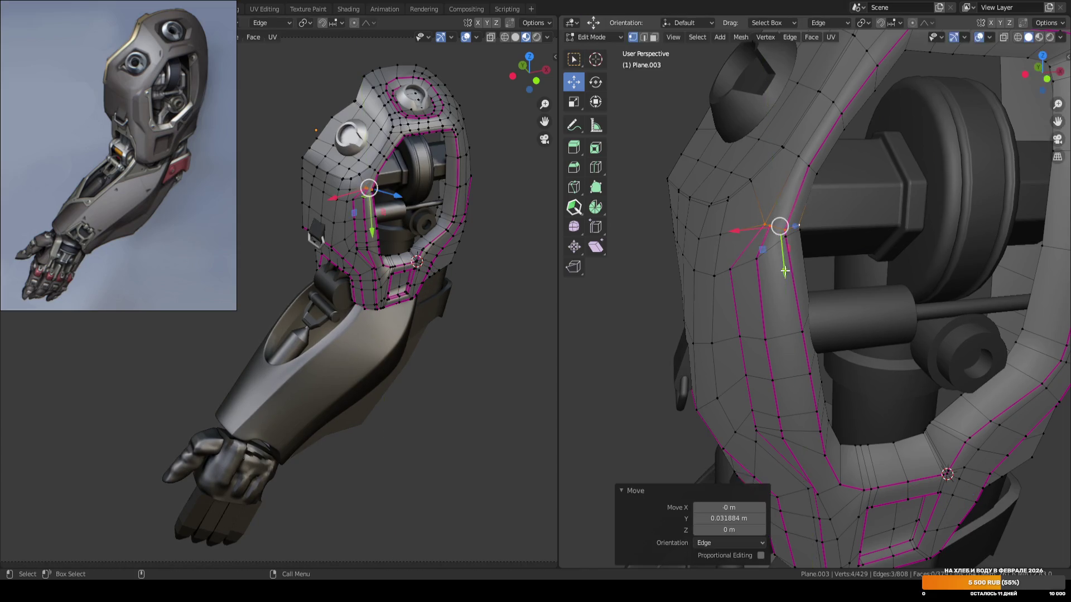
scroll(781, 268, down, 3)
key(Tab)
scroll(669, 276, down, 3)
key(ctrl+s)
mouse_move(681, 288)
middle_down()
mouse_move(739, 251)
mouse_move(697, 232)
mouse_move(876, 225)
mouse_move(721, 242)
mouse_move(865, 230)
mouse_move(731, 246)
mouse_move(843, 225)
mouse_move(778, 213)
mouse_move(774, 198)
mouse_move(707, 225)
middle_up()
scroll(737, 229, up, 2)
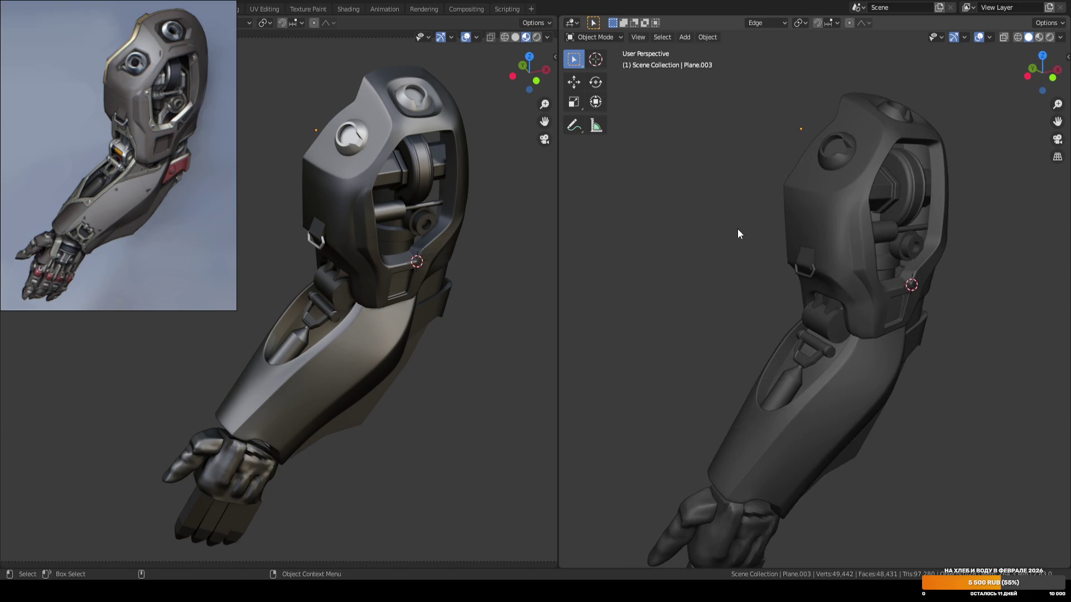
scroll(841, 279, up, 5)
mouse_move(841, 279)
middle_down()
mouse_move(871, 250)
mouse_move(792, 232)
middle_up()
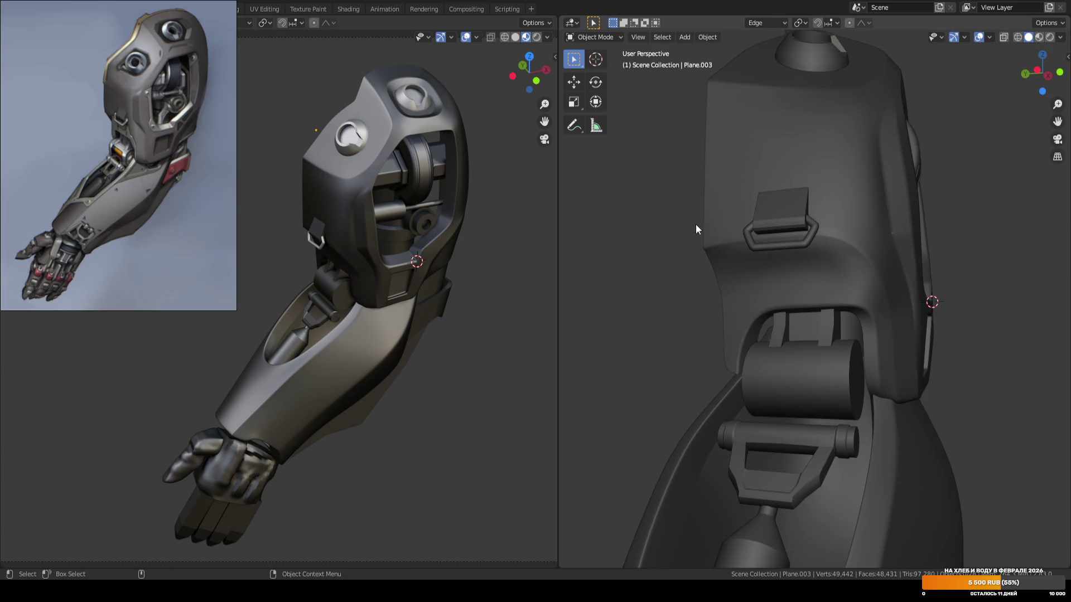
scroll(329, 245, up, 2)
scroll(330, 200, up, 2)
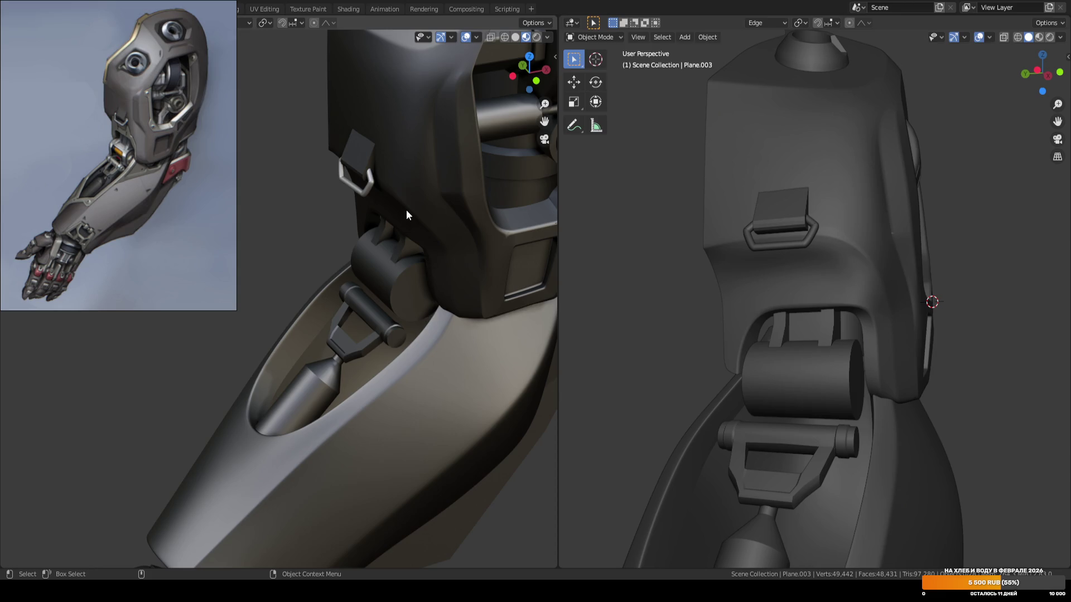
scroll(406, 210, down, 6)
scroll(406, 209, up, 2)
mouse_move(406, 209)
middle_down()
mouse_move(377, 249)
mouse_move(386, 231)
mouse_move(409, 233)
mouse_move(415, 252)
middle_up()
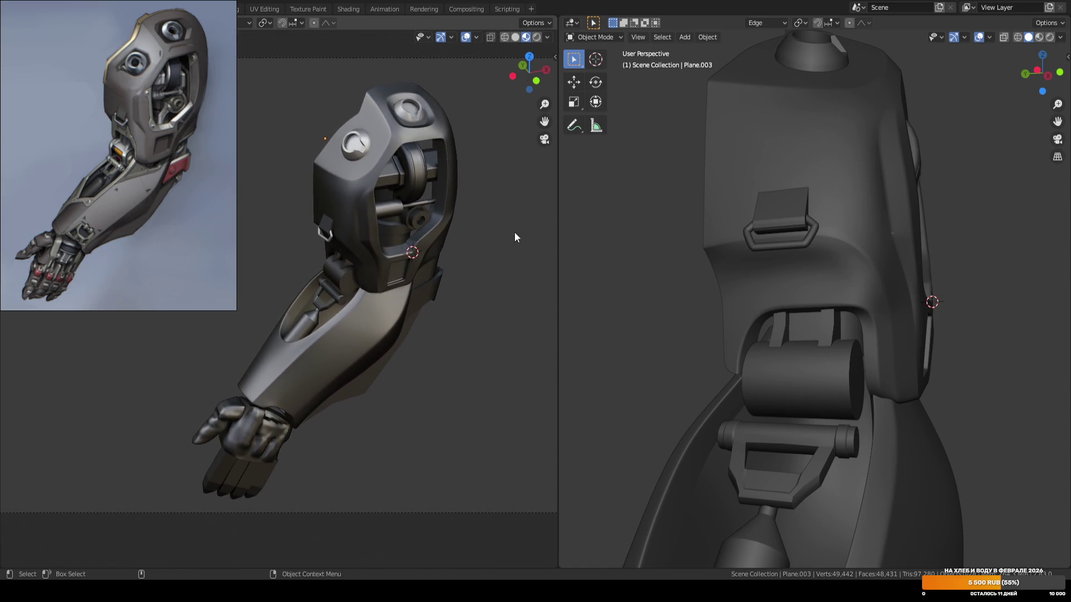
scroll(745, 234, down, 6)
mouse_move(688, 258)
middle_down()
mouse_move(707, 288)
mouse_move(715, 276)
middle_up()
key(ctrl+s)
shift+scroll(509, 254, up, 2)
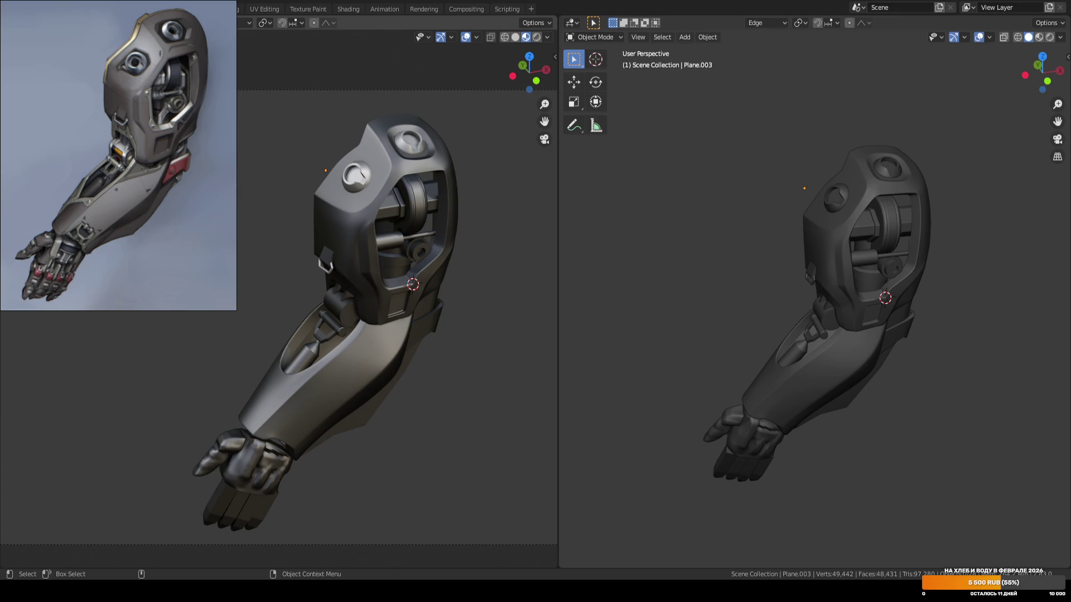
mouse_move(453, 191)
middle_down()
mouse_move(436, 236)
mouse_move(445, 258)
middle_up()
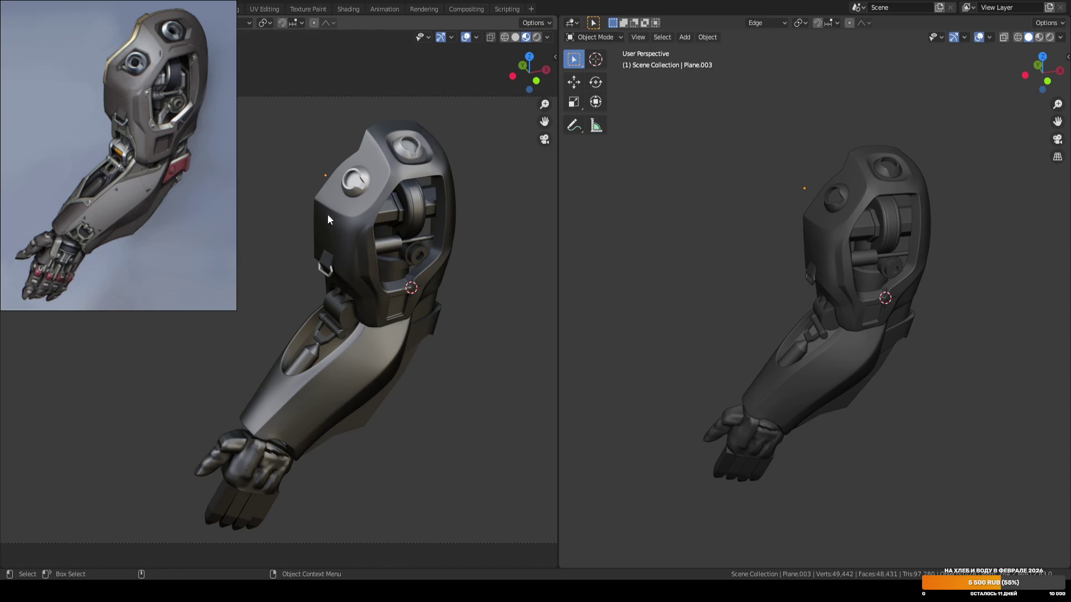
mouse_move(349, 327)
shift+middle_down()
mouse_move(441, 316)
mouse_move(497, 293)
shift+middle_up()
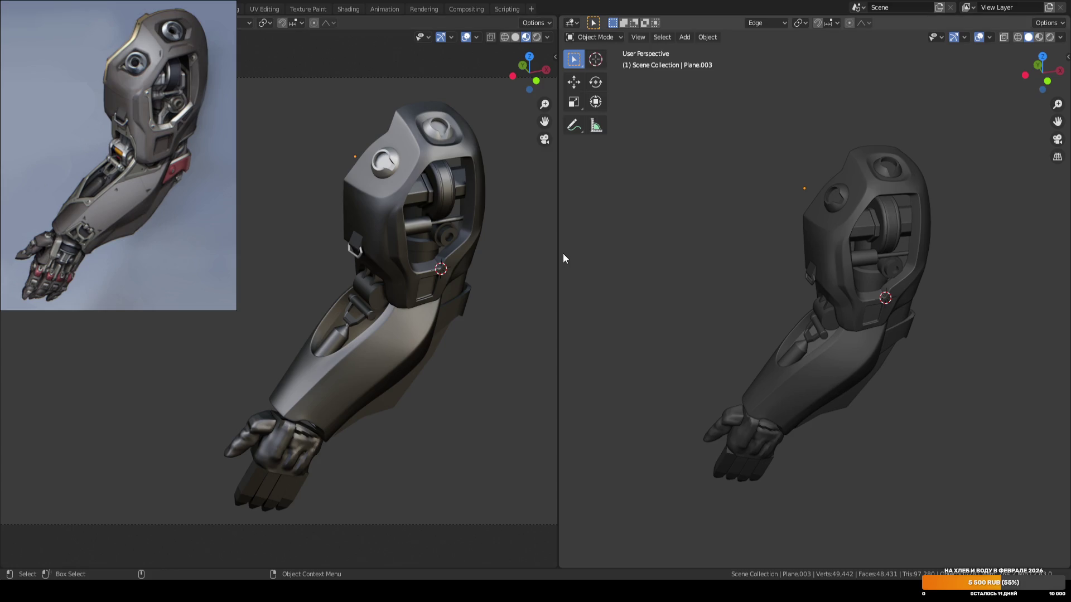
key(ctrl+s)
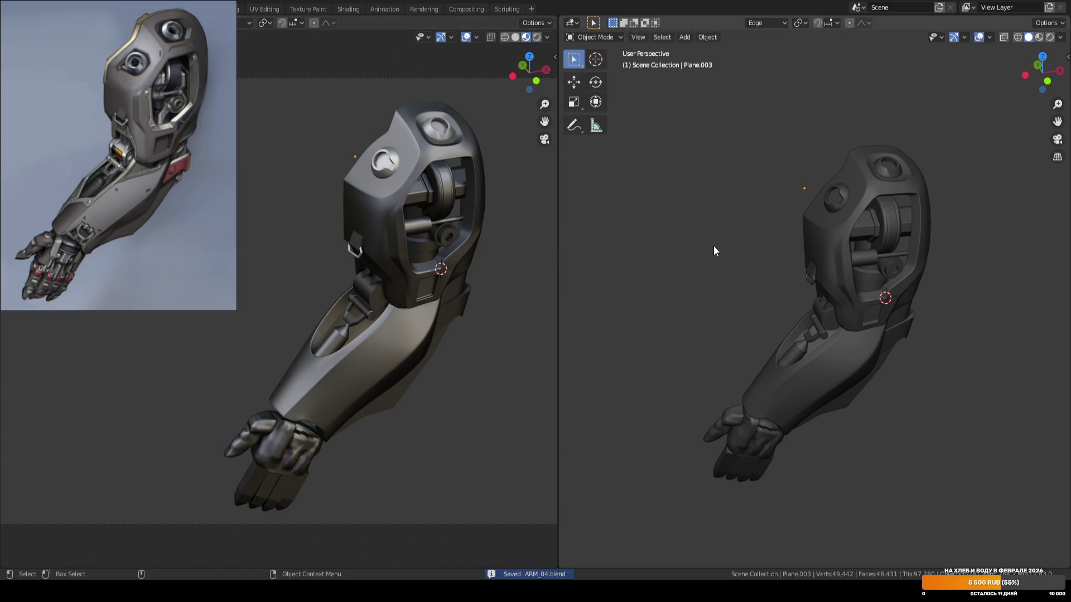
shift+middle_drag(714, 251, 669, 244)
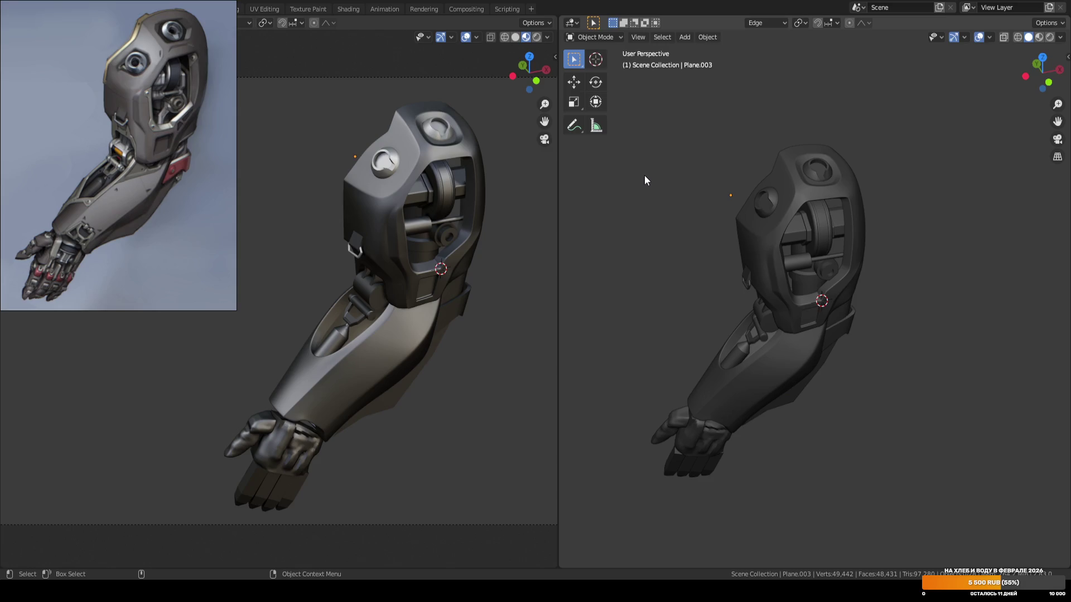
key(ctrl+s)
mouse_move(658, 162)
middle_down()
mouse_move(688, 165)
mouse_move(698, 183)
middle_up()
scroll(701, 133, up, 2)
mouse_move(701, 129)
middle_down()
mouse_move(755, 143)
mouse_move(770, 163)
mouse_move(700, 166)
mouse_move(697, 129)
mouse_move(711, 152)
mouse_move(651, 166)
mouse_move(637, 157)
mouse_move(701, 158)
mouse_move(688, 159)
mouse_move(710, 173)
middle_up()
scroll(695, 167, up, 5)
scroll(687, 178, down, 3)
scroll(688, 176, up, 1)
key(ctrl+s)
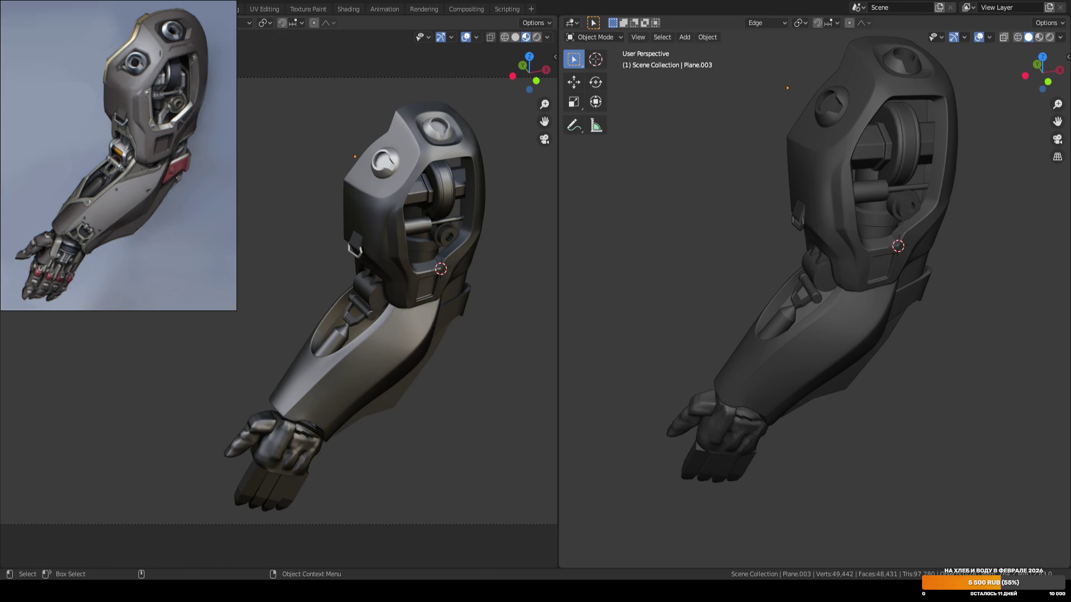
key(ctrl+s)
mouse_move(679, 225)
middle_down()
mouse_move(662, 256)
mouse_move(711, 256)
middle_up()
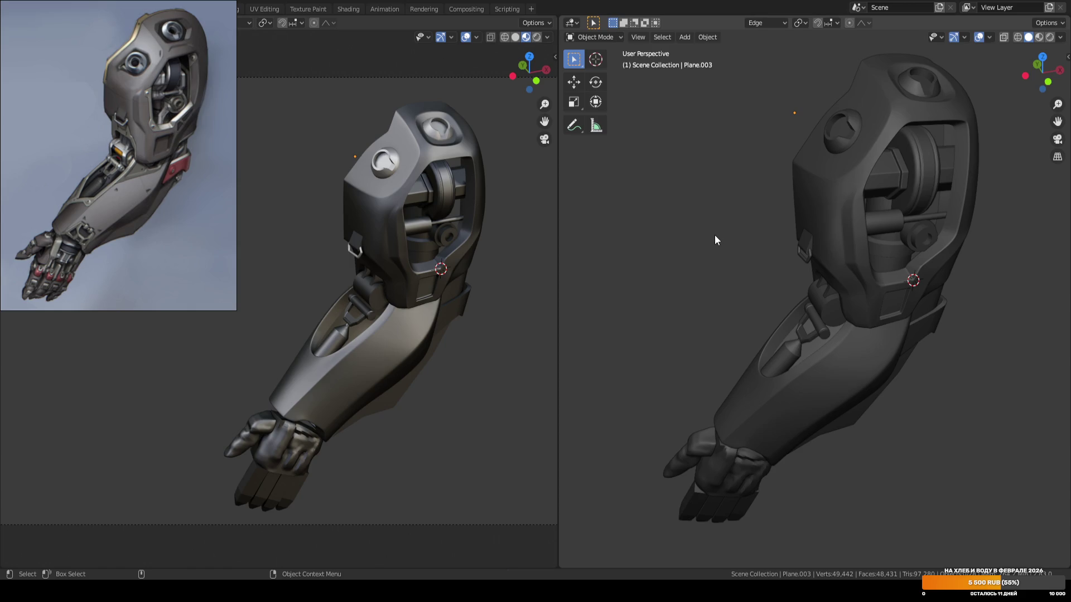
ctrl+middle_drag(718, 230, 731, 227)
mouse_move(731, 227)
ctrl+middle_down()
mouse_move(758, 238)
mouse_move(746, 233)
mouse_move(803, 183)
mouse_move(798, 201)
mouse_move(824, 264)
ctrl+middle_up()
Circle-select the edge strip down the opening's inner left rim.
key(Tab)
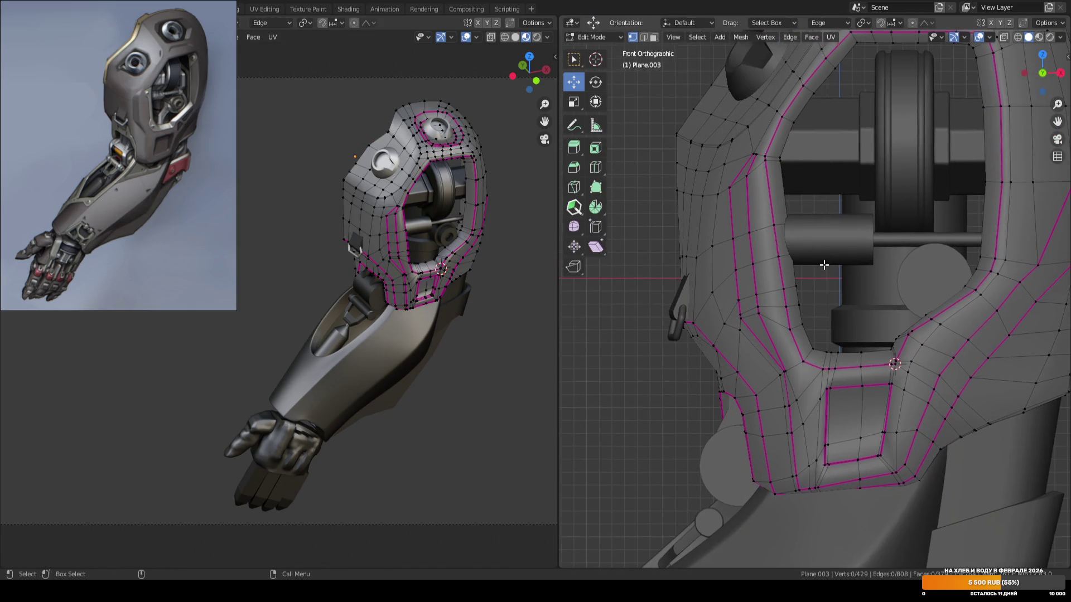
key(w)
drag(798, 169, 760, 157)
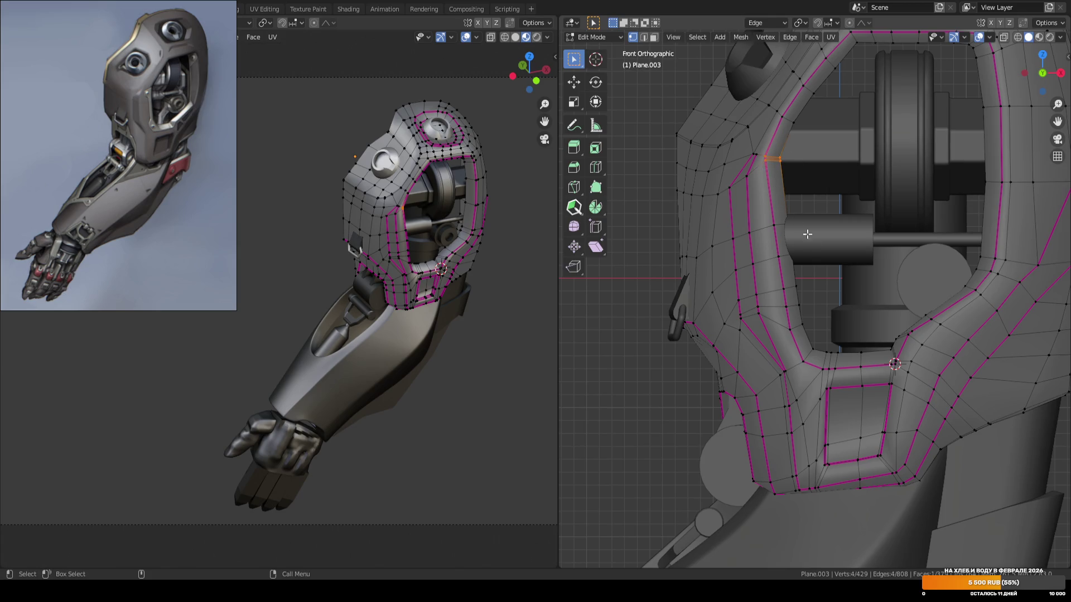
key(w)
drag(773, 221, 789, 312)
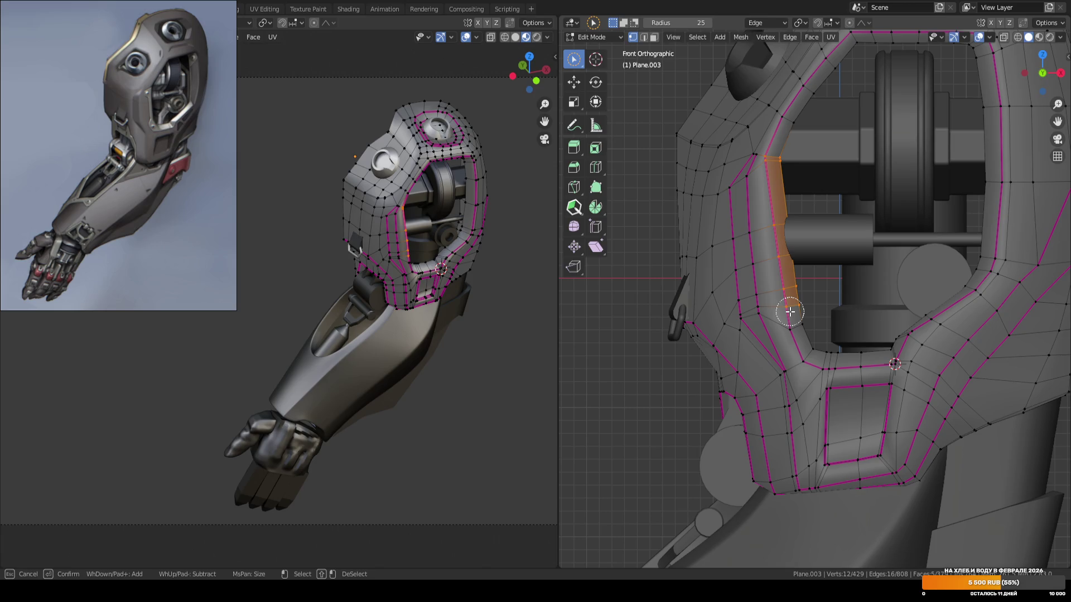
drag(789, 312, 792, 320)
Move the rim edge strip along Global X and rotate it slightly twice.
key(shift+space)
key(g)
key(comma)
click(835, 222)
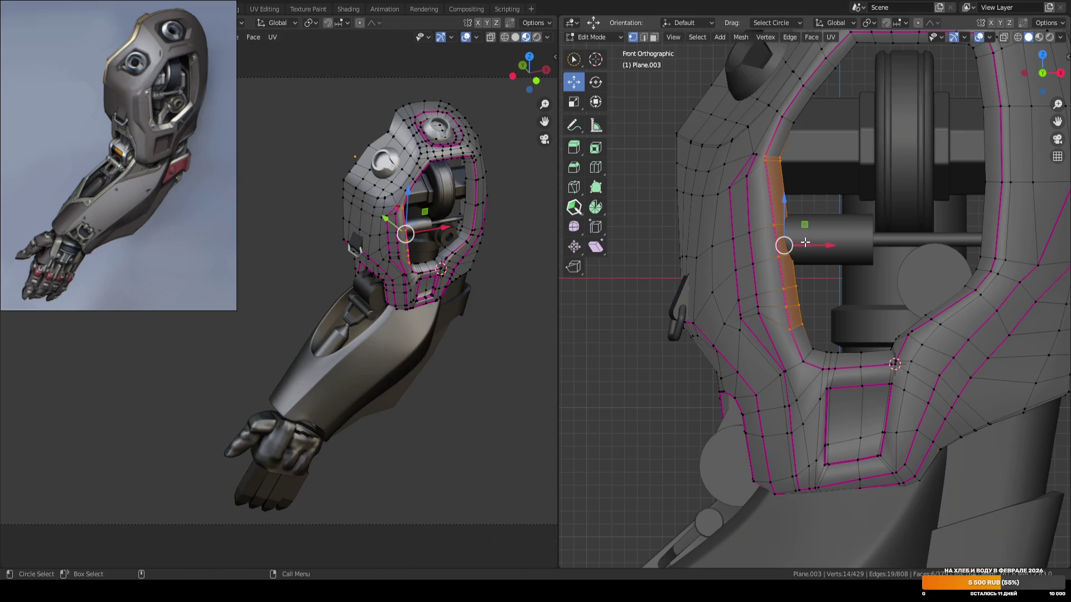
key(g)
key(x)
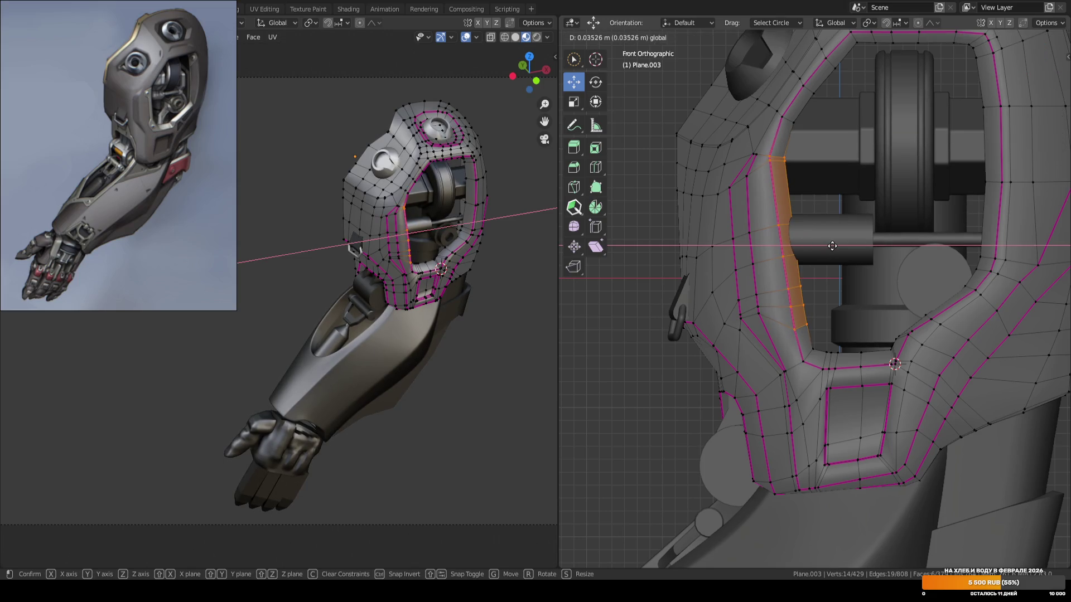
click(832, 246)
scroll(863, 210, up, 3)
key(r)
click(880, 180)
key(r)
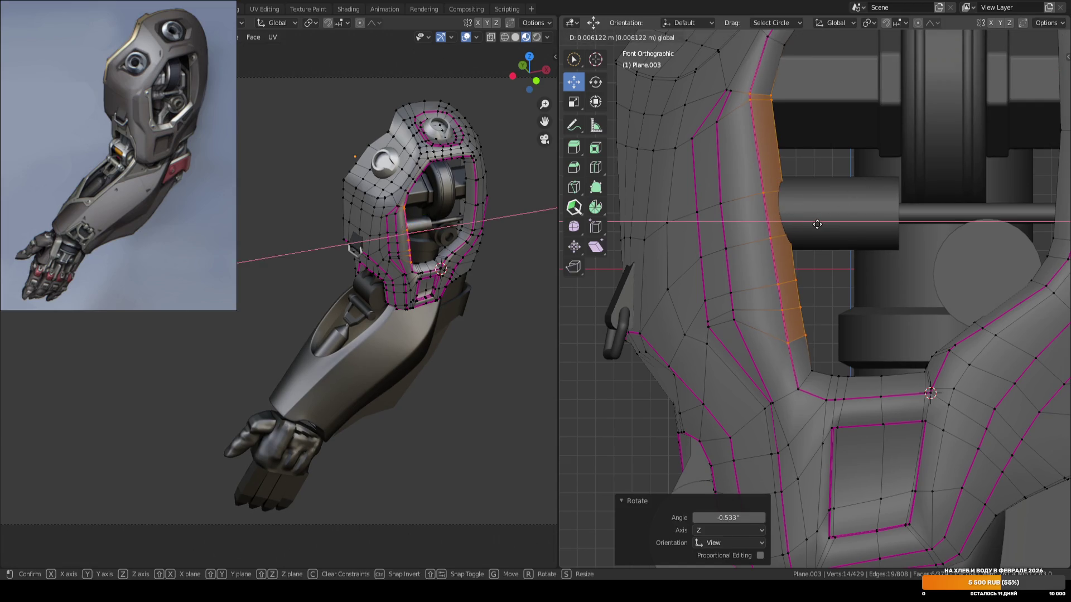
click(815, 223)
Nudge the vertex at the rim's bottom sideways along X and save ARM_04.blend.
click(813, 371)
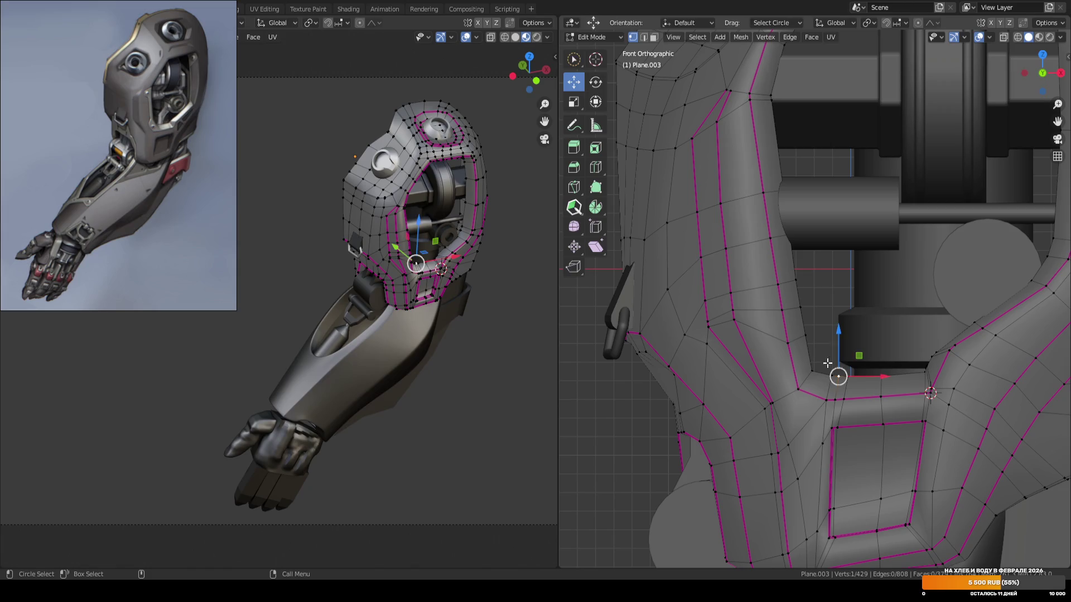
drag(842, 370, 848, 371)
scroll(848, 371, down, 5)
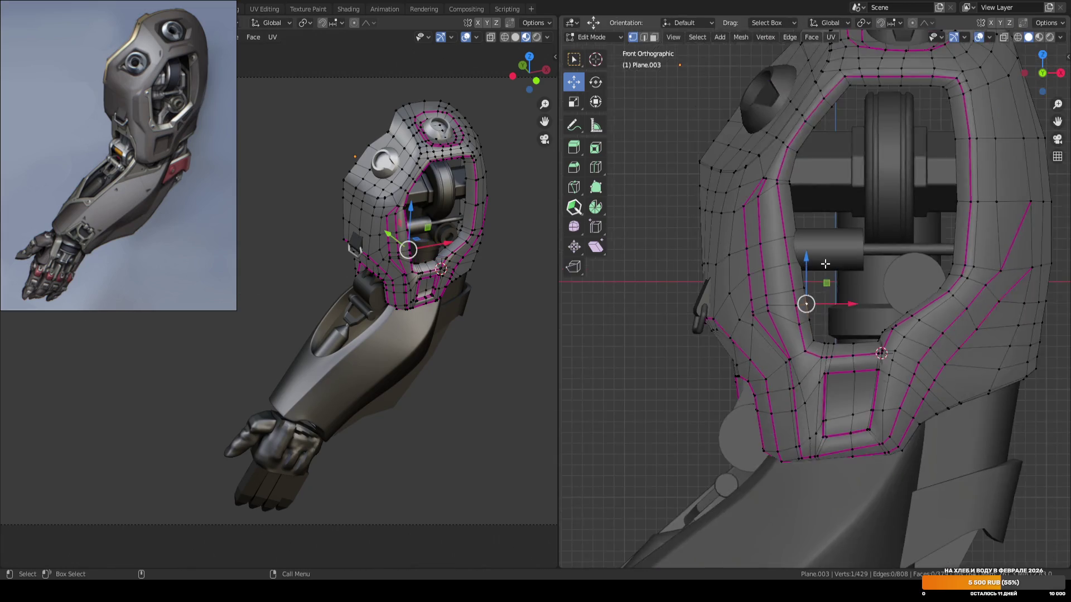
key(Tab)
click(680, 286)
key(ctrl+s)
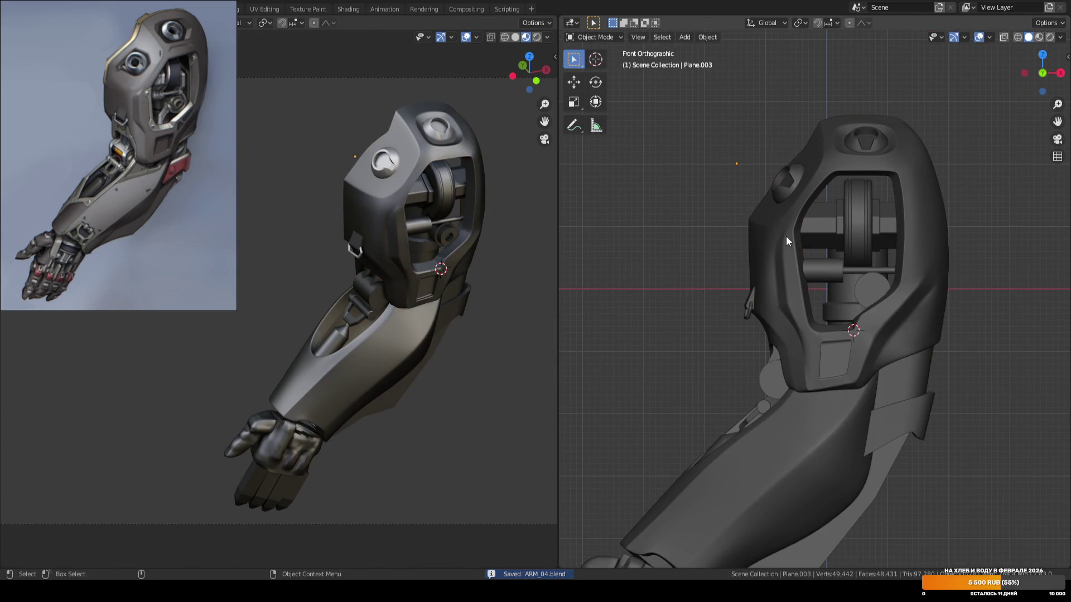
scroll(786, 235, up, 2)
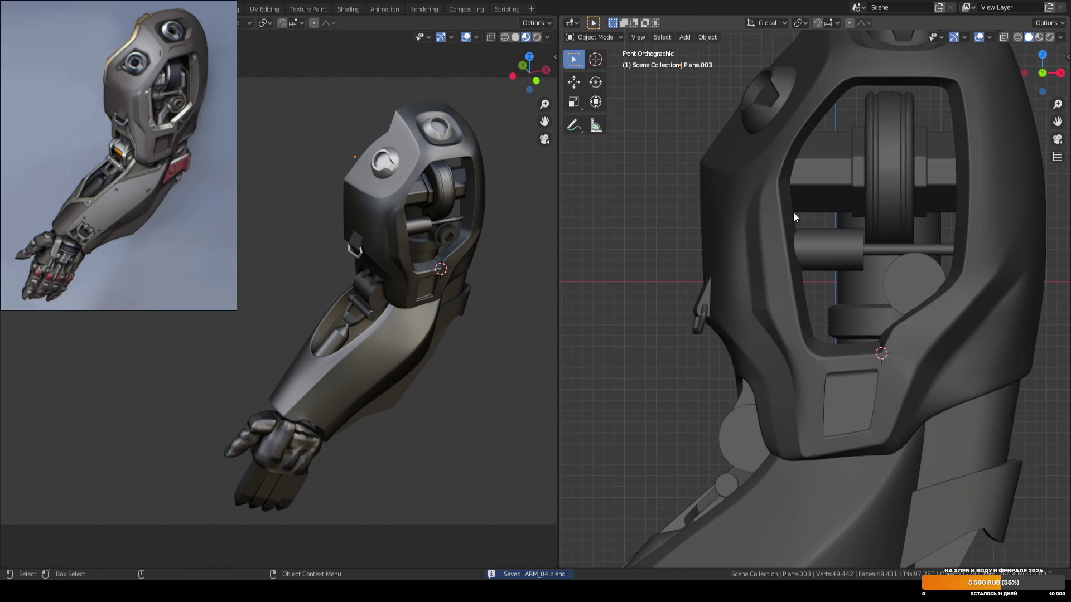
scroll(793, 209, up, 2)
scroll(746, 246, down, 1)
Shift the shortest face path up the shoulder cap rim left along X.
key(Tab)
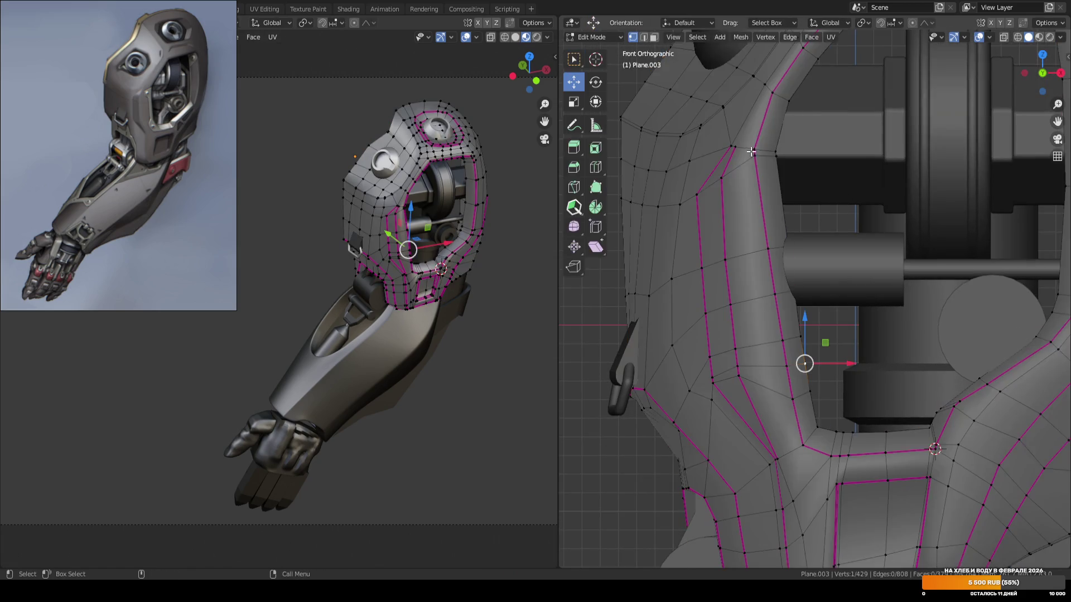
scroll(840, 217, up, 1)
key(3)
click(795, 159)
ctrl+click(807, 355)
drag(853, 269, 837, 266)
key(alt+a)
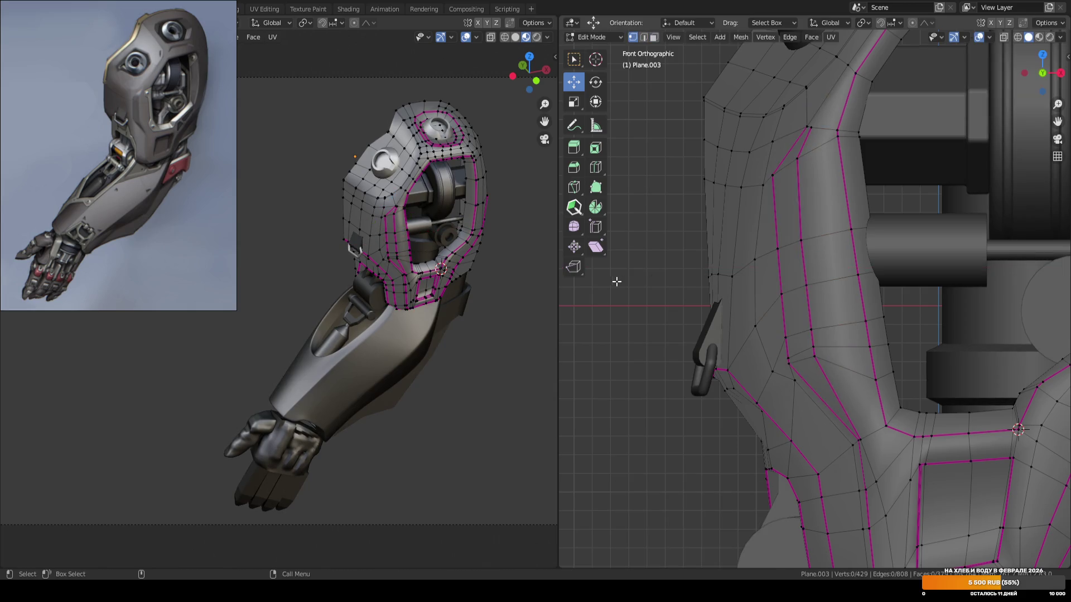
Deselect all, save ARM_04.blend, and inspect the shoulder in perspective.
key(Tab)
scroll(658, 280, down, 4)
key(alt+a)
mouse_move(681, 260)
middle_down()
mouse_move(734, 301)
mouse_move(713, 288)
middle_up()
key(ctrl+s)
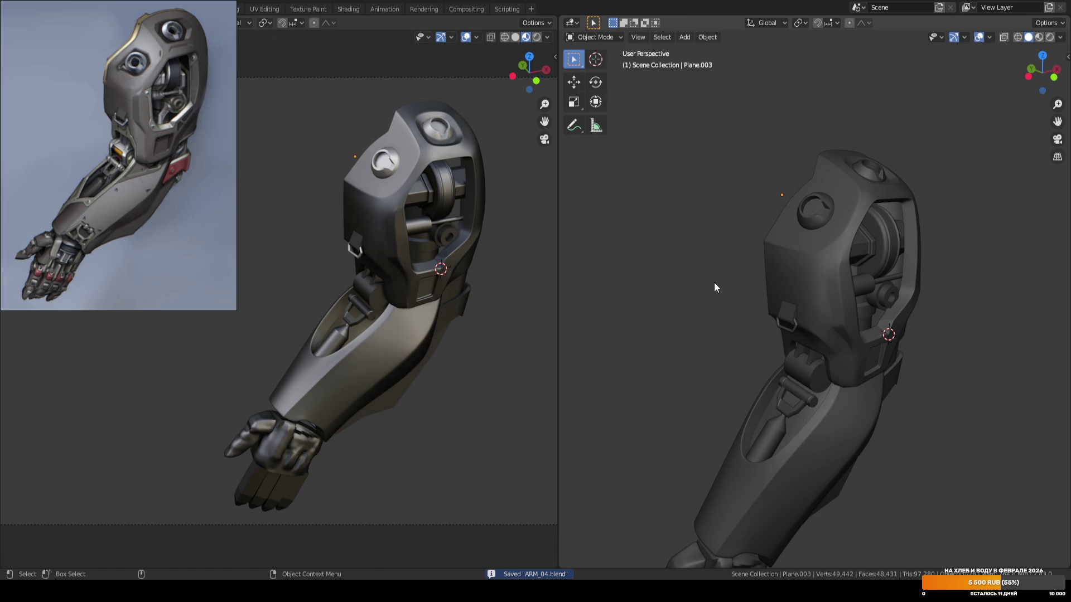
scroll(713, 282, up, 3)
mouse_move(764, 282)
middle_down()
mouse_move(731, 270)
mouse_move(822, 251)
mouse_move(689, 271)
mouse_move(765, 266)
mouse_move(711, 270)
mouse_move(707, 258)
mouse_move(737, 239)
mouse_move(744, 258)
mouse_move(748, 228)
mouse_move(784, 262)
middle_up()
key(Tab)
Move a vertex on the shoulder cap's lower-left panel along X and raise it along Z.
click(787, 267)
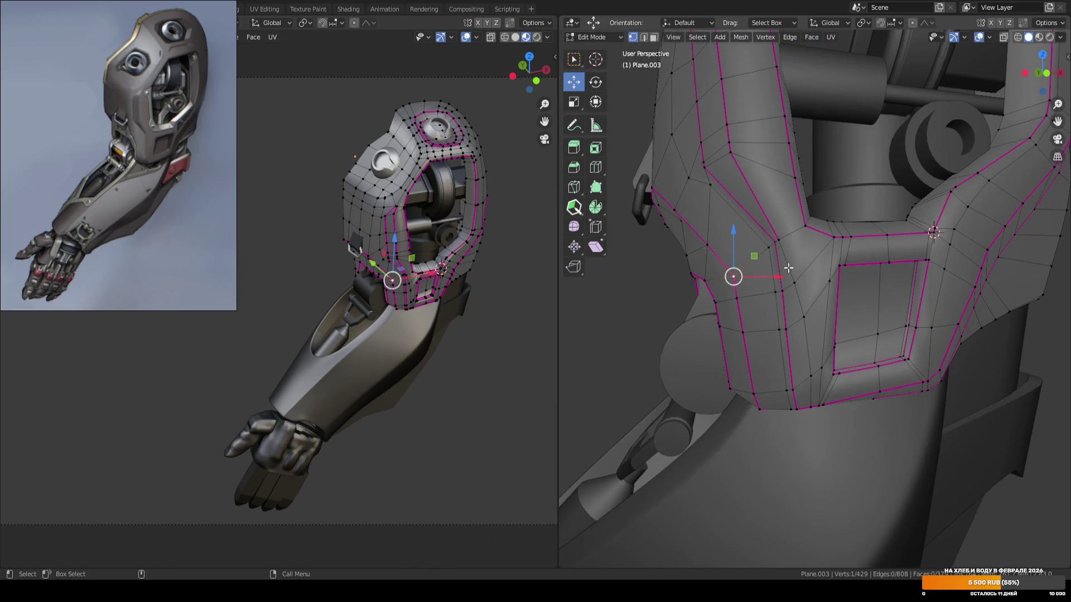
drag(776, 277, 768, 278)
middle_drag(769, 277, 797, 254)
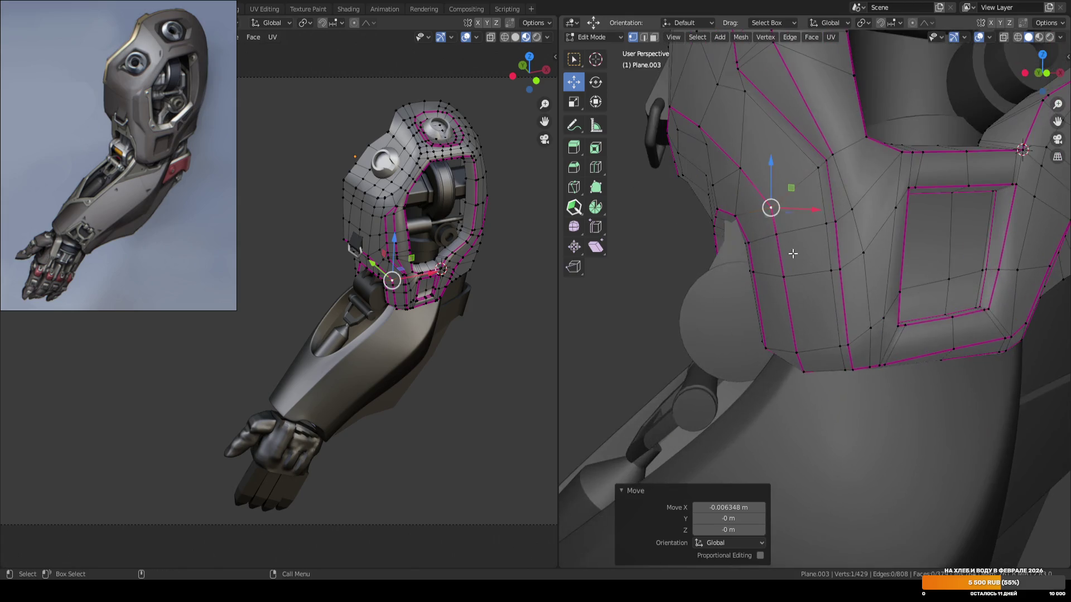
key(KP_1)
drag(788, 183, 788, 183)
shift+middle_drag(788, 183, 819, 271)
drag(773, 241, 773, 226)
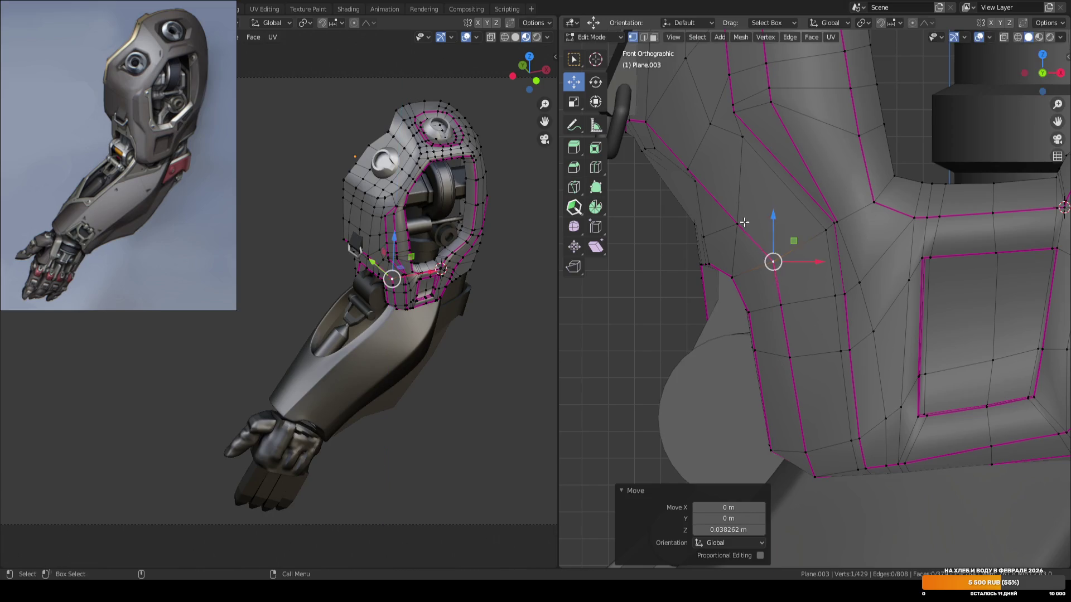
Shift the vertex below the opening along Z, then leave Edit Mode and save ARM_04.blend.
click(737, 222)
drag(736, 189, 737, 185)
click(739, 181)
shift+middle_drag(739, 182, 793, 228)
click(664, 280)
key(Tab)
key(ctrl+s)
Back in Edit Mode, slide a panel vertex along its edge to even the edge flow.
key(Tab)
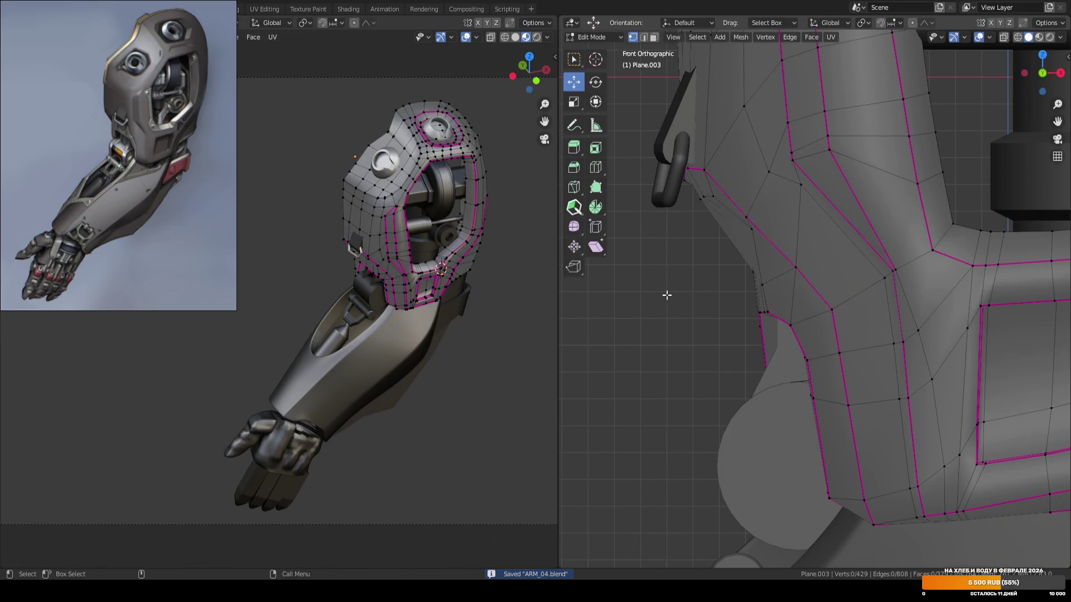
shift+middle_drag(836, 190, 812, 284)
click(777, 289)
key(g)
key(g)
click(809, 291)
click(671, 335)
shift+middle_drag(697, 319, 721, 313)
Slide the side-panel vertex beside the plate up-left by factor 0.272, save, and exit Edit Mode.
key(w)
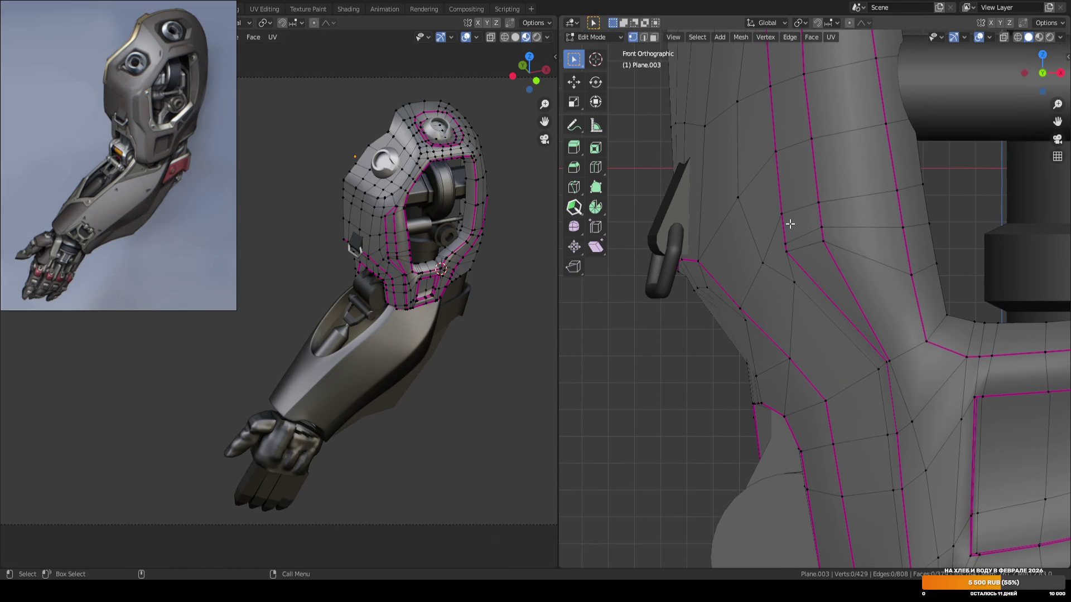
click(762, 261)
key(g)
key(g)
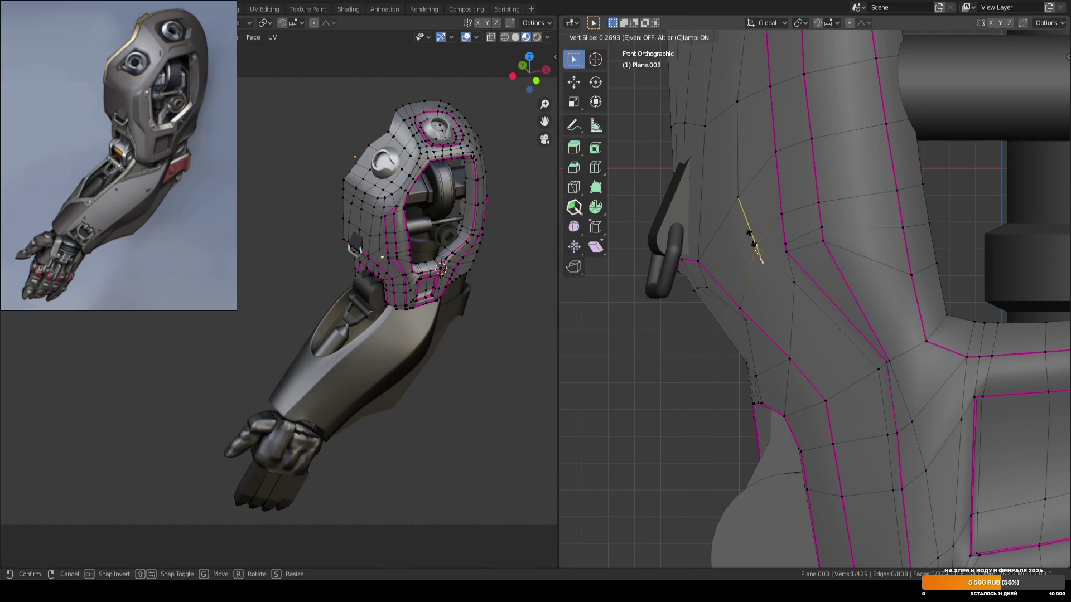
click(754, 241)
mouse_move(795, 249)
middle_down()
mouse_move(875, 230)
mouse_move(871, 289)
middle_up()
key(g)
key(g)
key(Escape)
click(679, 332)
key(ctrl+s)
key(Tab)
scroll(717, 322, down, 5)
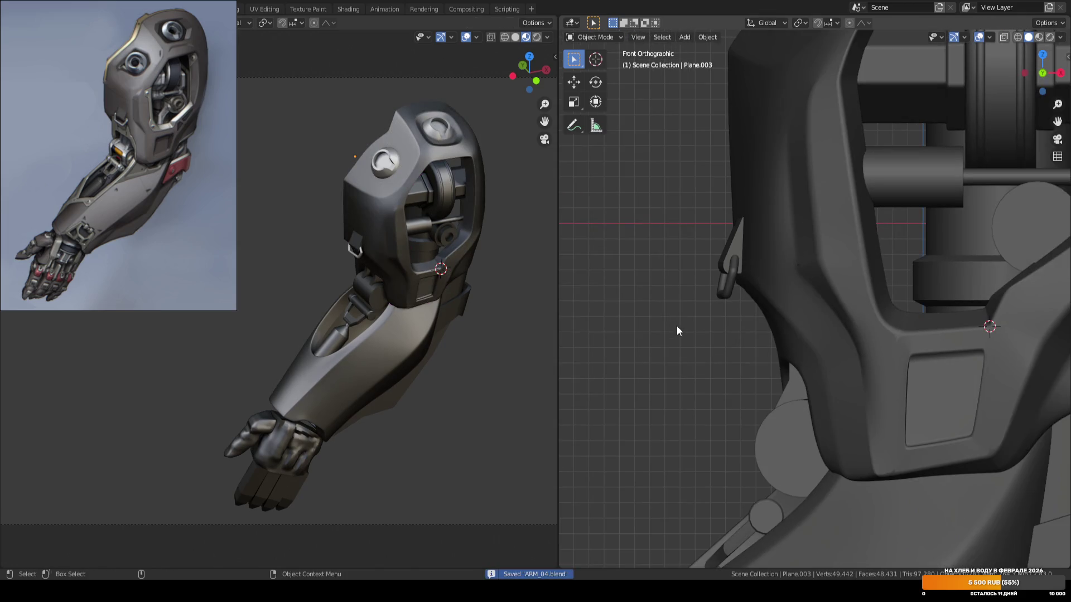
scroll(788, 304, up, 2)
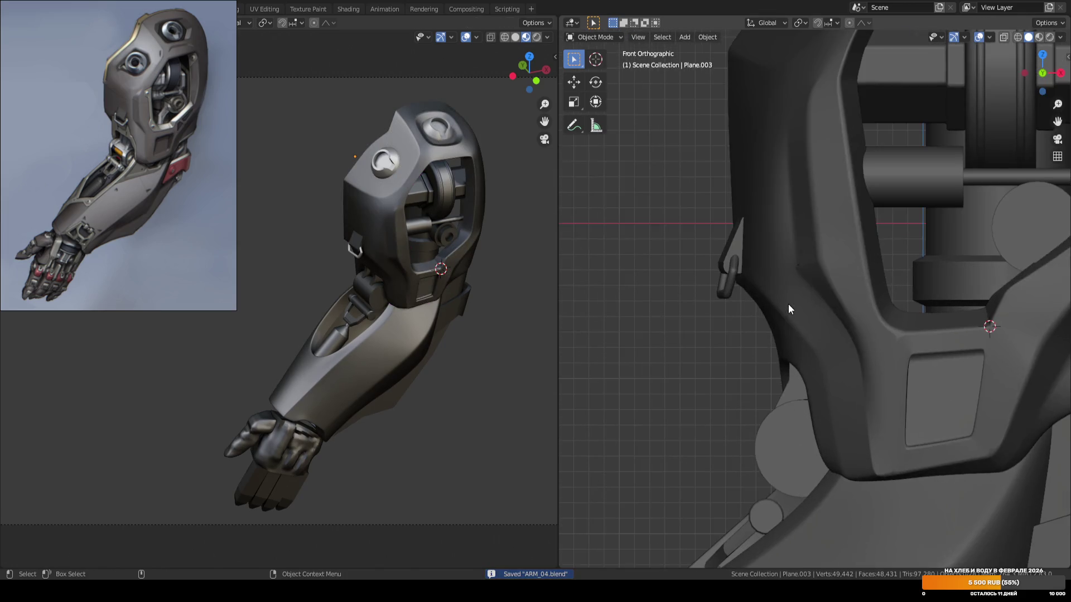
key(Tab)
scroll(784, 288, up, 3)
scroll(784, 288, up, 2)
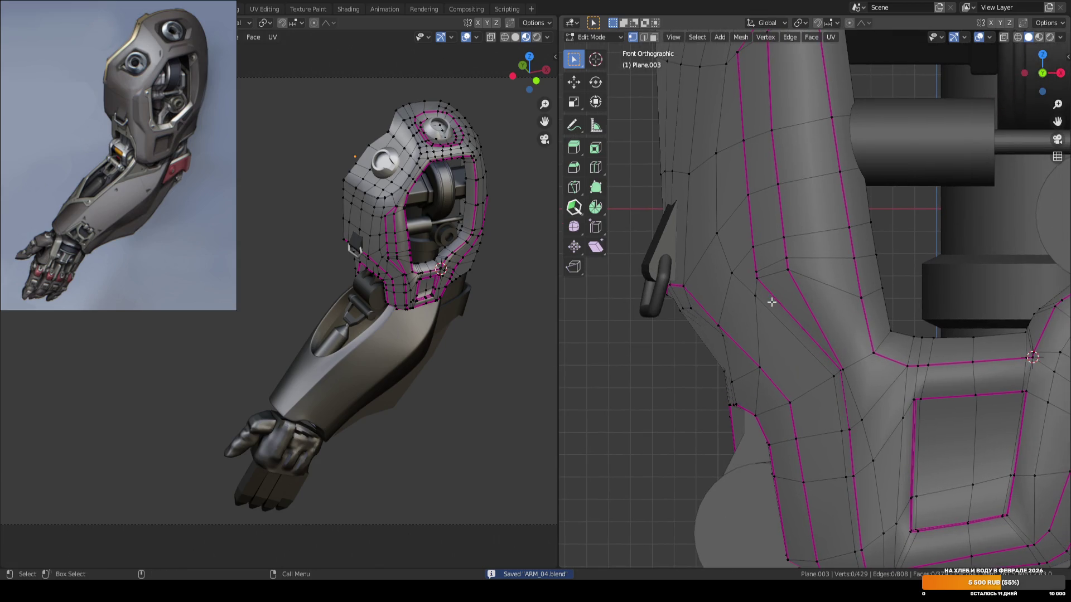
shift+scroll(776, 302, up, 2)
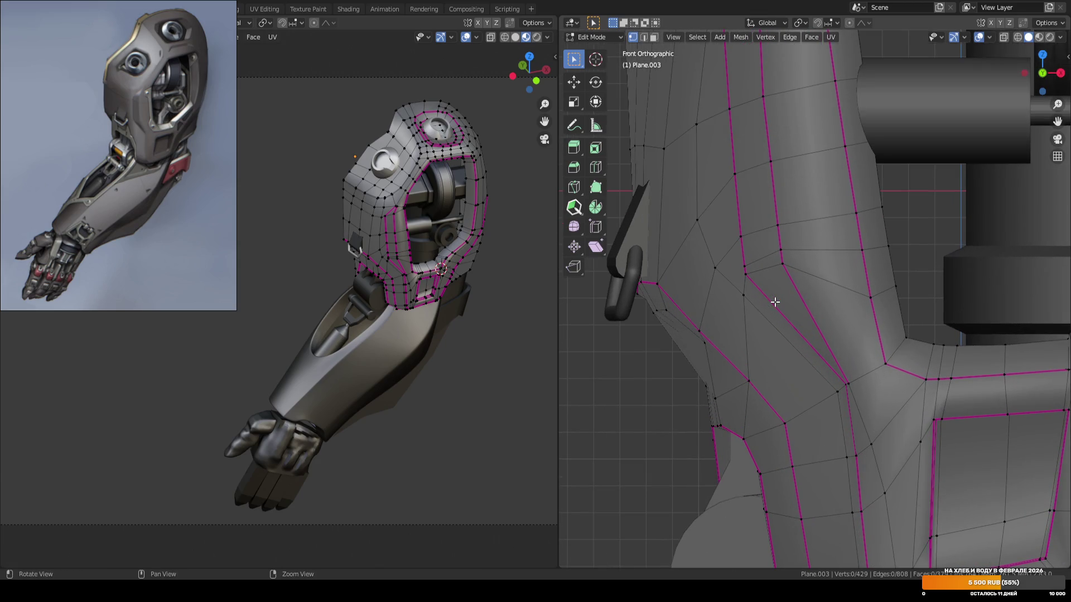
key(Tab)
scroll(775, 301, down, 5)
key(ctrl+s)
click(808, 253)
mouse_move(837, 264)
middle_down()
mouse_move(811, 307)
mouse_move(854, 306)
mouse_move(745, 319)
mouse_move(830, 312)
mouse_move(776, 322)
mouse_move(760, 277)
mouse_move(744, 268)
mouse_move(774, 345)
mouse_move(834, 299)
mouse_move(872, 322)
mouse_move(880, 292)
mouse_move(910, 284)
mouse_move(816, 301)
mouse_move(810, 268)
mouse_move(803, 281)
mouse_move(837, 290)
mouse_move(813, 251)
mouse_move(800, 264)
mouse_move(839, 336)
mouse_move(878, 192)
middle_up()
scroll(835, 272, down, 5)
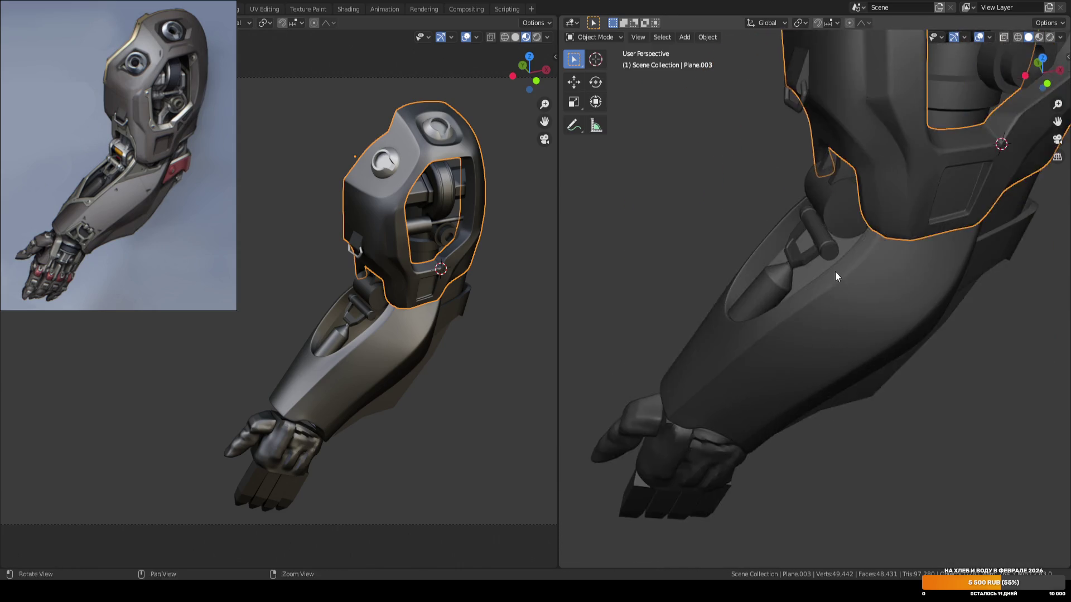
mouse_move(835, 275)
middle_down()
mouse_move(835, 293)
mouse_move(822, 277)
mouse_move(784, 342)
middle_up()
scroll(832, 265, up, 6)
click(996, 223)
key(ctrl+s)
scroll(948, 242, up, 3)
scroll(948, 242, down, 3)
middle_drag(896, 257, 839, 279)
click(920, 256)
middle_drag(920, 256, 916, 262)
key(Tab)
key(Tab)
click(994, 229)
mouse_move(993, 229)
middle_down()
mouse_move(654, 274)
mouse_move(792, 280)
mouse_move(891, 266)
mouse_move(813, 279)
mouse_move(640, 284)
middle_up()
scroll(814, 279, down, 5)
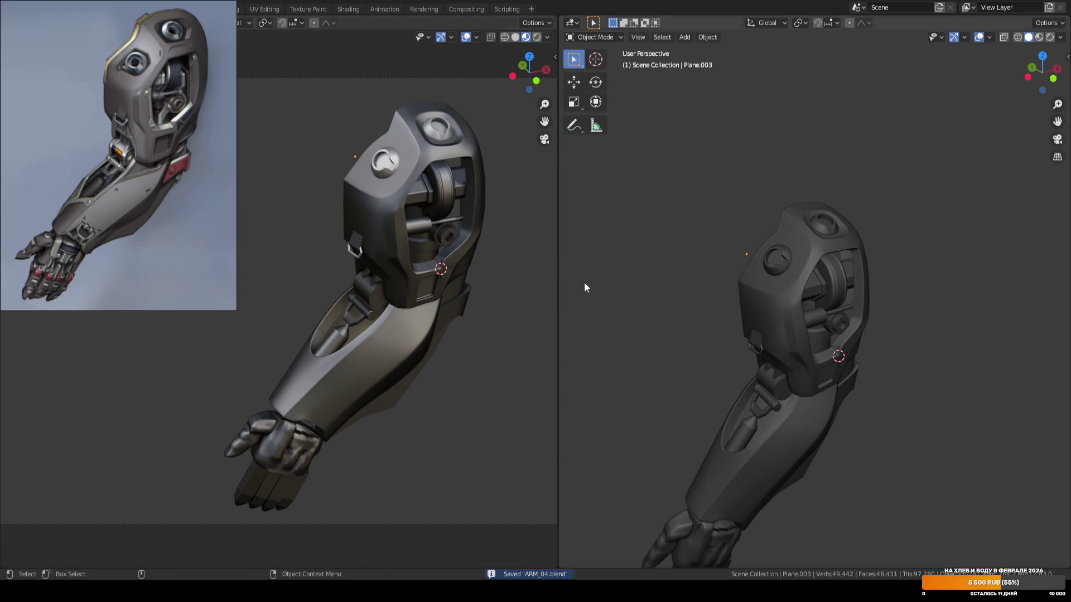
scroll(446, 295, up, 2)
middle_drag(471, 292, 470, 305)
key(ctrl+s)
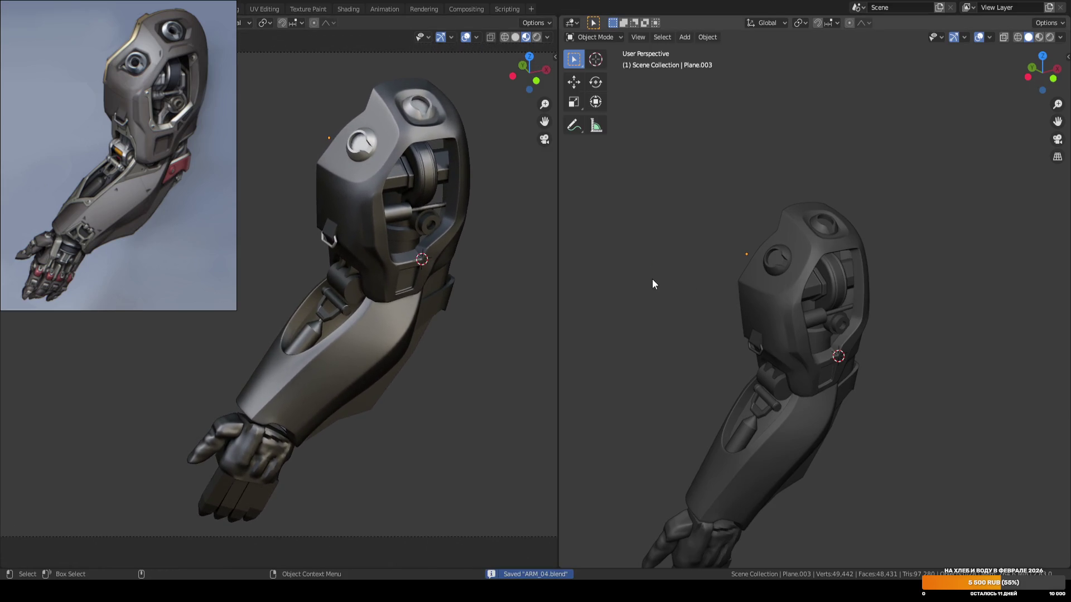
mouse_move(677, 278)
middle_down()
mouse_move(695, 299)
mouse_move(691, 220)
middle_up()
middle_drag(470, 265, 476, 273)
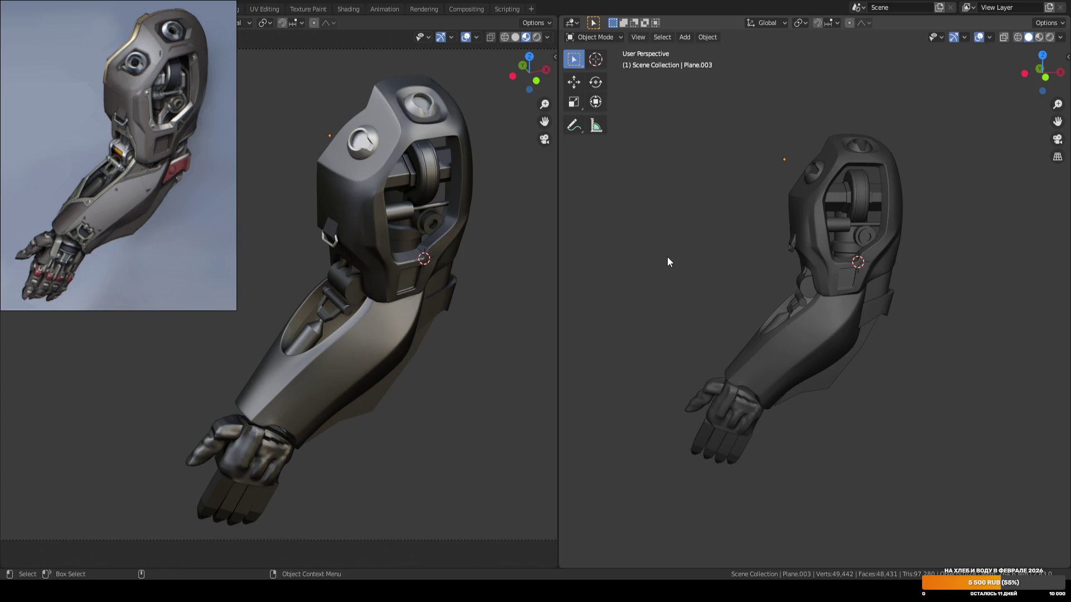
mouse_move(667, 256)
middle_down()
mouse_move(689, 219)
mouse_move(758, 257)
mouse_move(886, 257)
mouse_move(684, 262)
mouse_move(734, 282)
mouse_move(763, 180)
mouse_move(724, 301)
mouse_move(735, 294)
mouse_move(731, 269)
middle_up()
key(ctrl+s)
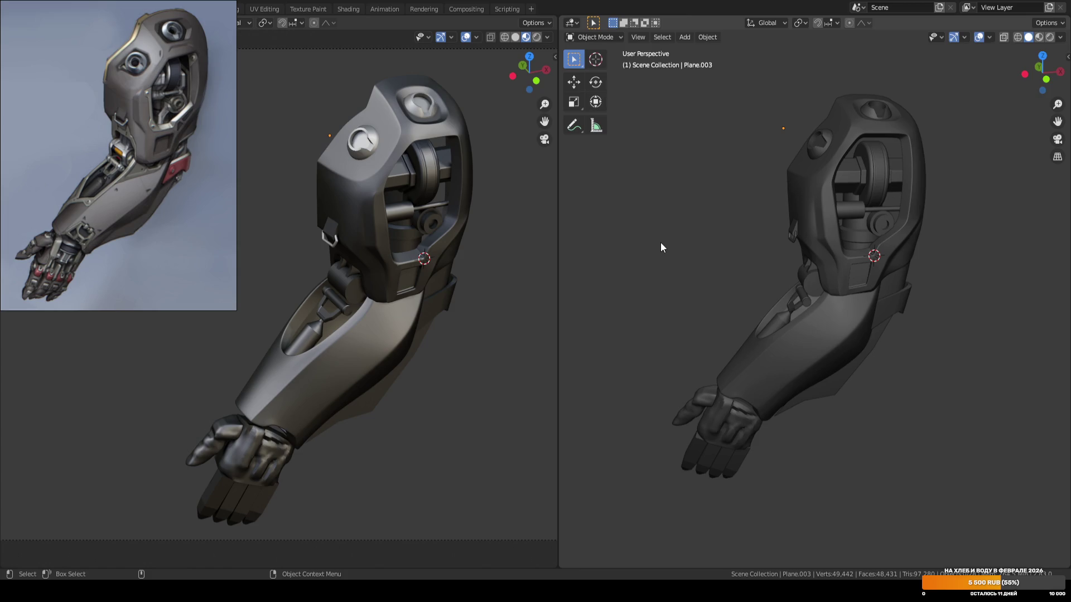
mouse_move(684, 243)
ctrl+middle_down()
mouse_move(629, 256)
mouse_move(778, 240)
mouse_move(765, 253)
mouse_move(745, 236)
mouse_move(713, 255)
mouse_move(715, 244)
ctrl+middle_up()
key(ctrl+s)
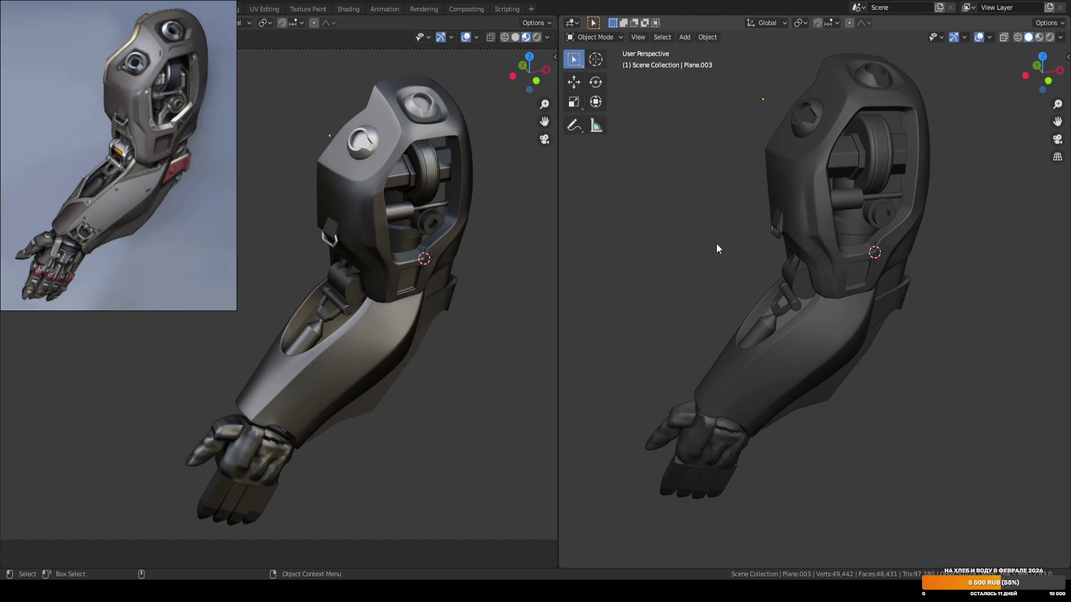
On Plane.002, slide a corner vertex along its edge by factor 0.4337.
click(828, 396)
key(Tab)
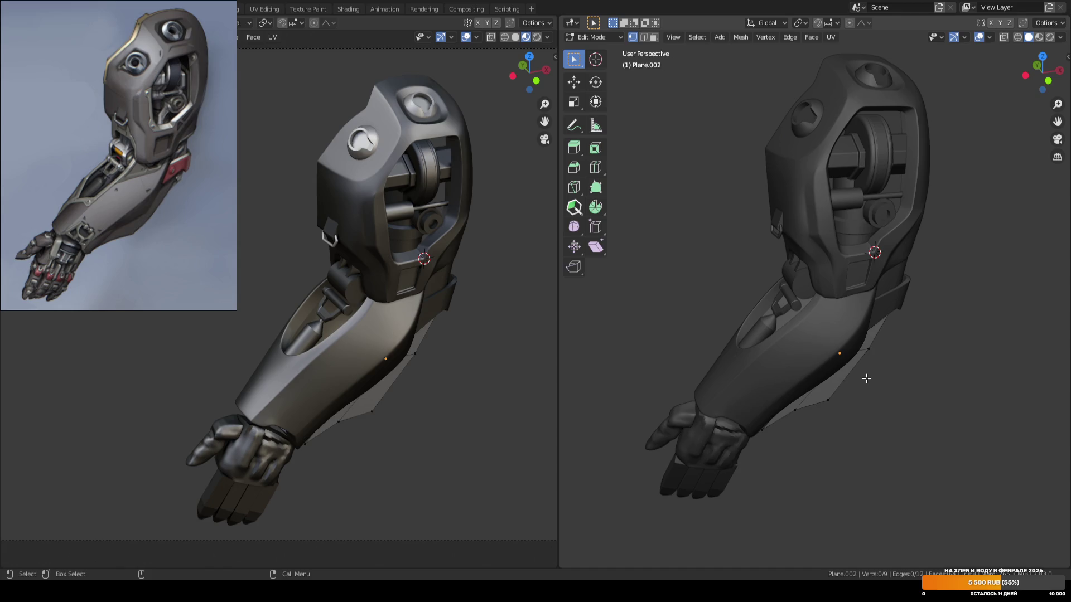
click(868, 351)
key(ctrl+b)
key(Escape)
key(shift+v)
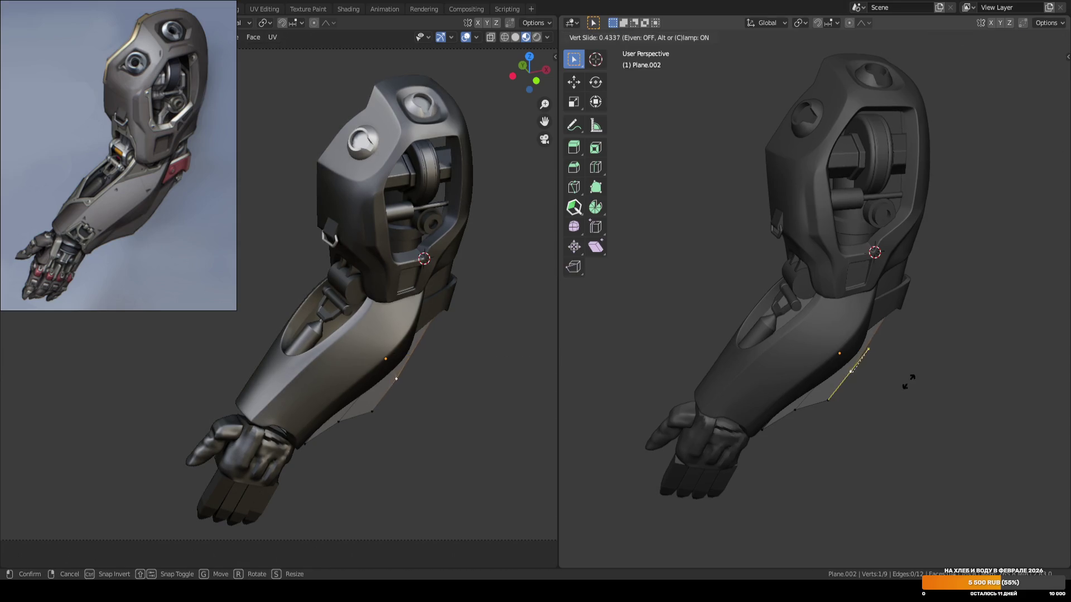
click(919, 382)
Nudge the corner vertex slightly, leave Edit Mode and save ARM_04.blend.
key(shift+space)
key(g)
drag(893, 362, 906, 360)
click(909, 374)
key(Tab)
key(ctrl+s)
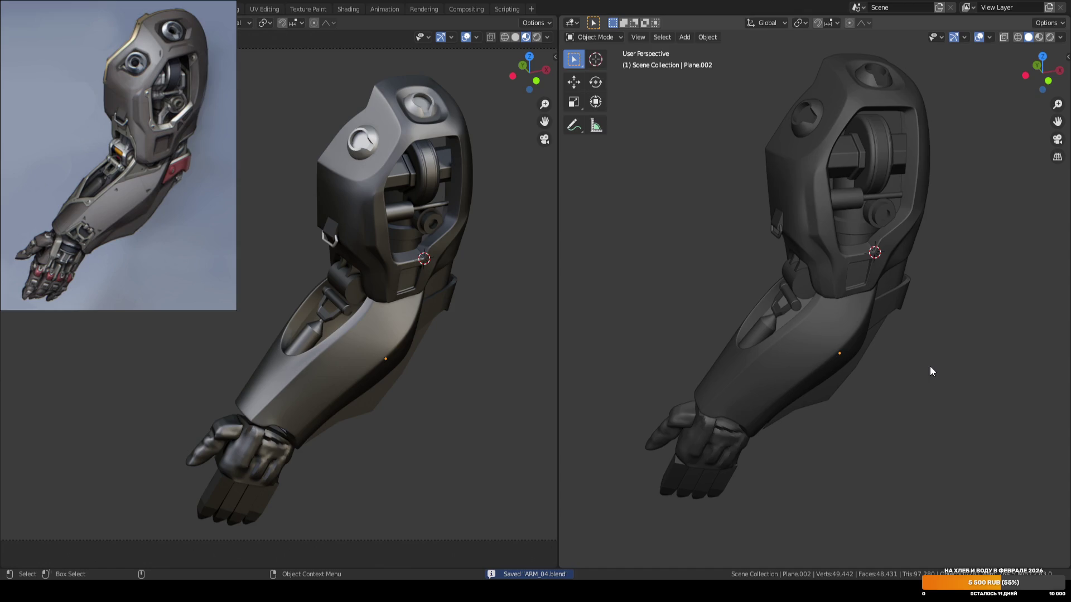
Move an edge of Plane.002 along X and save ARM_04.blend.
key(Tab)
key(2)
click(877, 334)
drag(909, 332, 913, 329)
click(923, 357)
key(Tab)
key(ctrl+s)
Check the forearm Cube in Edit Mode, save again, and bring up the XP-Pen tablet settings.
middle_drag(480, 289, 494, 284)
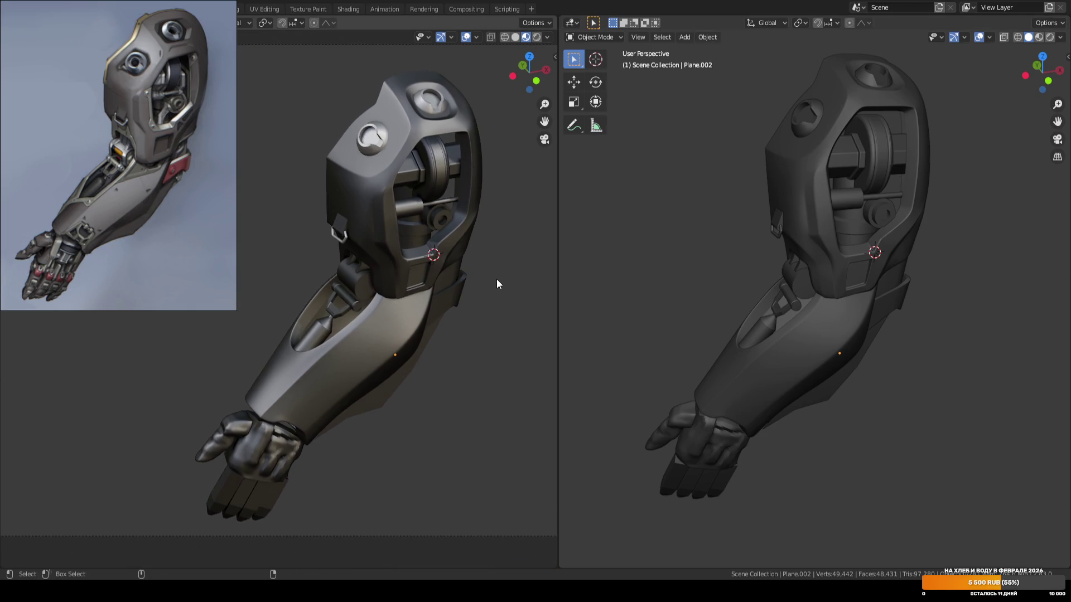
key(ctrl+s)
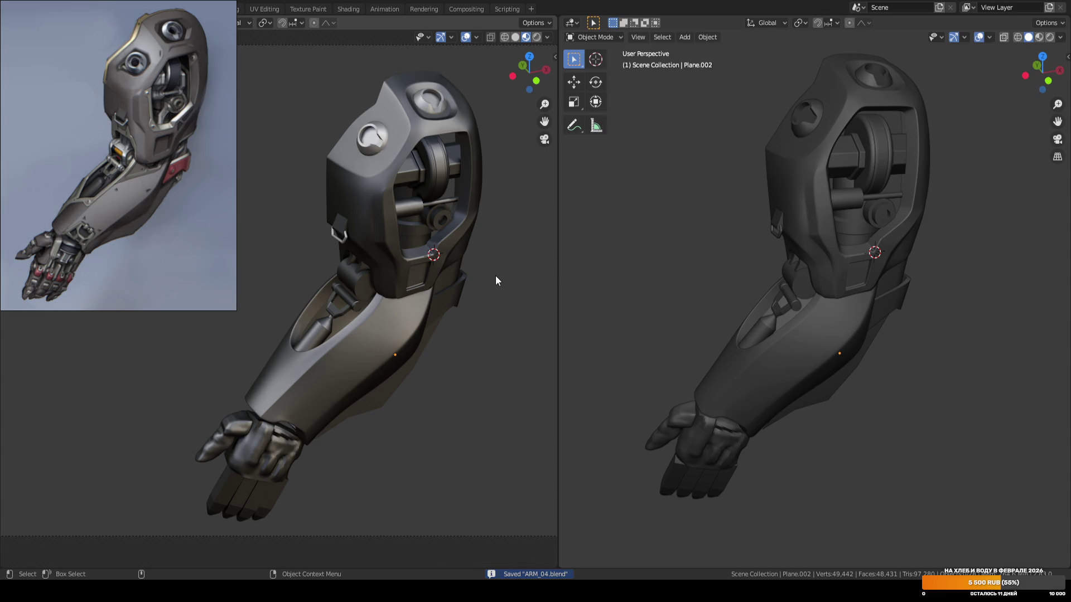
click(396, 305)
key(Tab)
key(Tab)
click(517, 309)
key(ctrl+s)
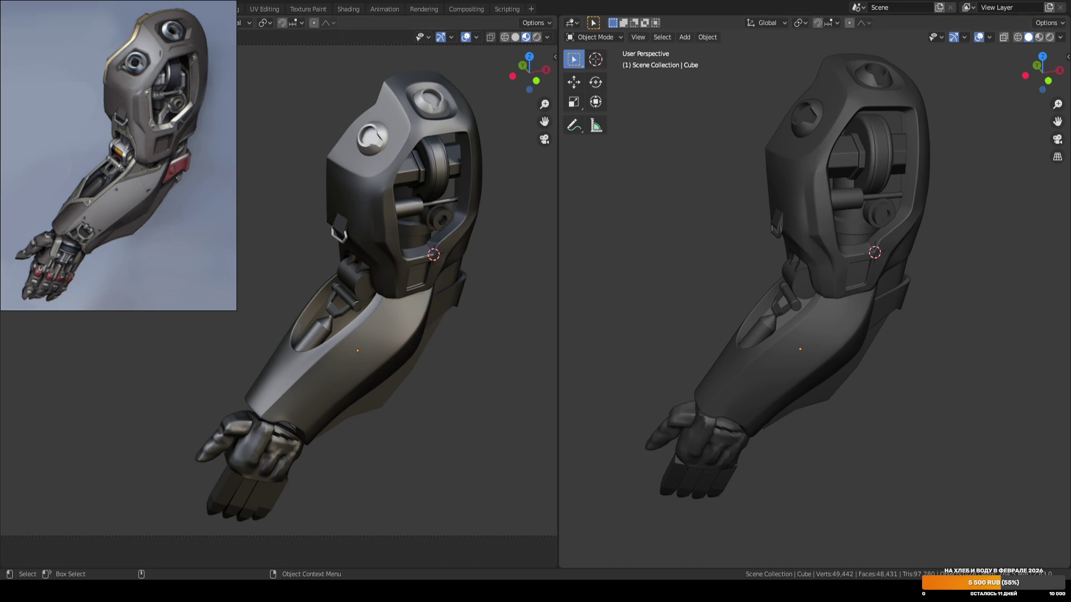
key(ctrl+s)
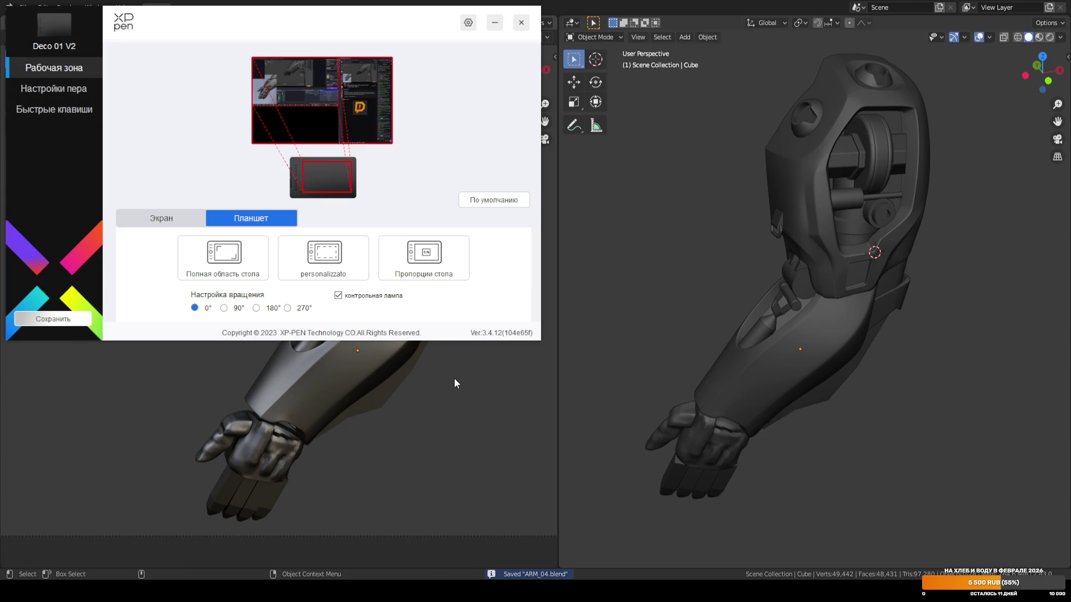
Orbit the wireframe arm, then minimize the XP-Pen Deco 01 V2 settings window.
mouse_move(687, 340)
middle_down()
mouse_move(659, 307)
mouse_move(796, 363)
mouse_move(725, 348)
middle_up()
mouse_move(743, 333)
middle_down()
mouse_move(645, 317)
mouse_move(720, 329)
mouse_move(726, 354)
mouse_move(730, 297)
mouse_move(763, 319)
mouse_move(798, 303)
mouse_move(799, 280)
mouse_move(778, 252)
mouse_move(721, 273)
mouse_move(768, 299)
middle_up()
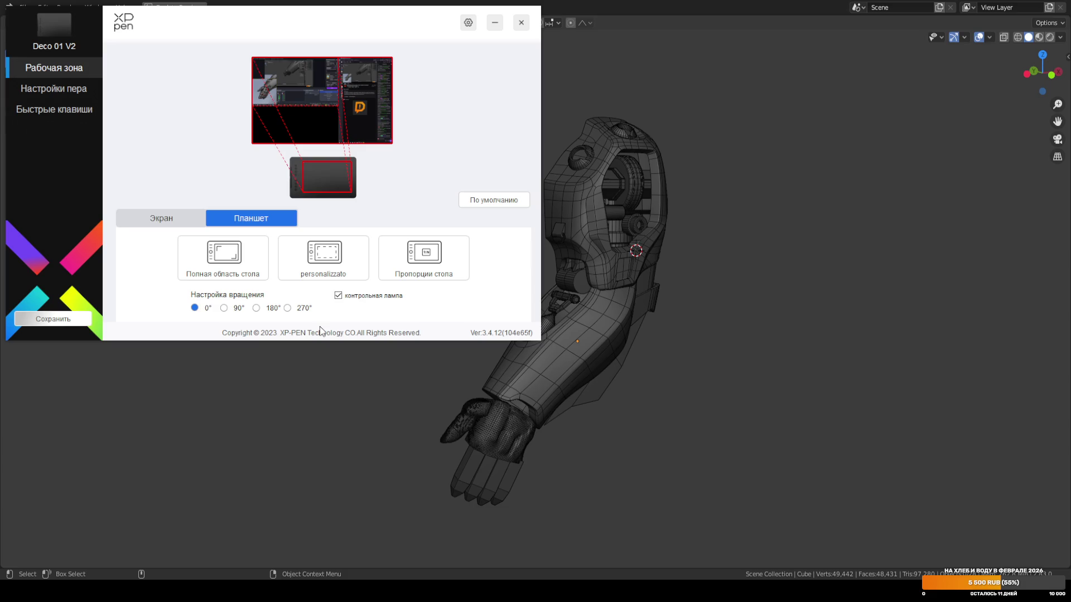
click(495, 22)
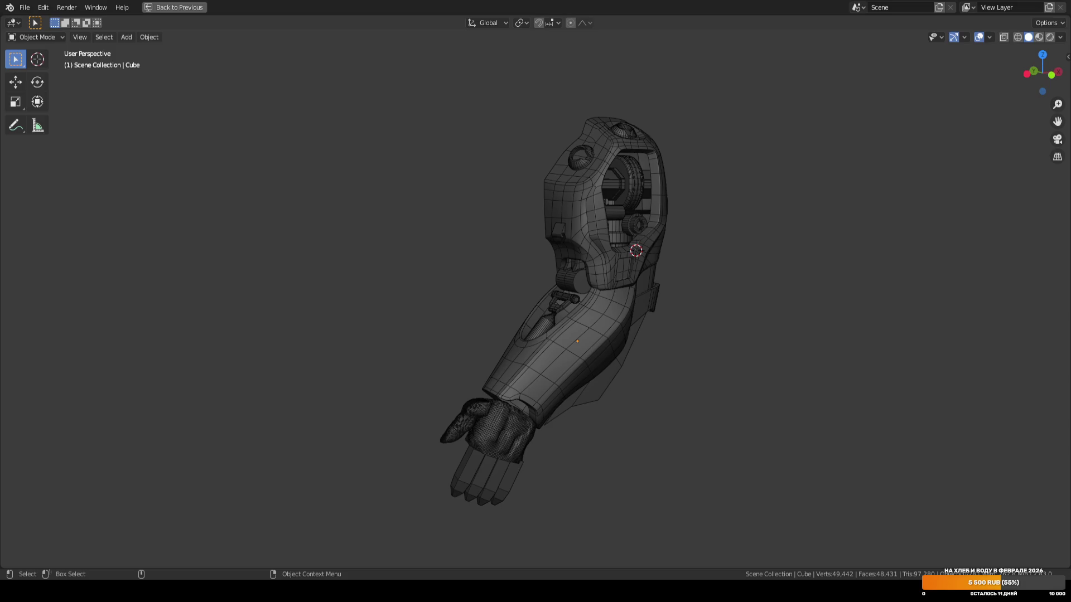
Review the forearm topology with overlays toggled off and on, then restore the side-by-side views.
mouse_move(640, 305)
middle_down()
mouse_move(737, 282)
mouse_move(623, 318)
mouse_move(706, 318)
mouse_move(717, 259)
mouse_move(755, 236)
mouse_move(779, 239)
middle_up()
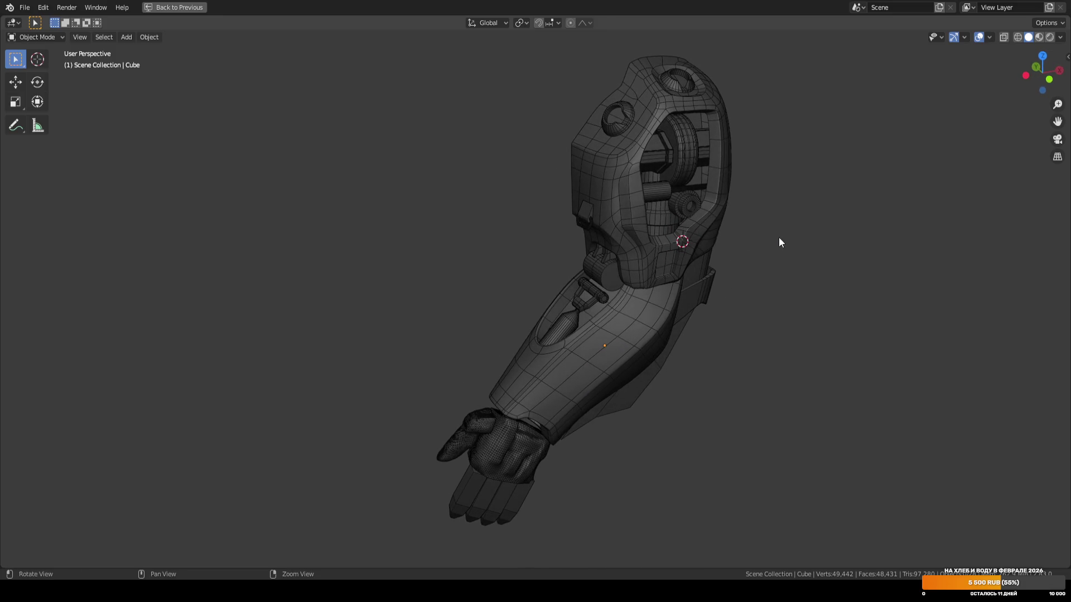
click(979, 36)
middle_drag(764, 292, 745, 295)
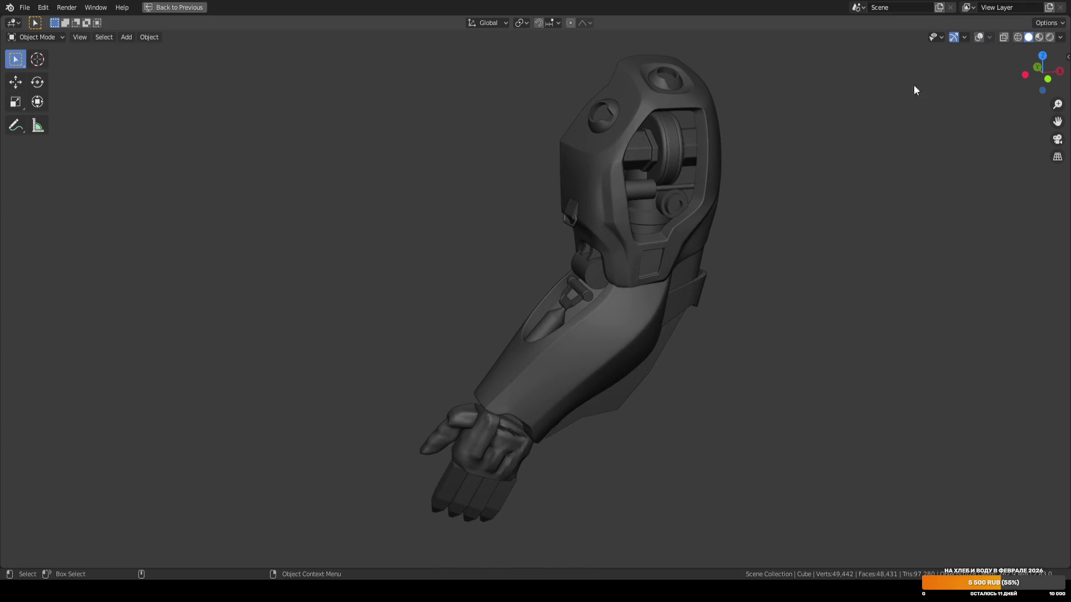
click(979, 37)
middle_drag(822, 172, 811, 186)
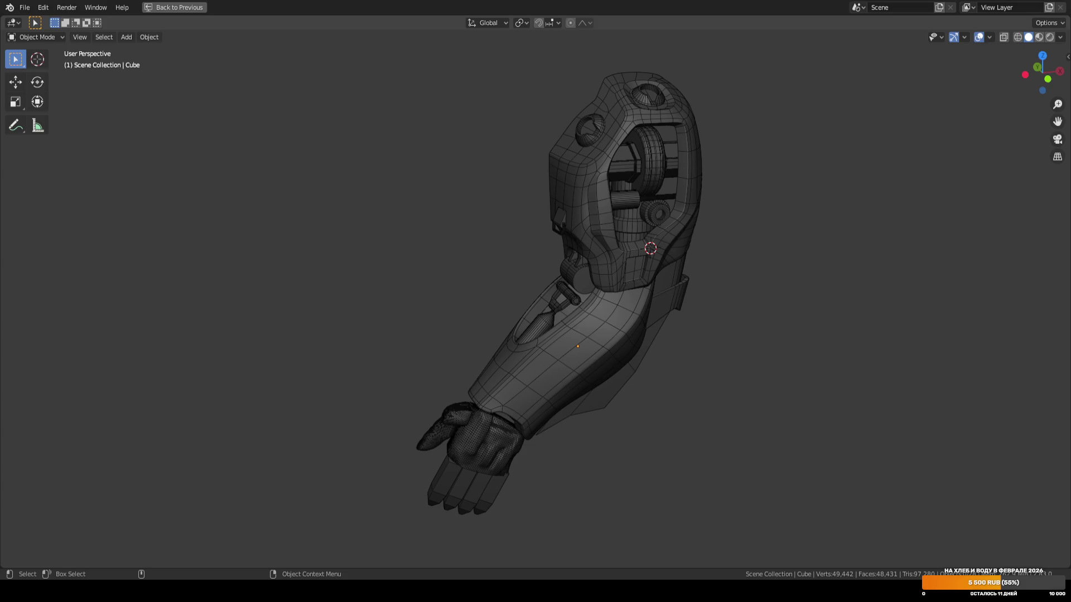
ctrl+scroll(767, 167, down, 5)
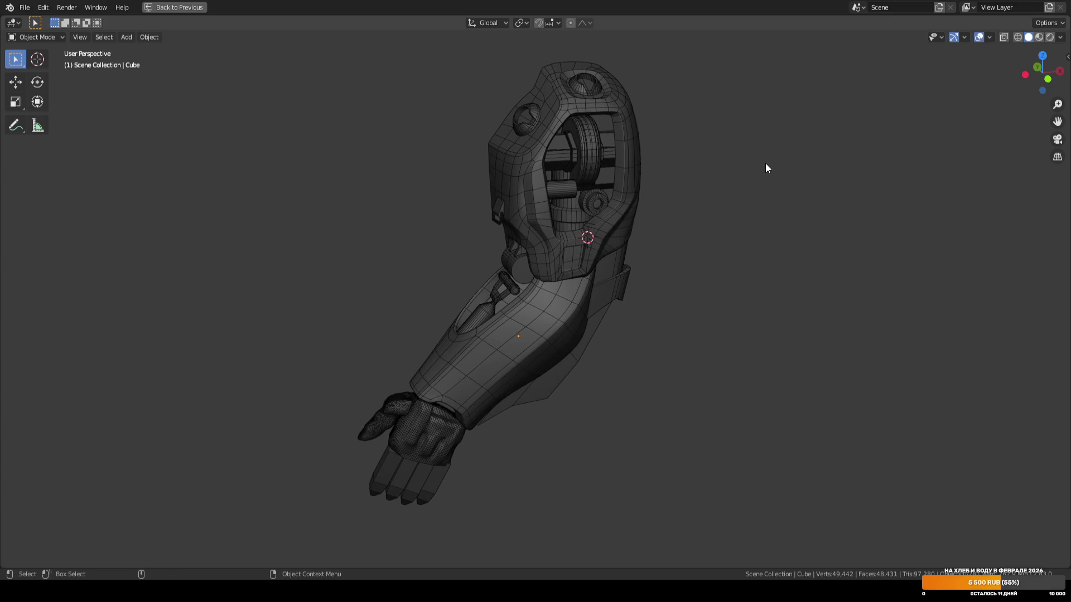
ctrl+scroll(621, 171, up, 4)
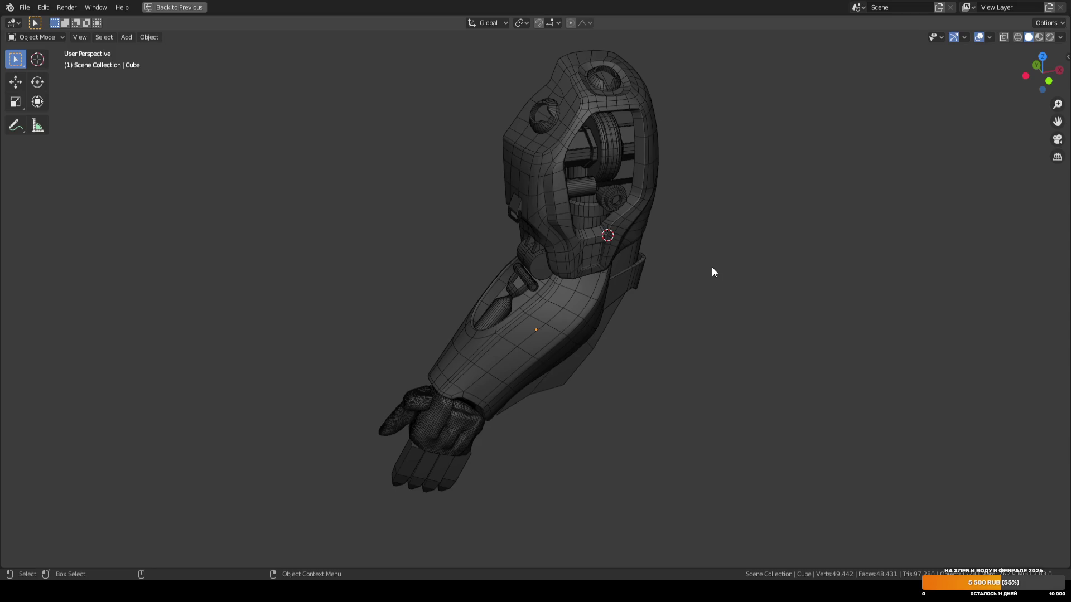
key(ctrl+space)
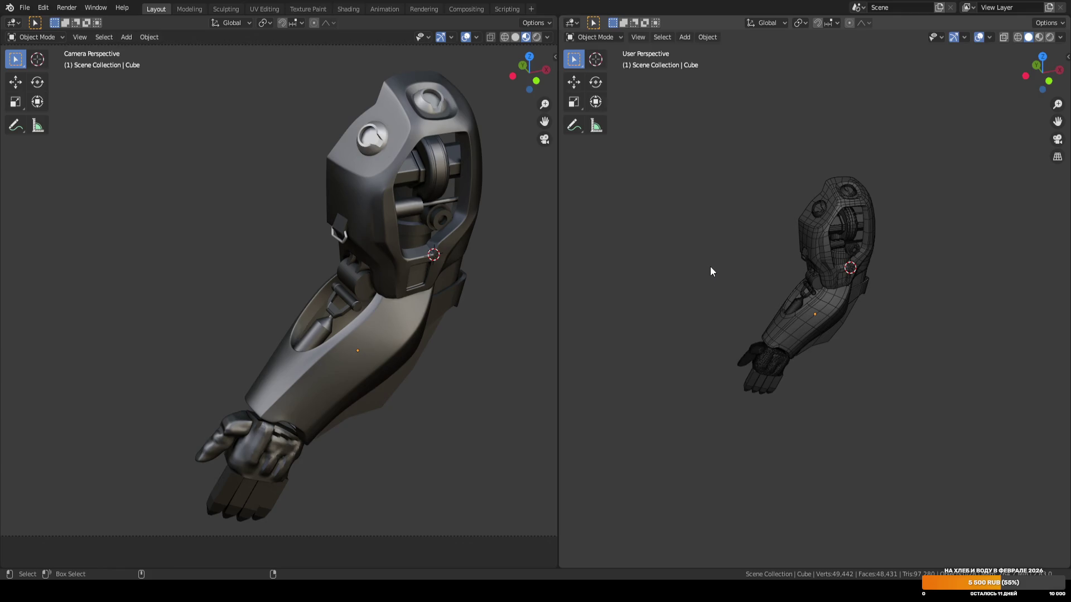
Save, then open the older ARM_02 blockout from recent files.
key(ctrl+s)
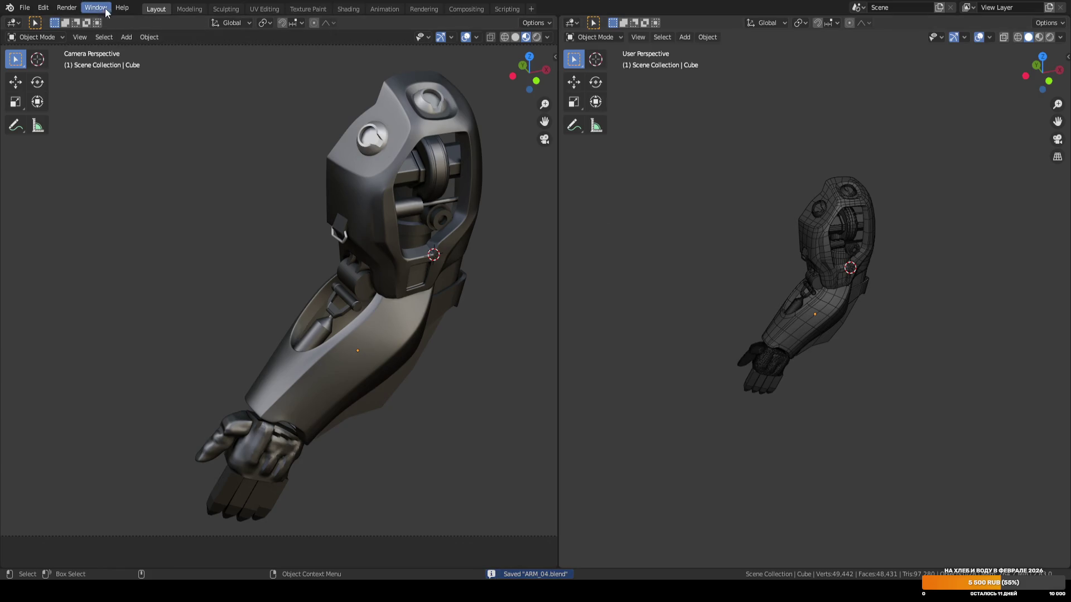
click(30, 11)
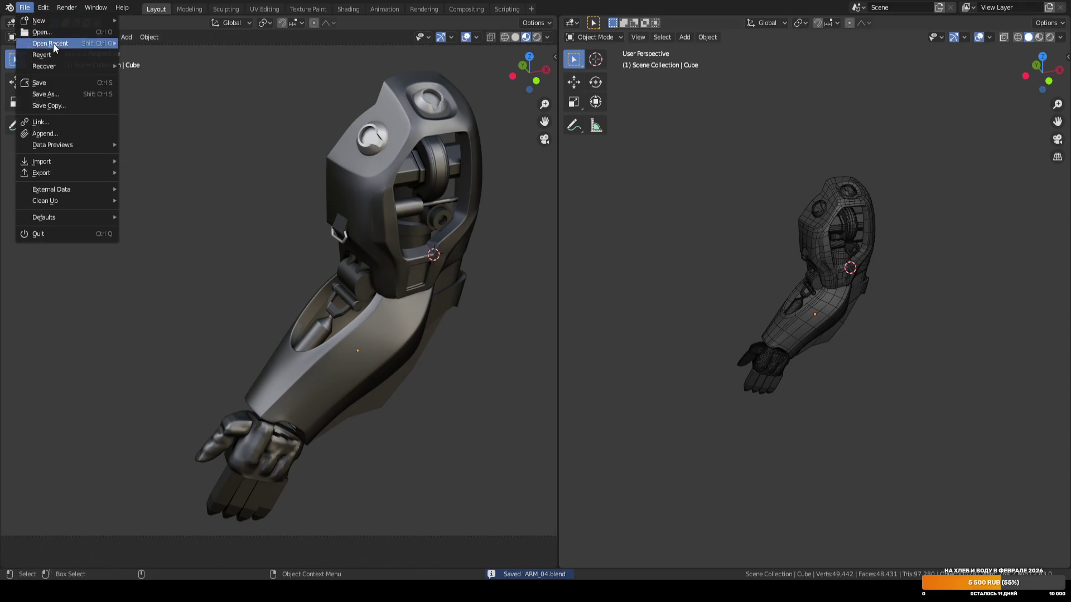
mouse_move(69, 42)
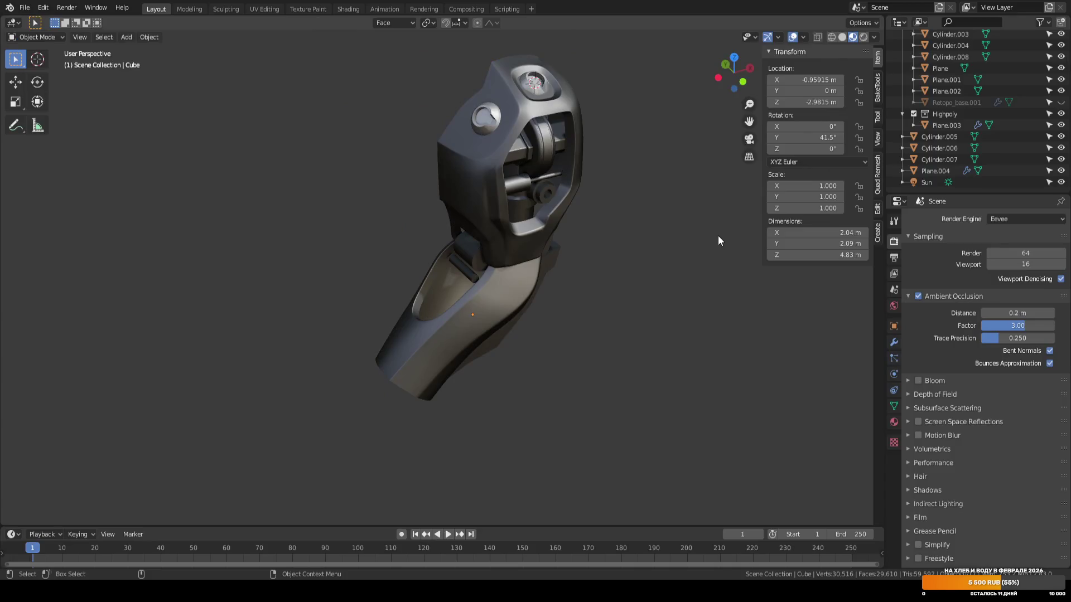
scroll(987, 94, up, 5)
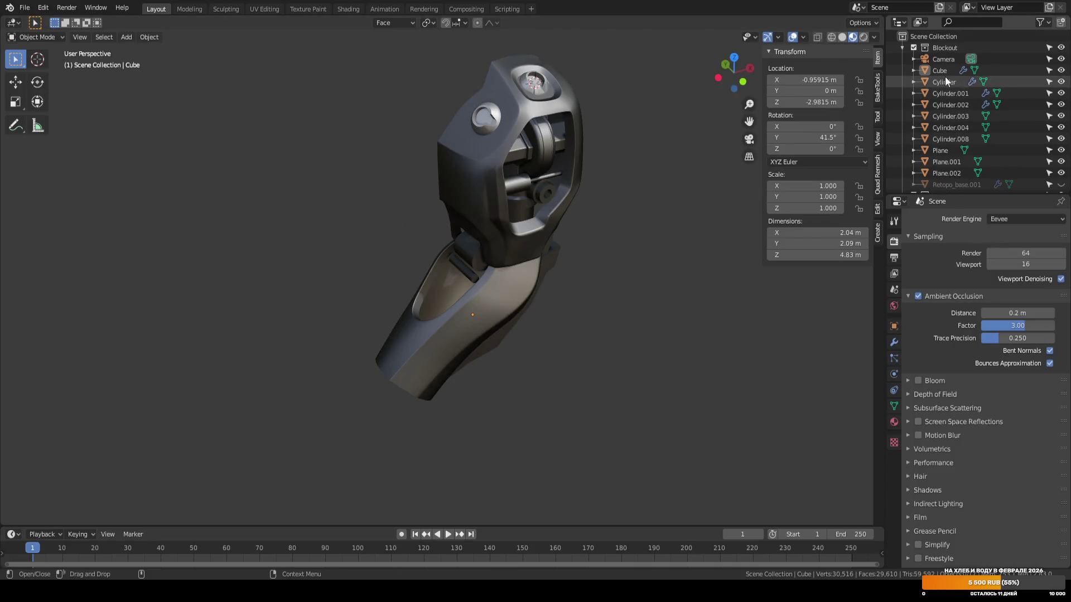
Hide Highpoly and move Cylinder.005, Sun, Cylinder.006, Cylinder.007 and Plane.004 into it.
click(902, 48)
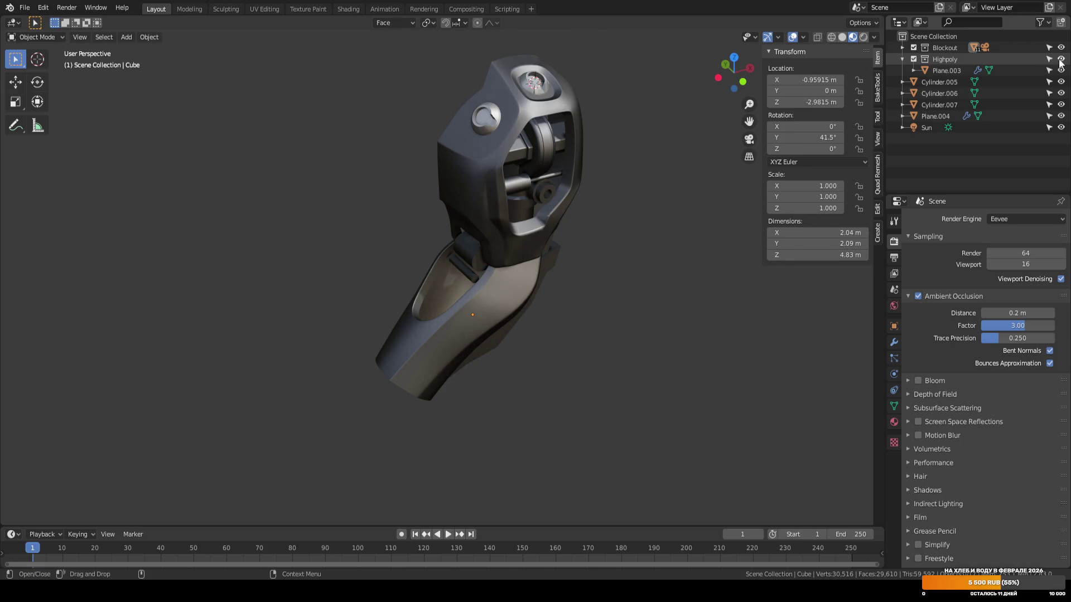
click(914, 59)
click(902, 48)
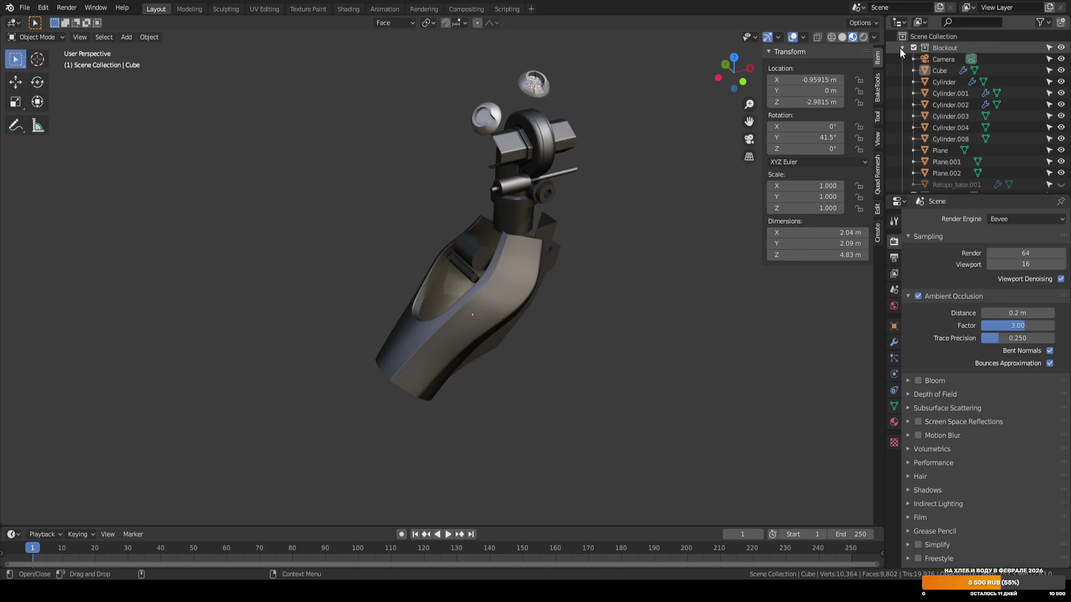
click(902, 48)
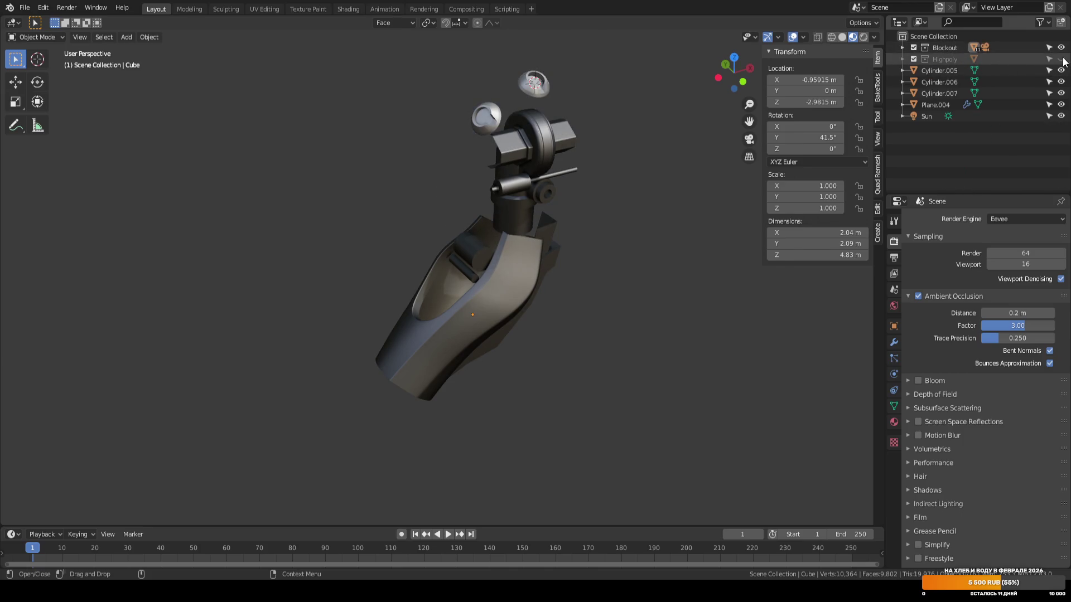
click(932, 69)
ctrl+click(932, 114)
drag(932, 114, 948, 56)
click(943, 72)
shift+click(941, 93)
drag(942, 93, 945, 59)
Make Blockout active, unhide and select Retopo_base.001, and switch to Solid shading.
click(949, 48)
click(902, 48)
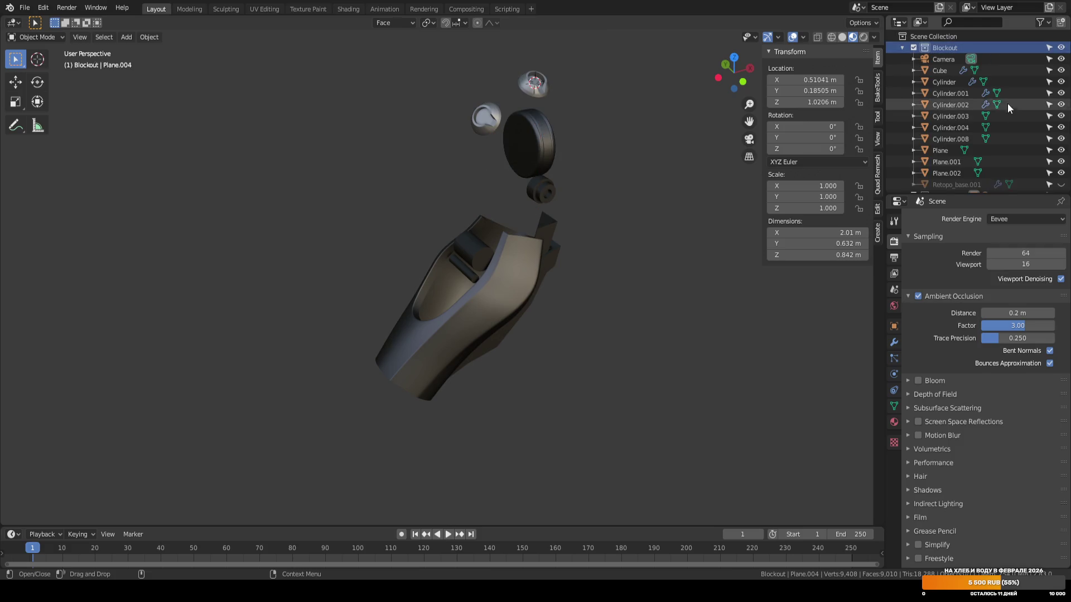
scroll(1003, 97, down, 1)
click(1060, 170)
mouse_move(664, 186)
middle_down()
mouse_move(651, 155)
mouse_move(678, 115)
mouse_move(616, 196)
middle_up()
click(615, 196)
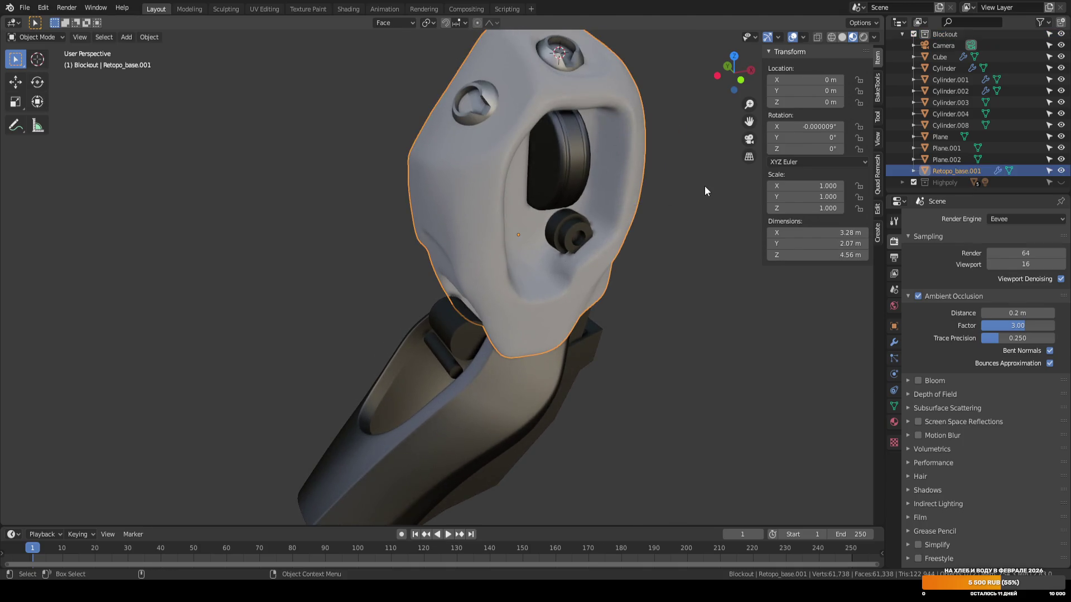
middle_drag(705, 186, 658, 199)
click(842, 37)
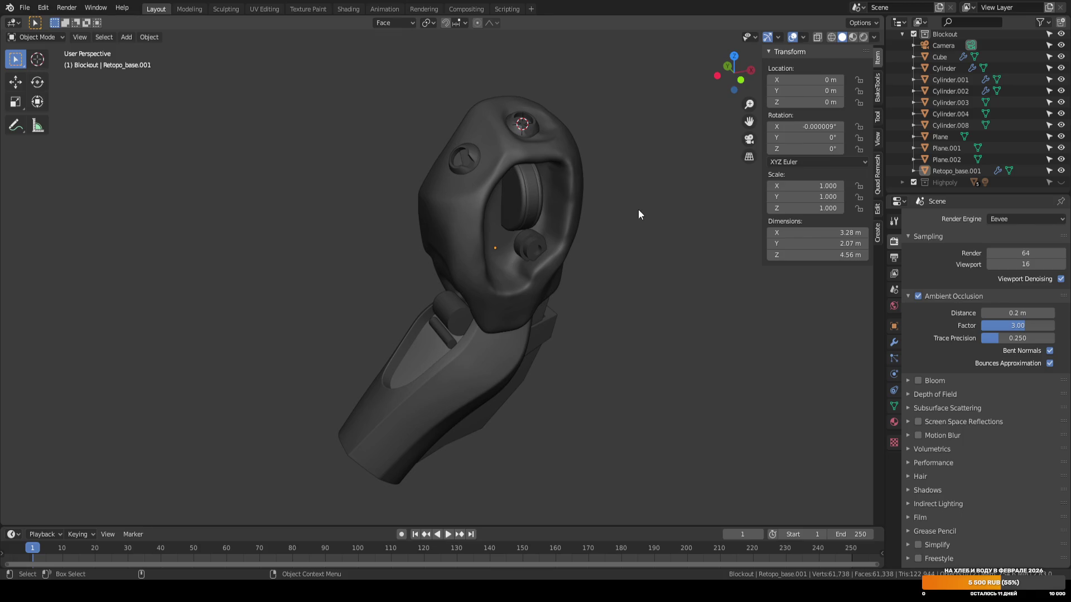
scroll(976, 112, up, 1)
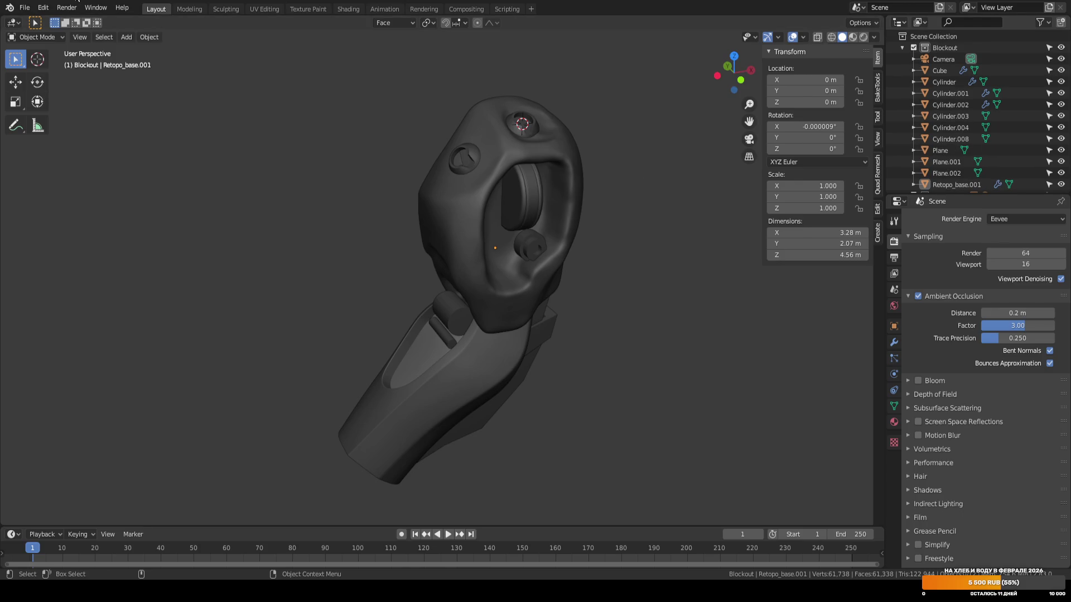
Choose ARM_04.blend from the recent files list to reopen it.
click(24, 8)
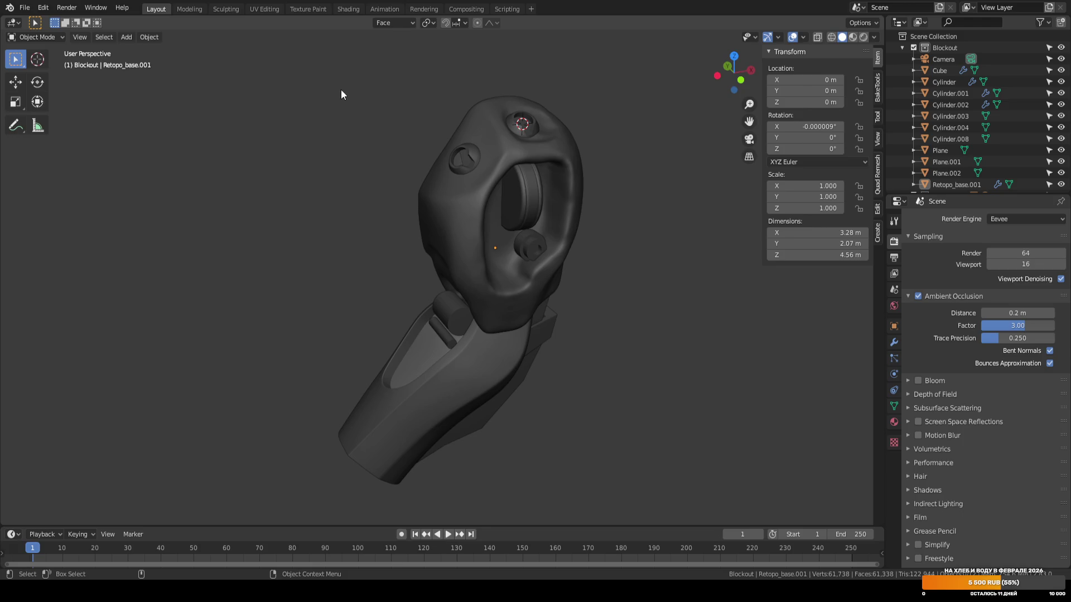
click(22, 9)
mouse_move(66, 43)
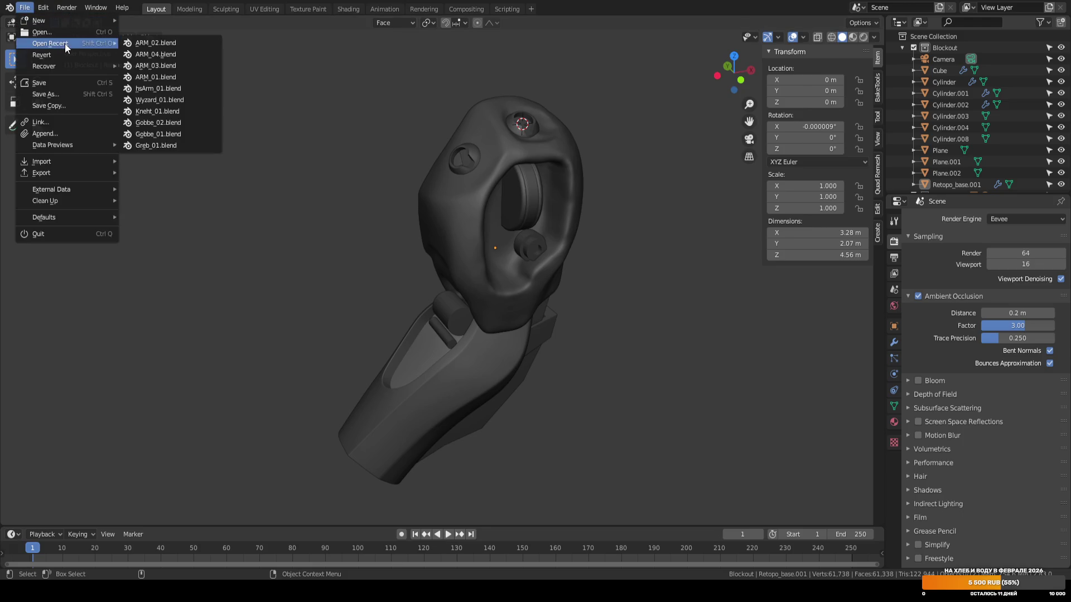
click(162, 55)
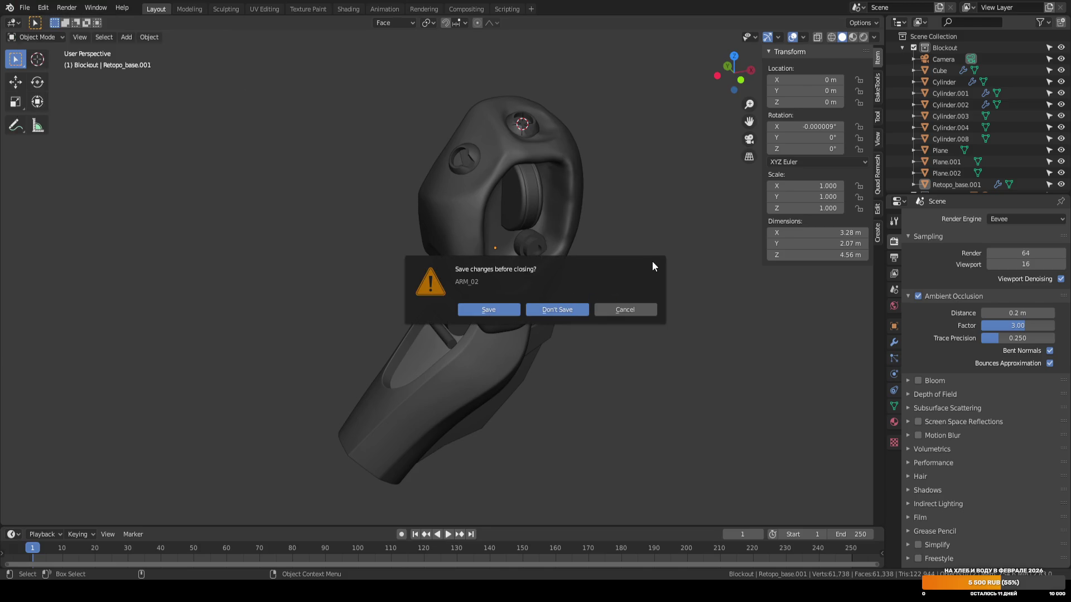
Confirm the save prompt to close ARM_02, load ARM_04.blend, and pan the left camera view.
key(Return)
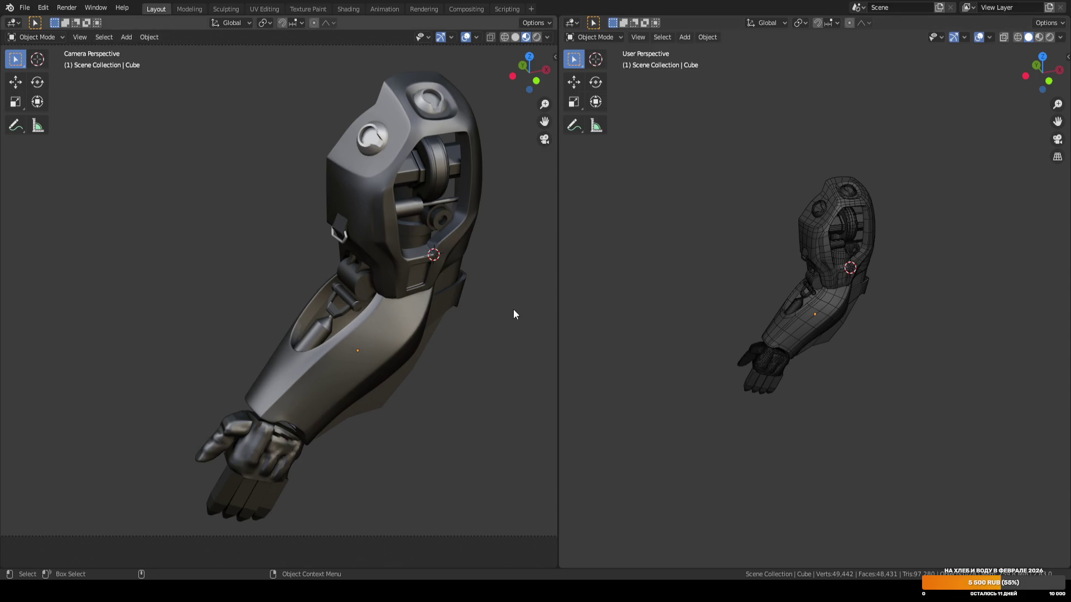
ctrl+scroll(508, 277, right, 3)
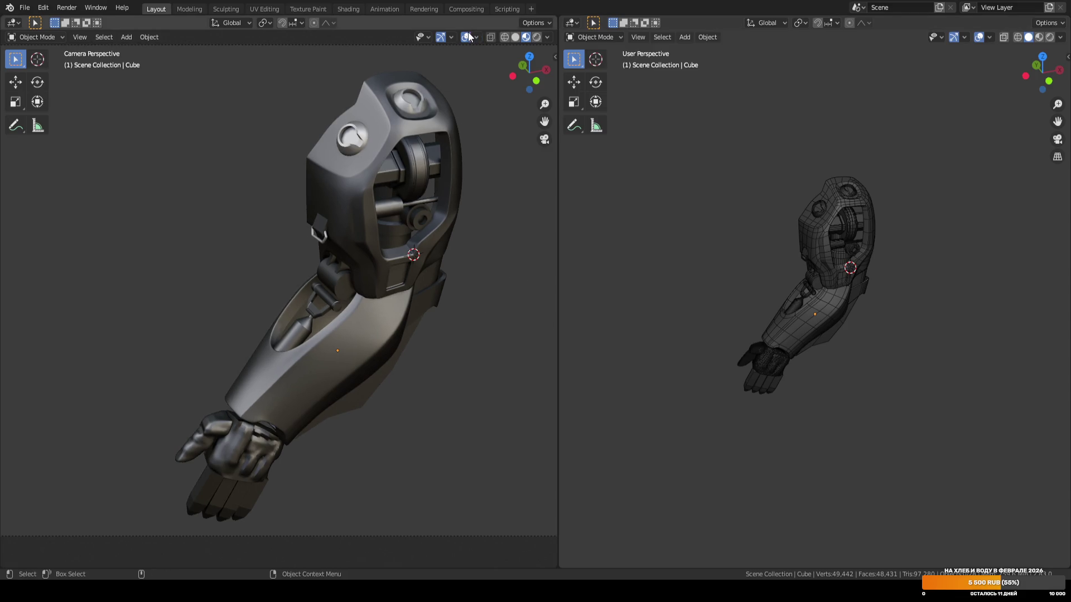
ctrl+scroll(491, 178, right, 3)
ctrl+scroll(476, 178, right, 3)
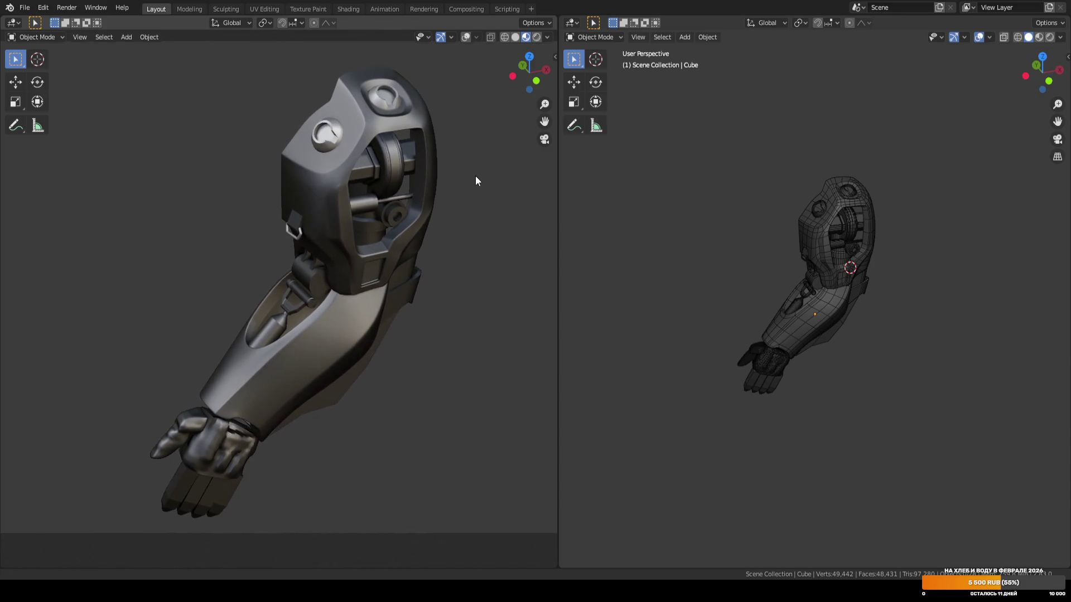